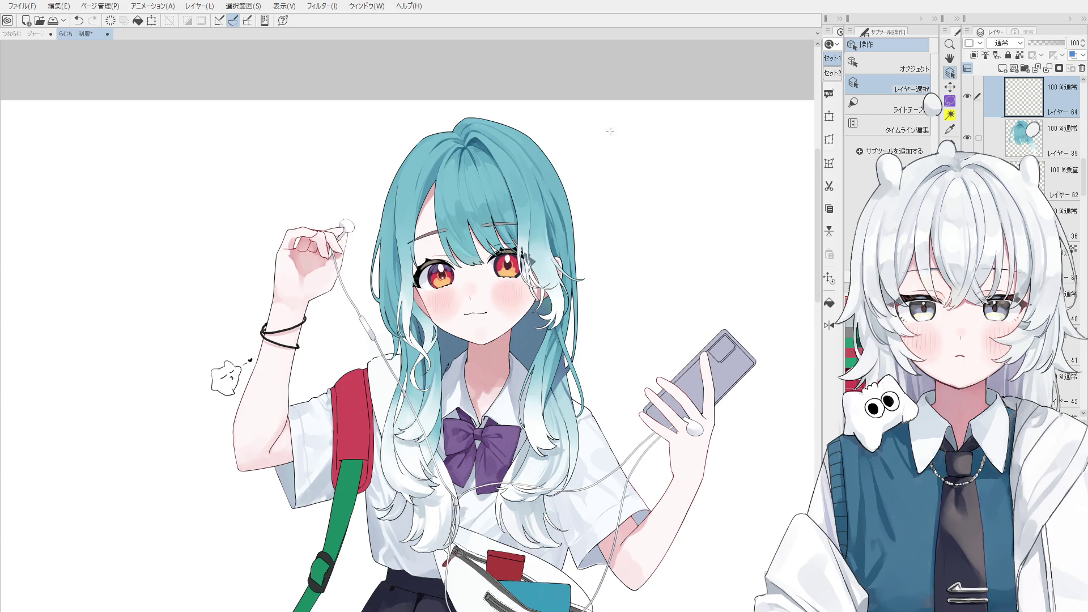
Pan to the face and paint the first pale highlight patches down the left side of the bangs.
key("space")
left_click_drag(345, 175, 332, 202)
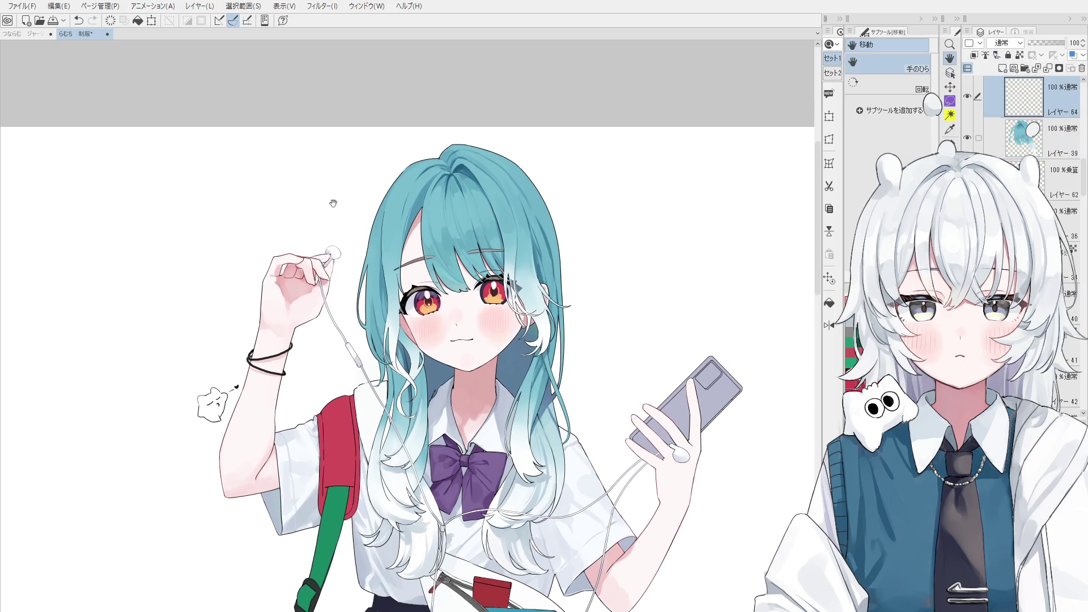
scroll(383, 213, "up", 4)
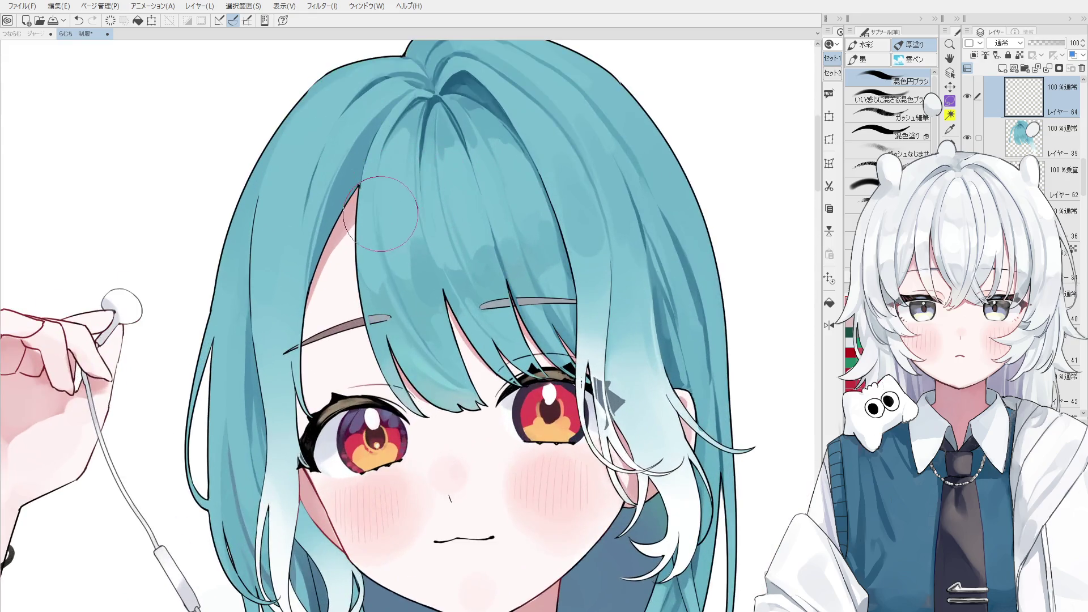
key("bracketleft")
key("bracketleft")
key("bracketleft")
scroll(378, 199, "up", 1)
left_click_drag(364, 160, 374, 283)
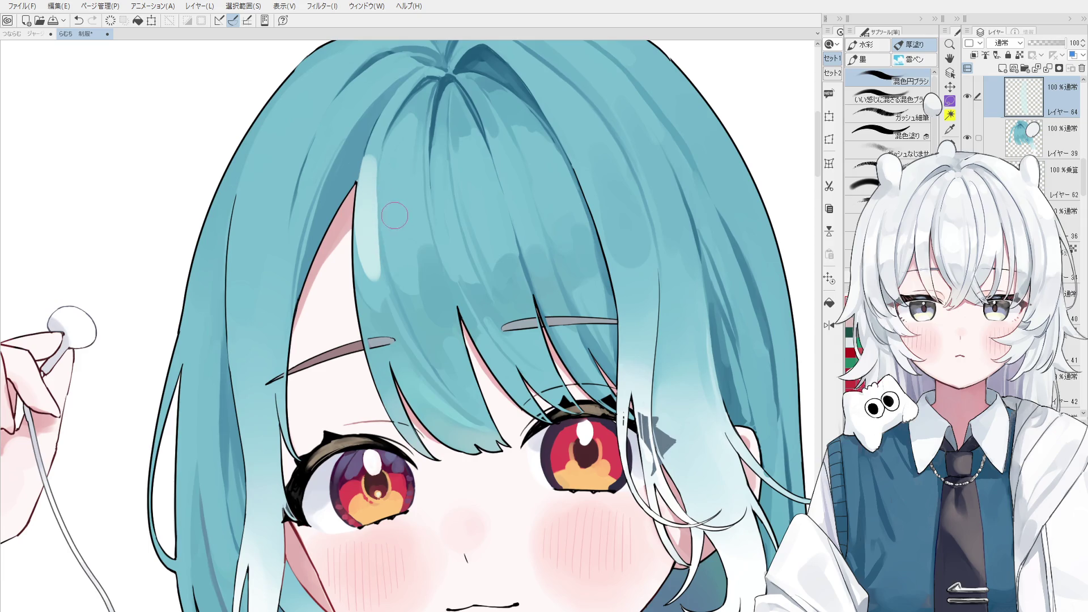
left_click_drag(394, 216, 393, 255)
key("ctrl+z")
left_click_drag(400, 170, 396, 205)
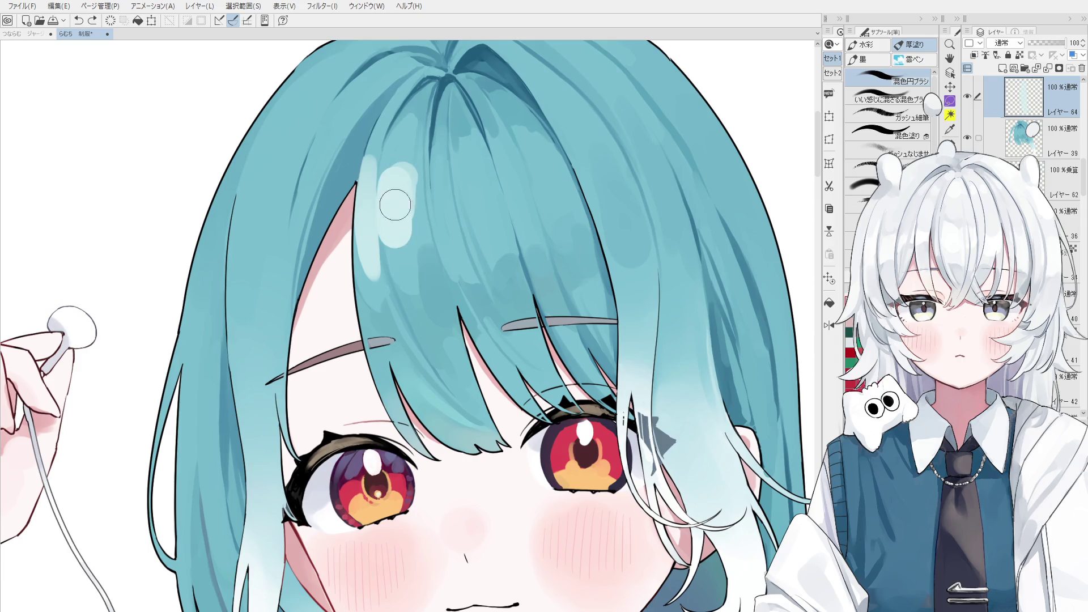
scroll(392, 171, "down", 2)
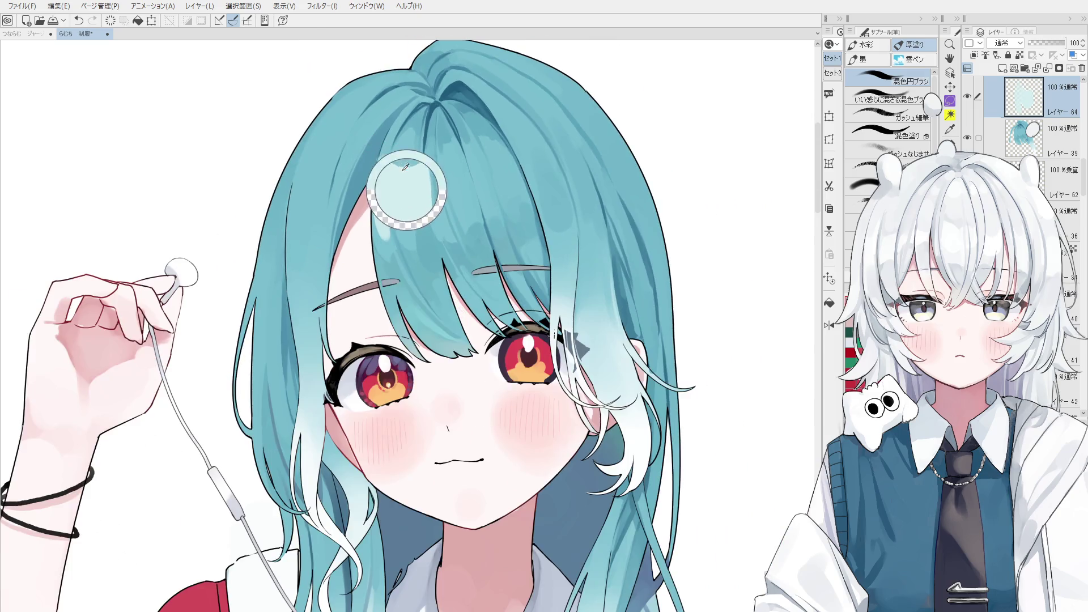
Paint pale highlight patches and thin vertical streaks across the right side of the bangs.
left_click_drag(432, 164, 438, 229)
key("ctrl+z")
mouse_move(430, 165)
left_mouse_down()
mouse_move(442, 213)
mouse_move(459, 217)
left_mouse_up()
left_click_drag(455, 174, 465, 196)
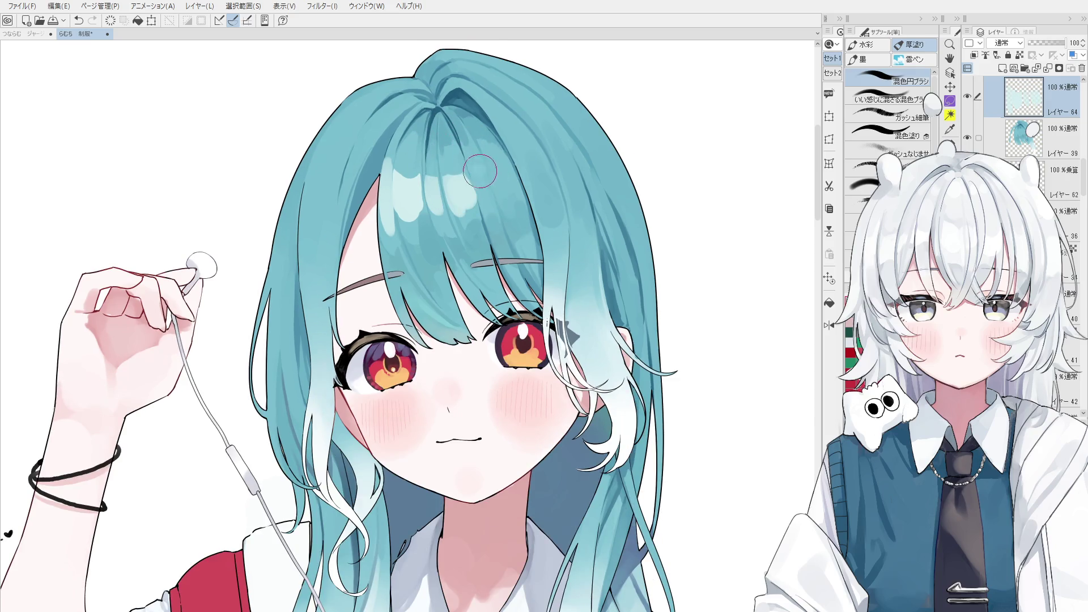
left_click_drag(476, 160, 484, 217)
left_click_drag(480, 156, 486, 204)
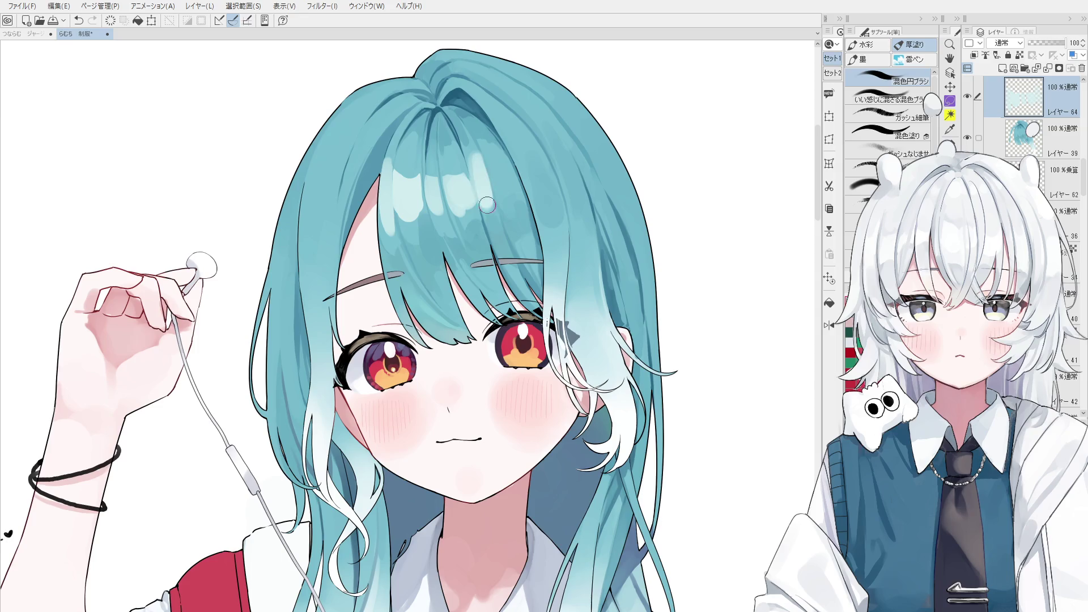
scroll(477, 187, "up", 1)
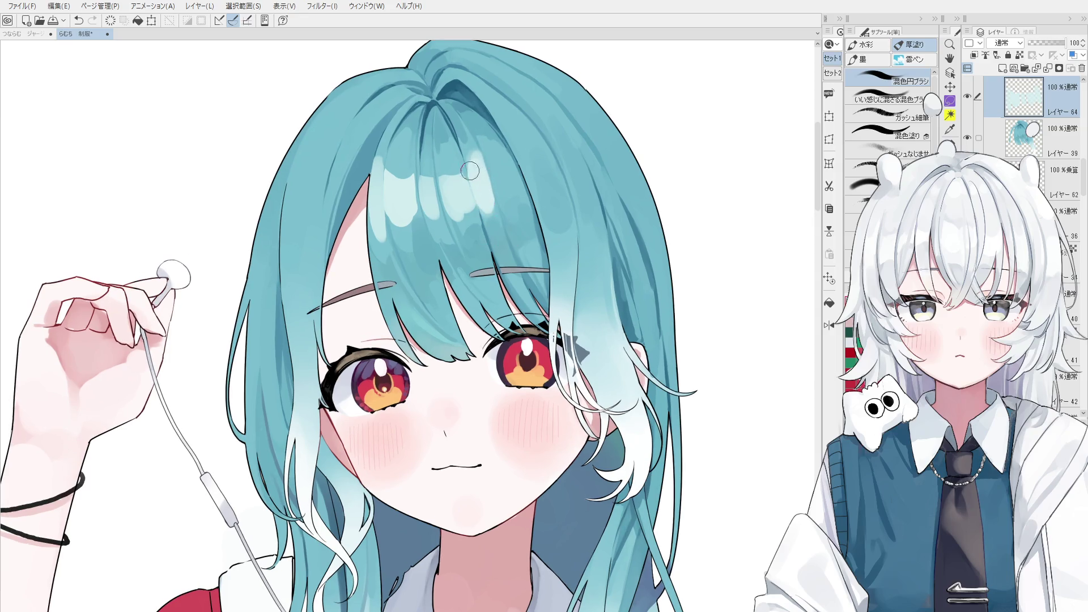
scroll(463, 161, "up", 1)
scroll(443, 161, "up", 1)
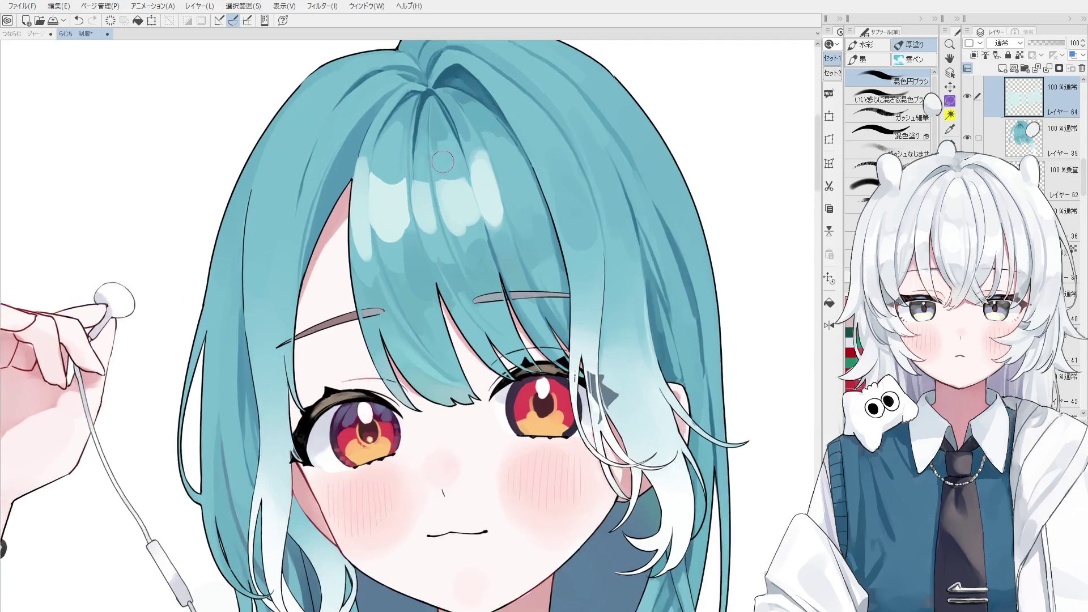
scroll(443, 161, "up", 1)
scroll(484, 204, "up", 1)
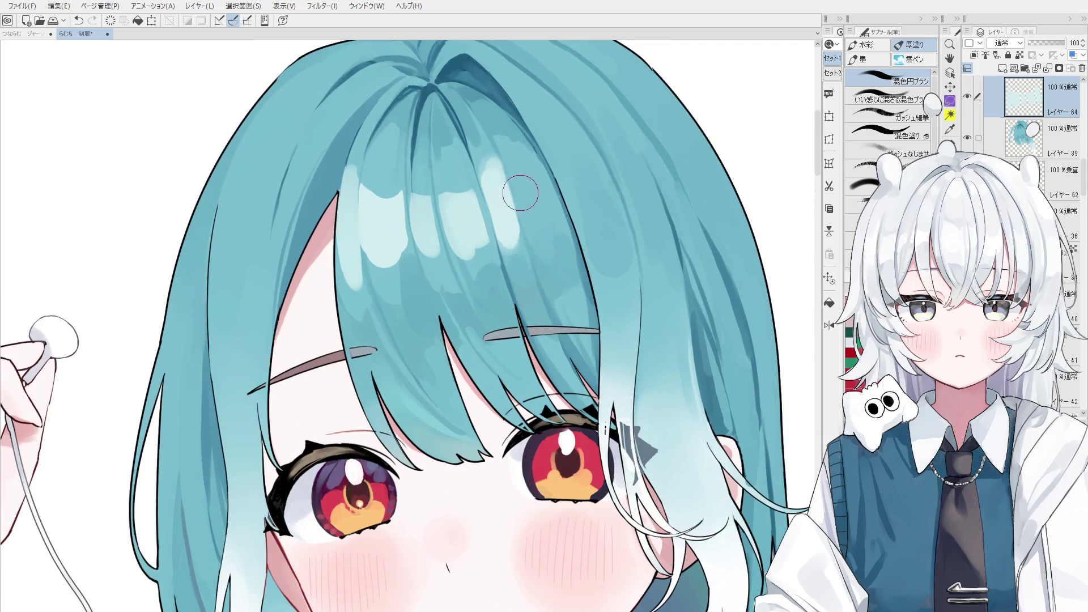
scroll(531, 191, "down", 1)
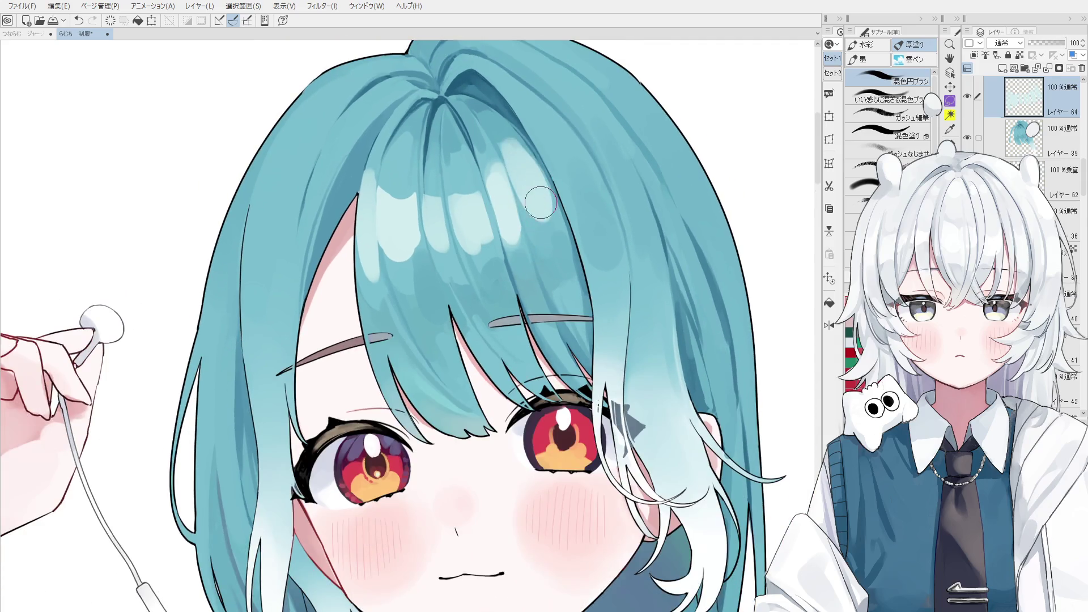
scroll(541, 204, "down", 1)
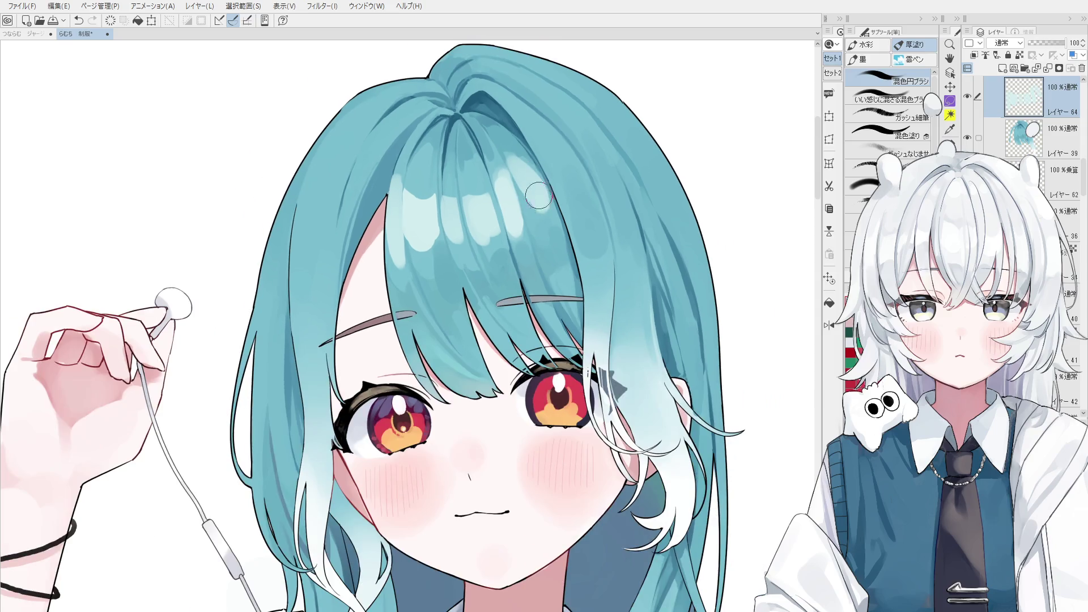
left_click(553, 227, "alt")
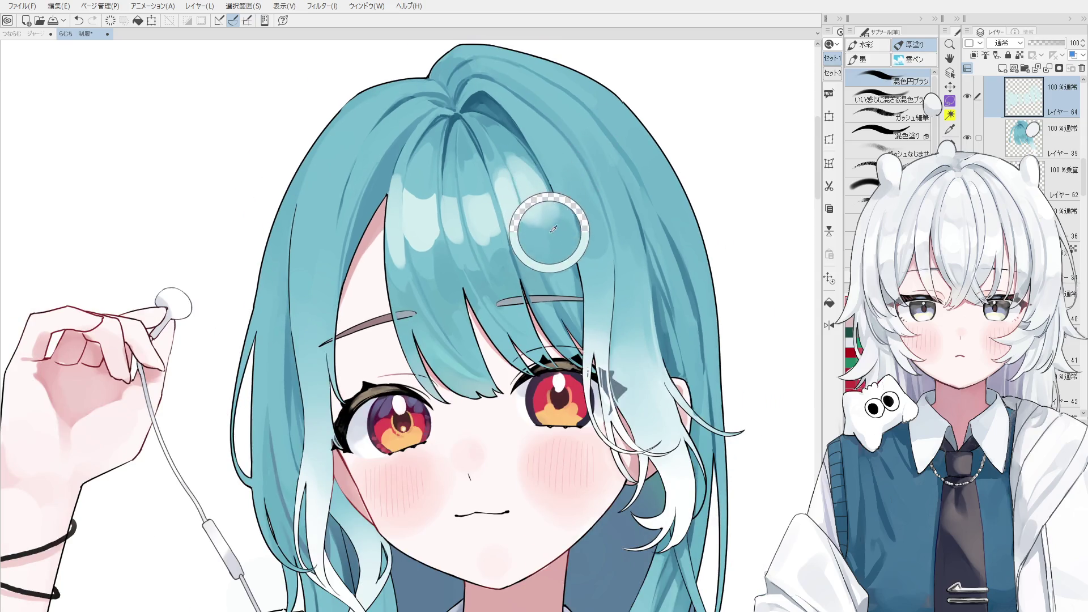
Blend the right-side hair shading with sampled colours and move a layer lower in the stack.
left_click(554, 224, "alt")
left_click(554, 222, "alt")
left_click(549, 221, "alt")
left_click_drag(550, 221, 576, 151)
left_click_drag(1030, 101, 1037, 211)
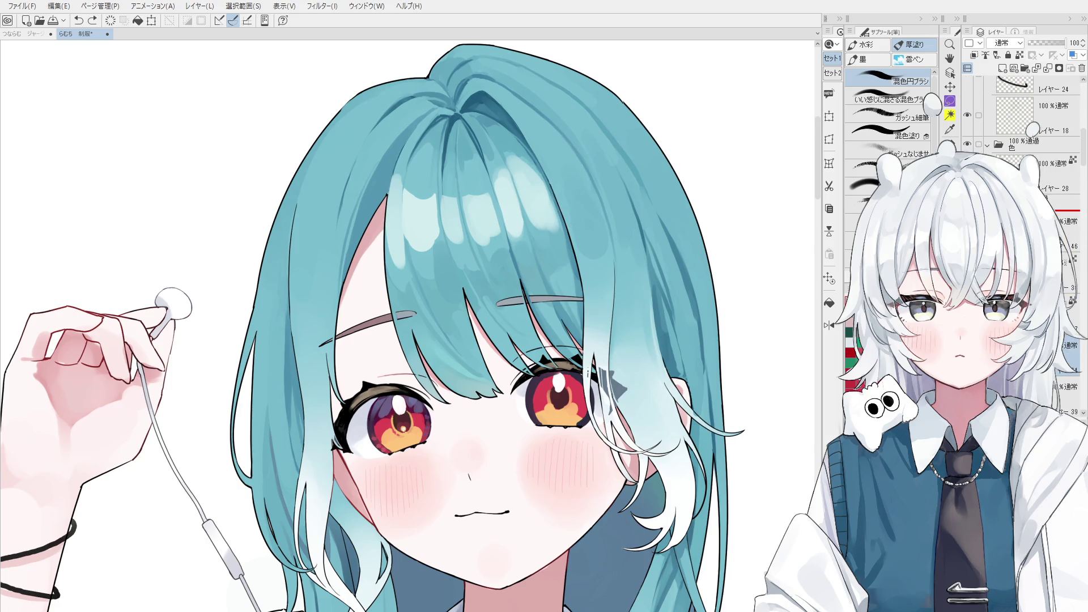
left_click_drag(1033, 128, 1038, 211)
left_click_drag(578, 128, 550, 179)
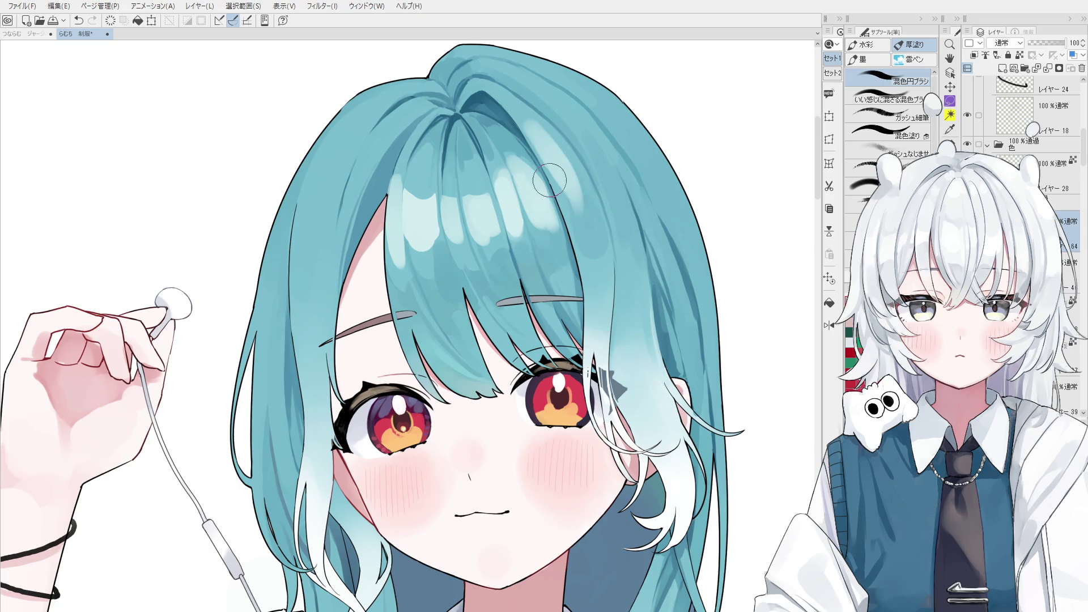
scroll(502, 137, "up", 1)
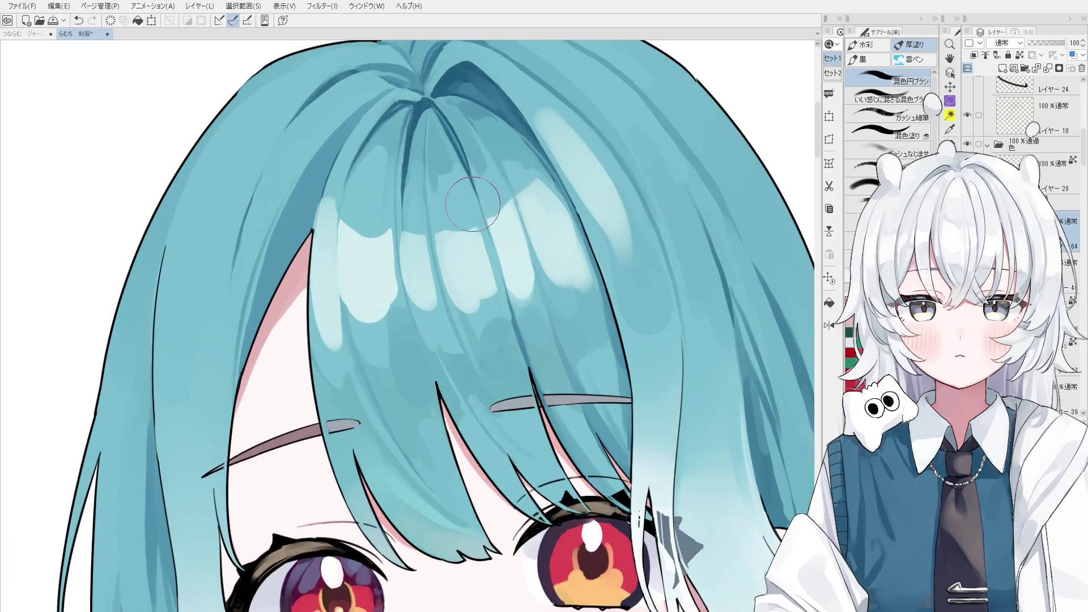
scroll(473, 204, "down", 3)
scroll(506, 283, "up", 1)
Add a light highlight on the bangs and blend darker teal into the upper-left strand.
key("o")
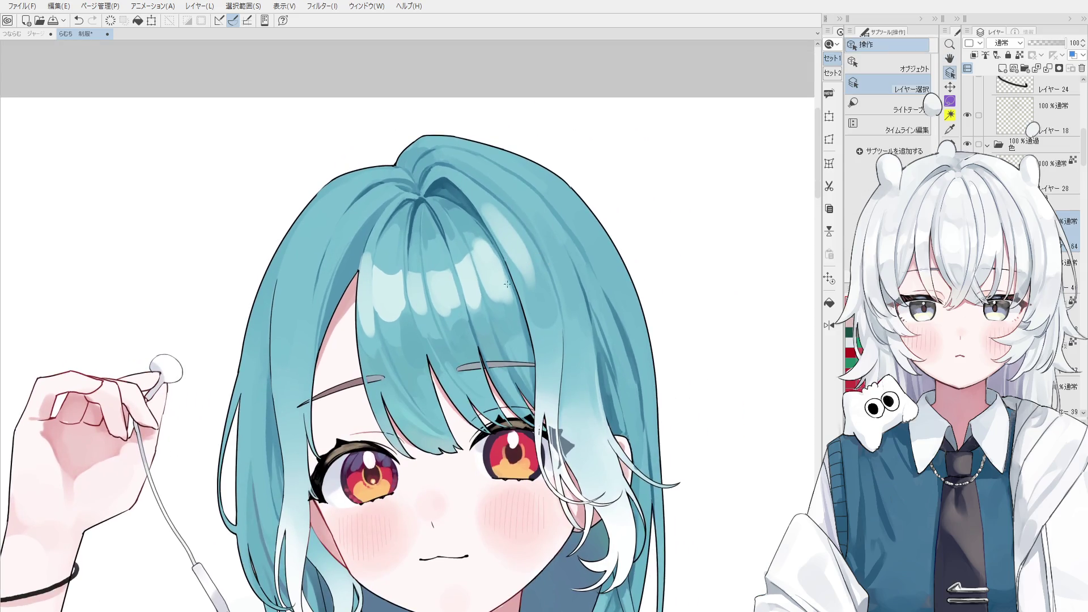
key("b")
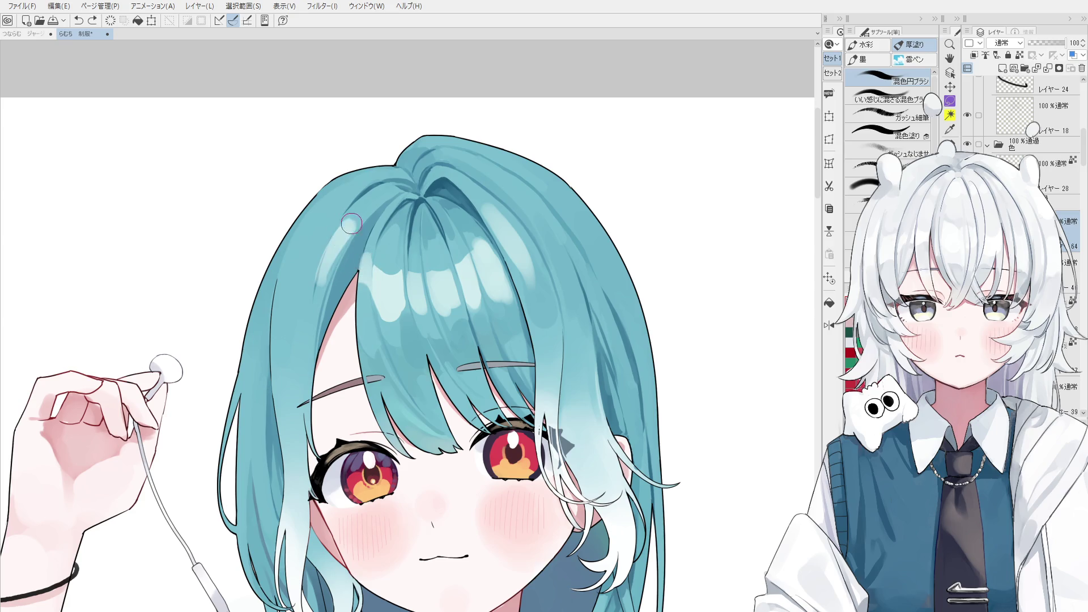
left_click_drag(328, 278, 352, 185)
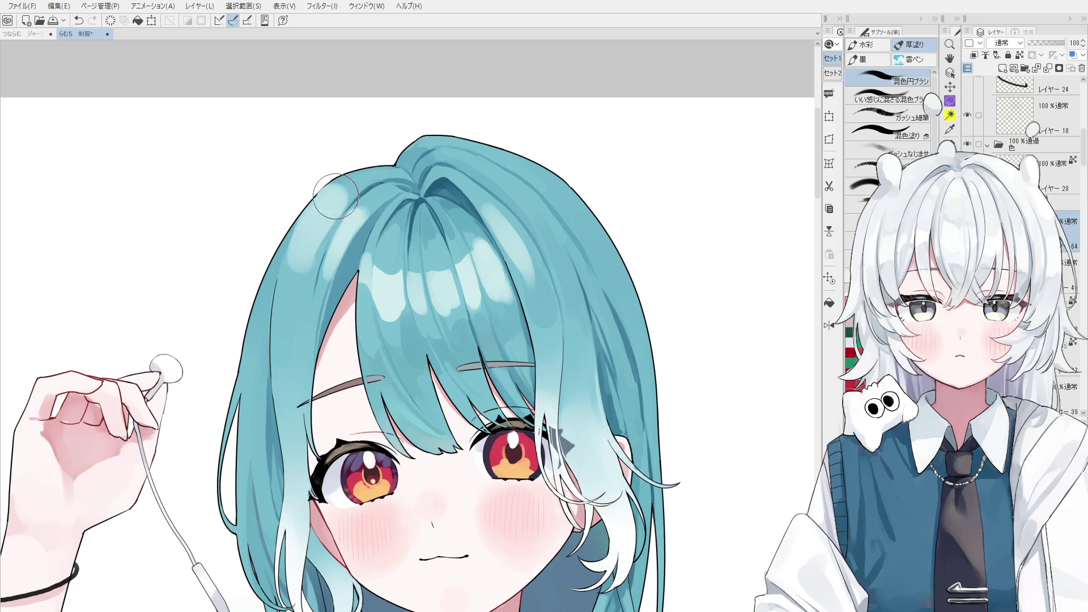
left_click(314, 240, "alt")
mouse_move(286, 296)
left_mouse_down()
mouse_move(299, 248)
mouse_move(320, 234)
left_mouse_up()
left_click_drag(345, 189, 323, 212)
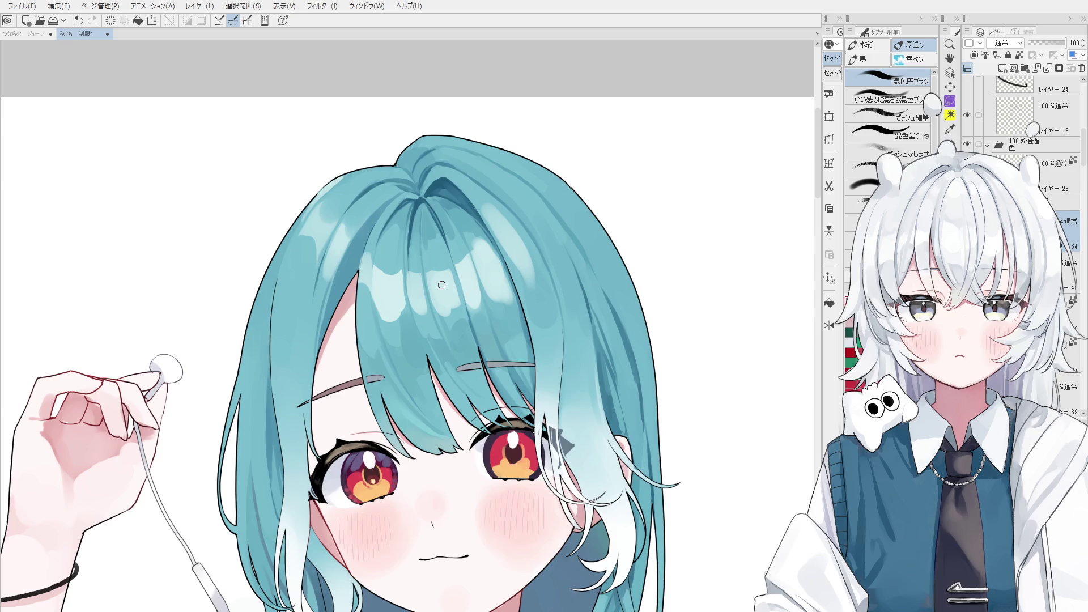
scroll(441, 284, "up", 2)
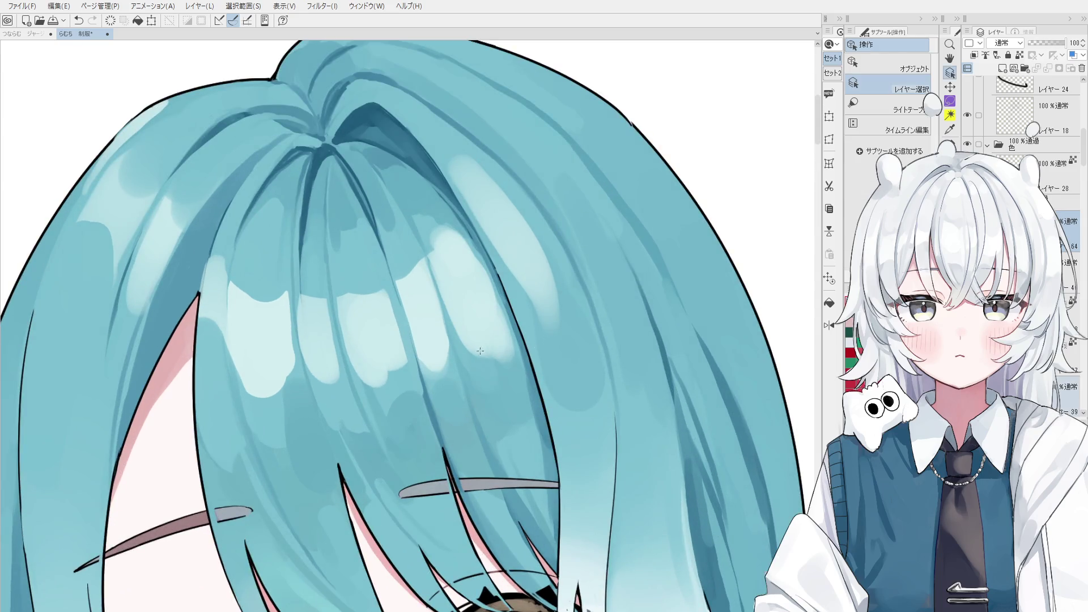
scroll(485, 357, "down", 2)
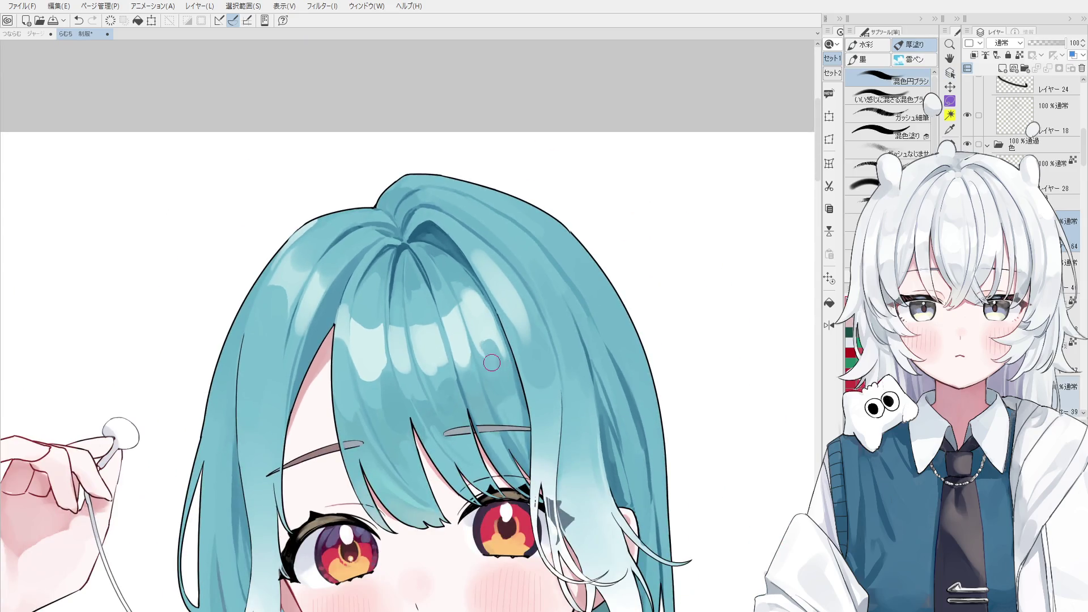
Redo the faint highlight low on the bangs and sample a hair colour for the next stroke.
key("ctrl+z")
left_click_drag(482, 339, 496, 346)
left_click(498, 371, "alt")
scroll(498, 370, "up", 1)
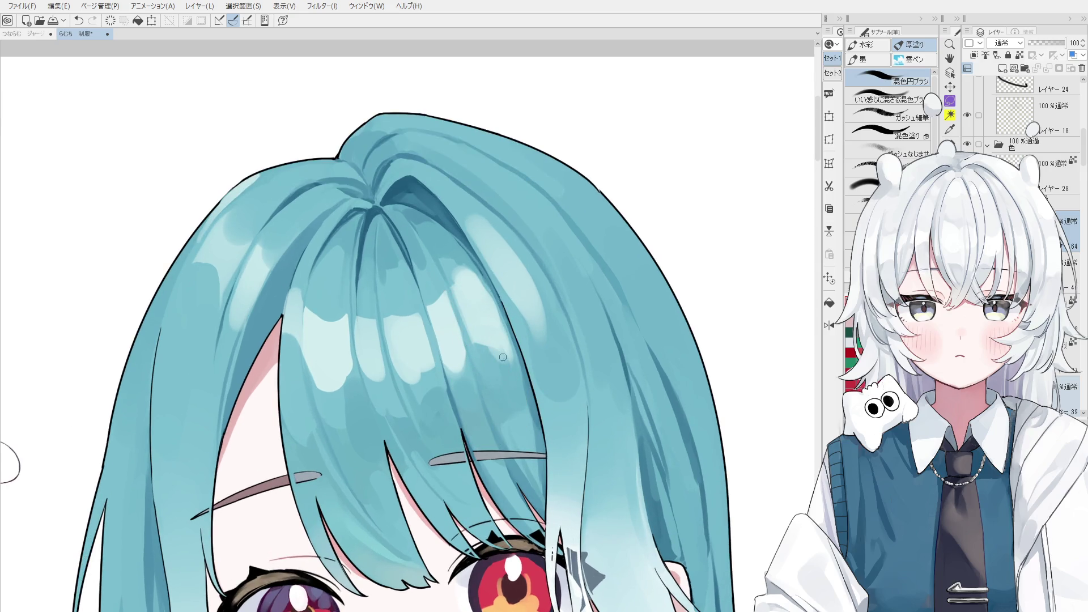
scroll(510, 357, "up", 1)
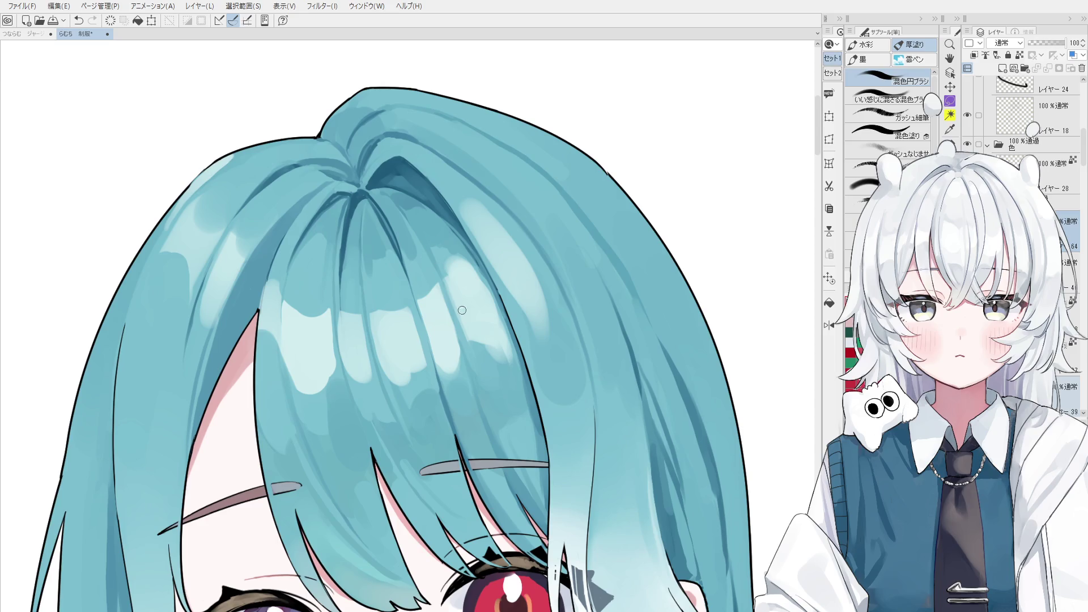
scroll(450, 273, "up", 1)
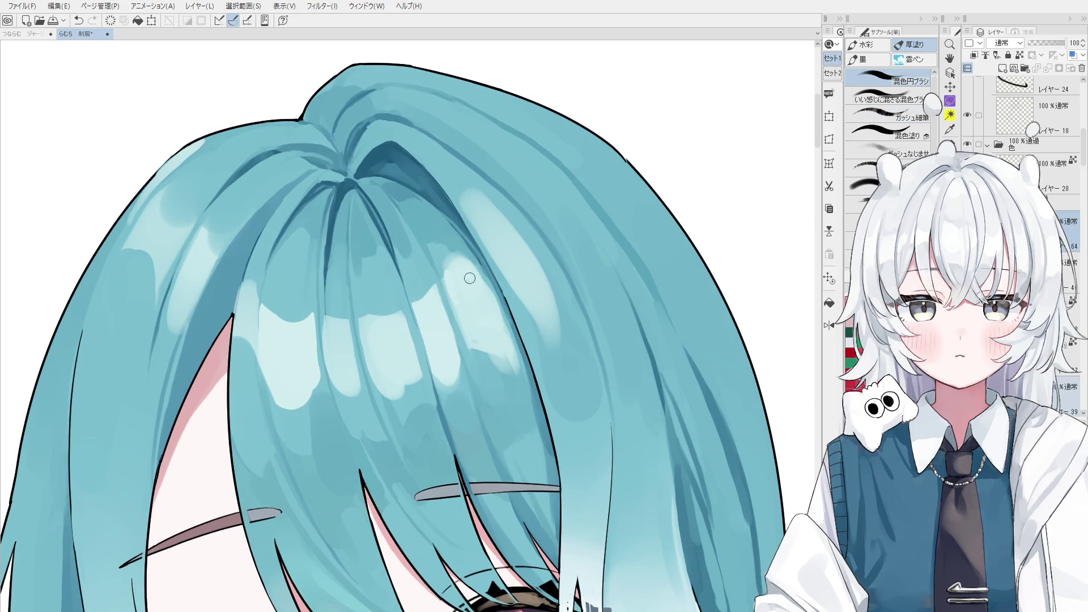
scroll(450, 273, "down", 1)
scroll(455, 265, "down", 1)
scroll(455, 265, "down", 1)
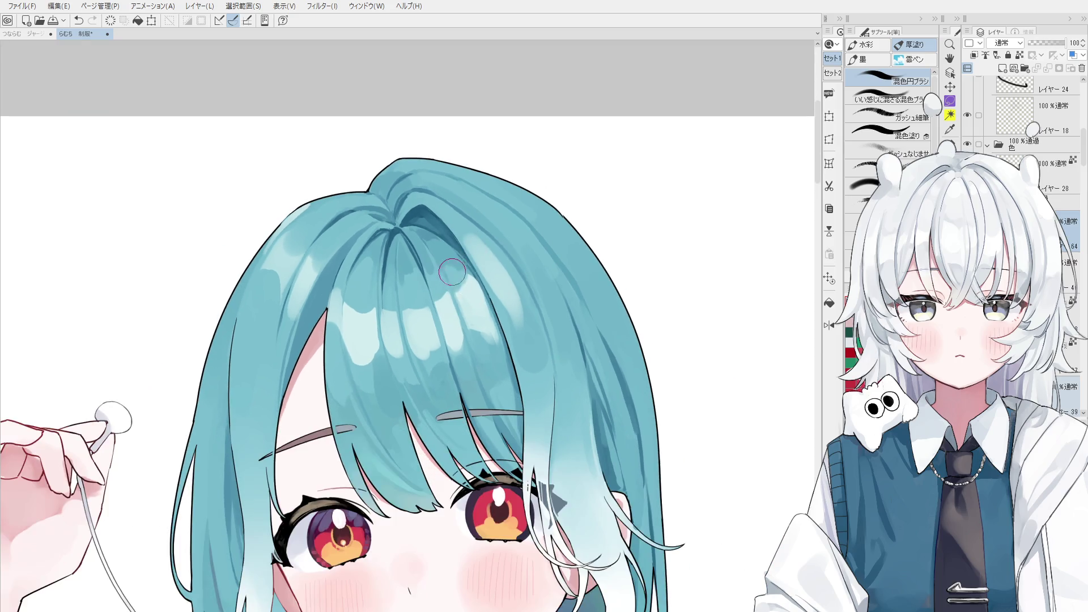
scroll(455, 265, "down", 1)
scroll(459, 268, "up", 2)
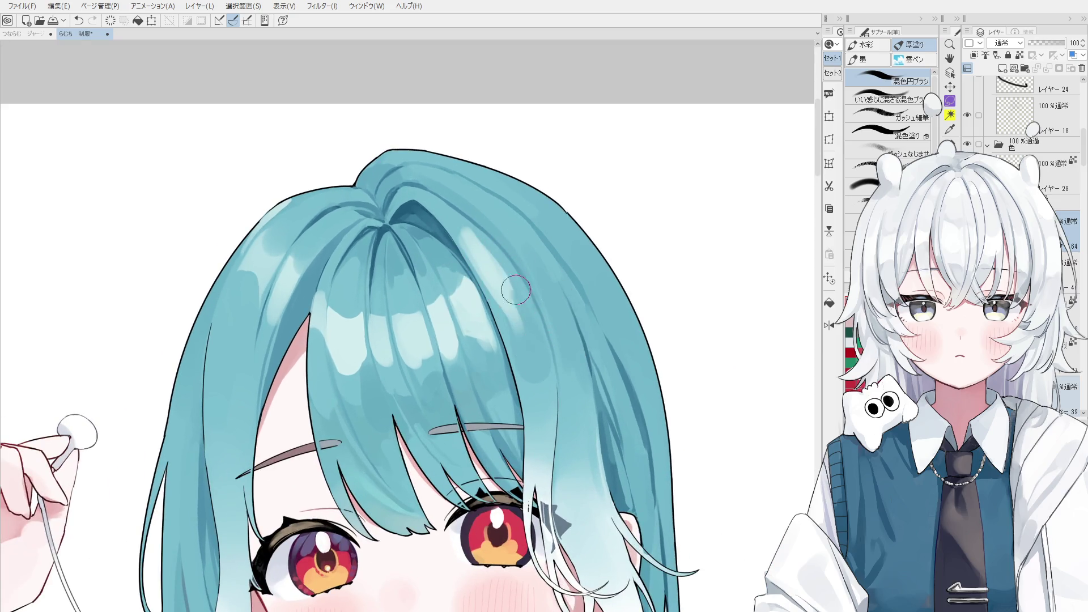
Blend a faint stroke lower on the hair after undoing earlier tries, then save the drawing.
key("ctrl+z")
scroll(469, 230, "down", 1)
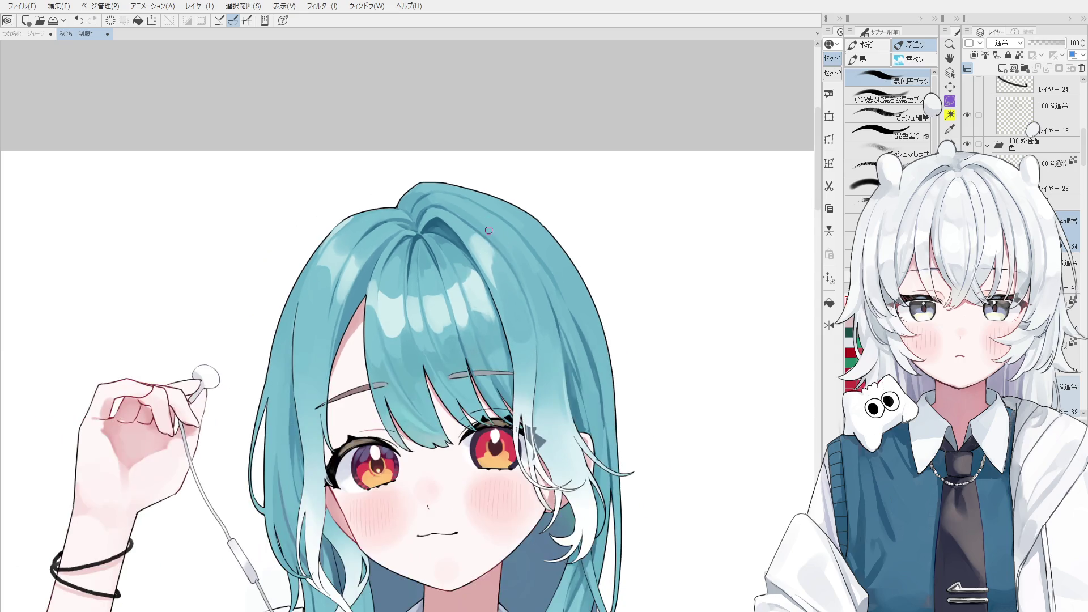
key("bracketright")
key("bracketleft")
key("bracketleft")
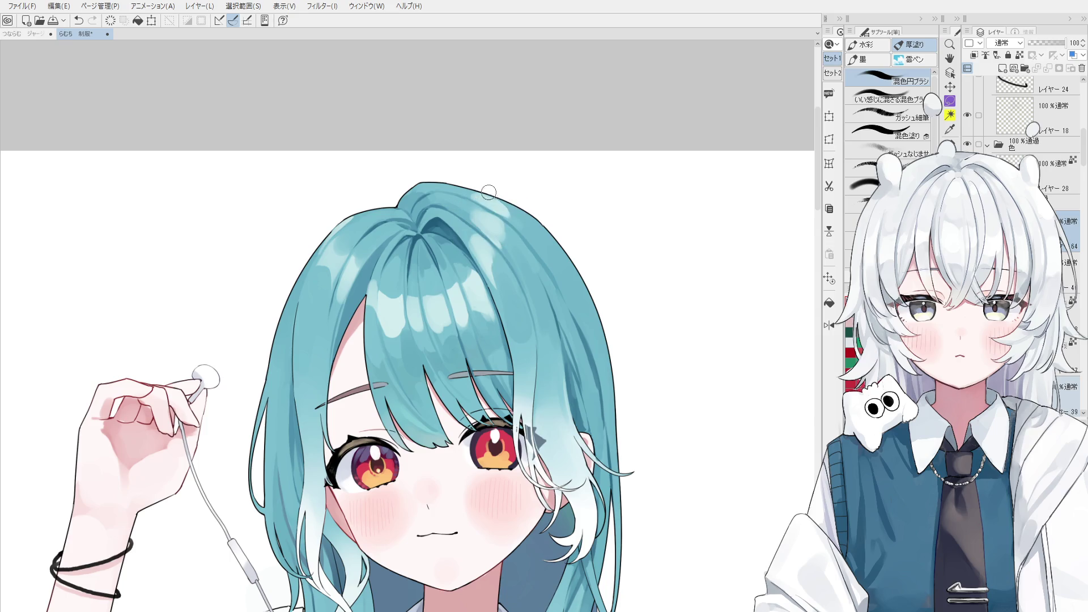
key("ctrl+z")
left_click_drag(484, 305, 473, 340)
key("ctrl+s")
Darken and blend the shading on the bangs, redoing one short stroke.
key("o")
scroll(427, 329, "up", 2)
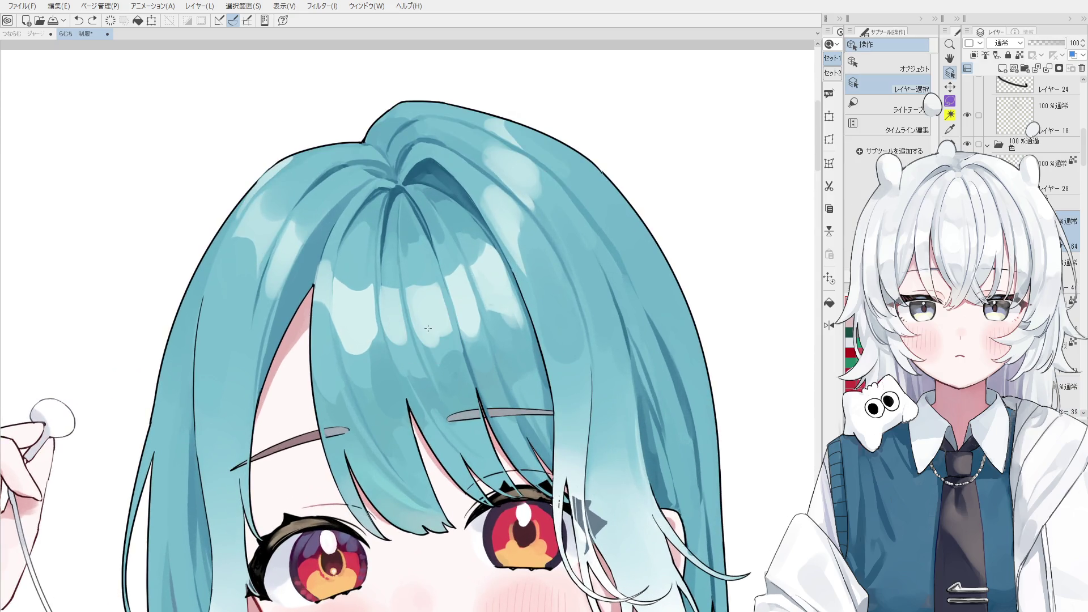
key("b")
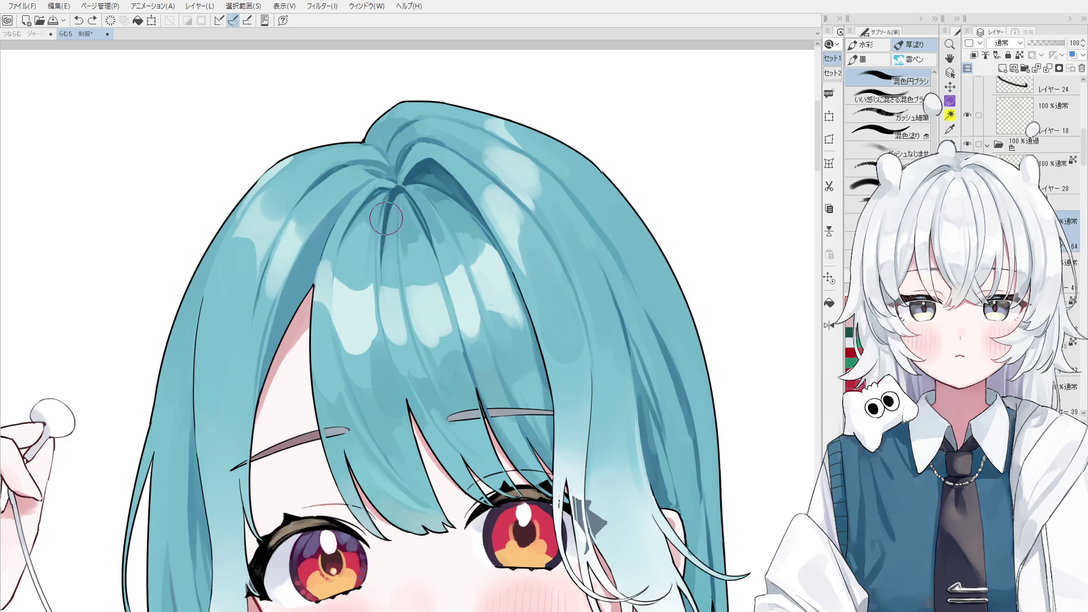
mouse_move(385, 219)
left_mouse_down()
mouse_move(464, 257)
mouse_move(446, 333)
left_mouse_up()
scroll(465, 256, "down", 1)
key("ctrl+z")
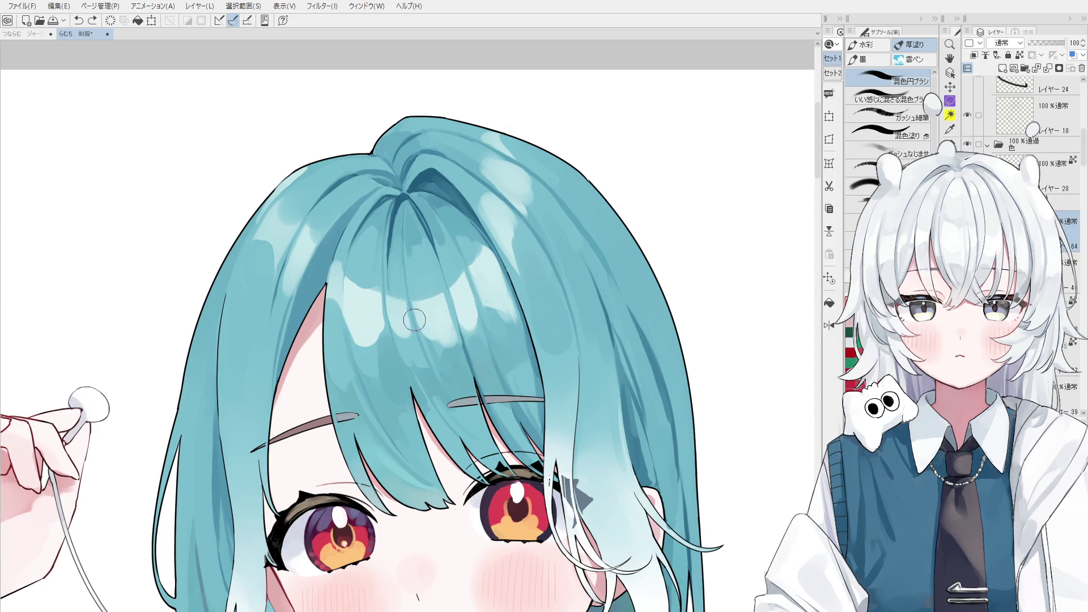
left_click_drag(418, 307, 423, 334)
key("o")
key("e")
scroll(416, 277, "up", 1)
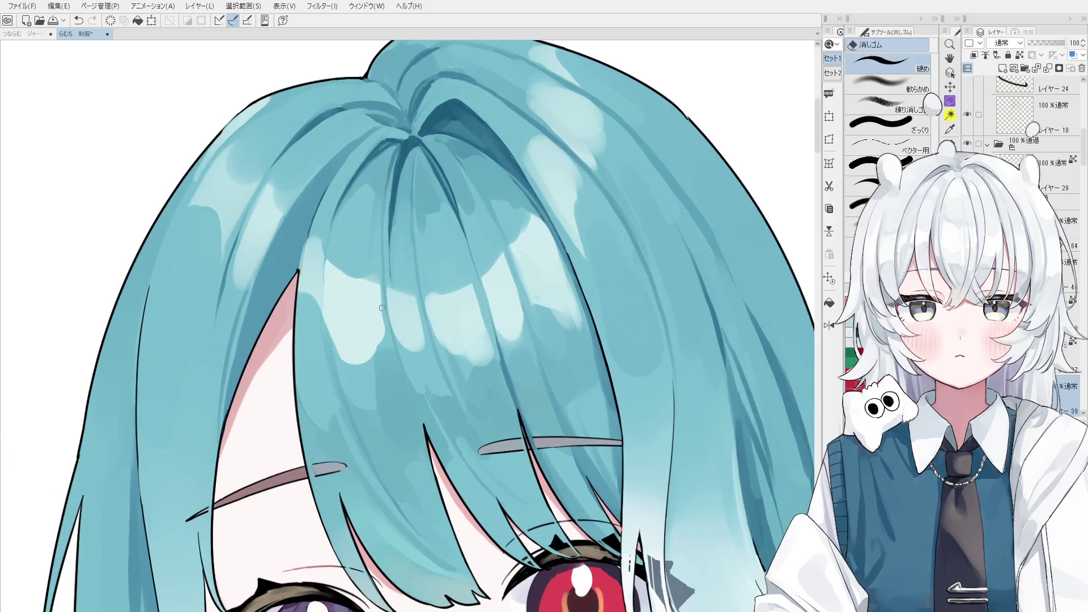
scroll(376, 265, "down", 1)
Paint a lighter cyan highlight on the bangs and blend the shading with sampled hair colours.
key("o")
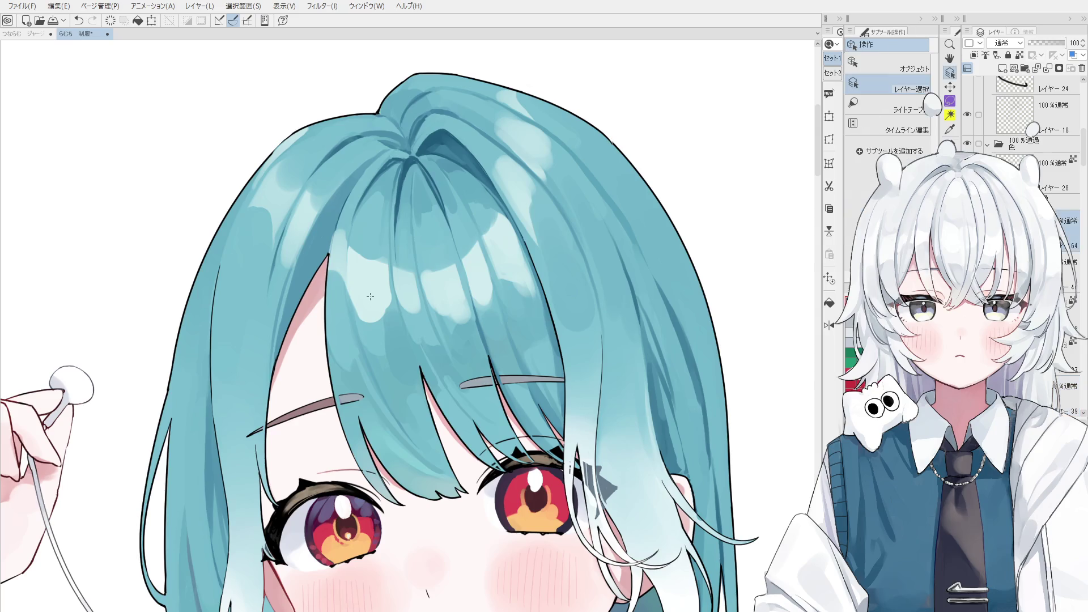
key("b")
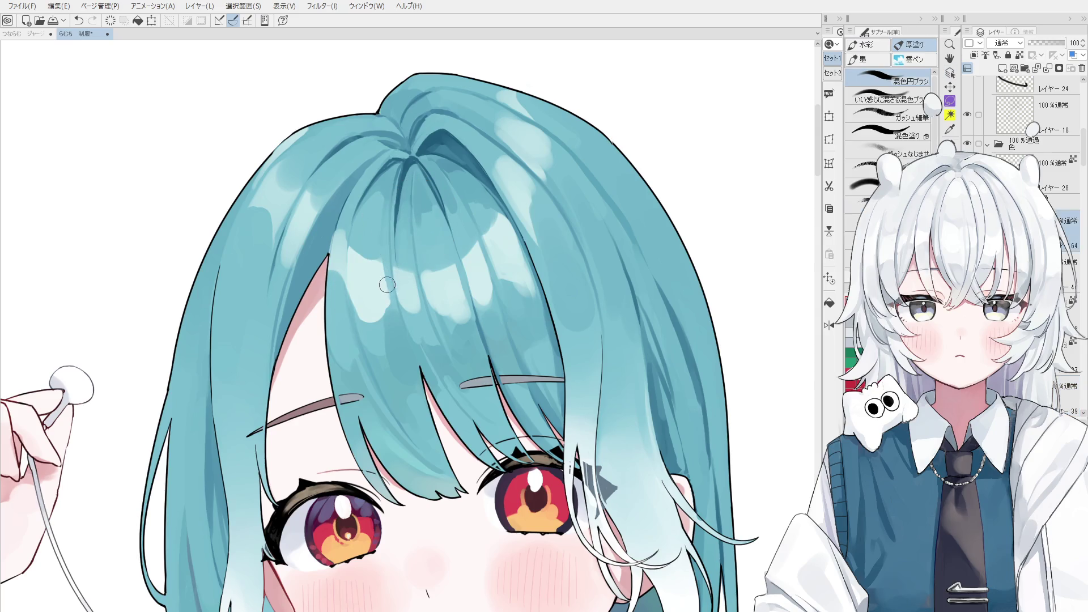
left_click_drag(357, 256, 354, 323)
scroll(383, 323, "down", 1)
scroll(365, 268, "up", 1)
scroll(372, 277, "up", 1)
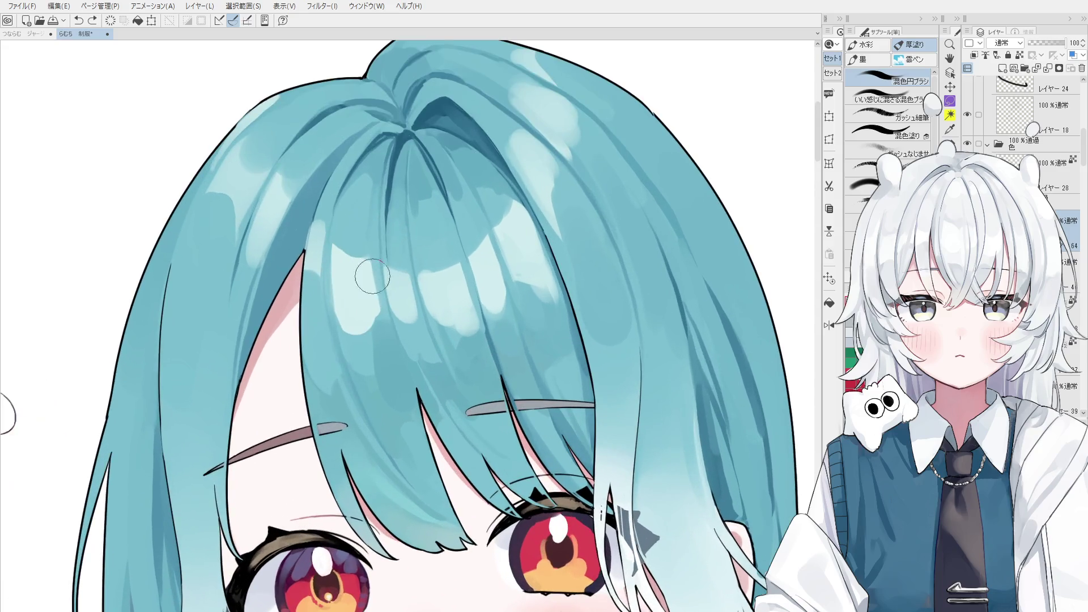
scroll(374, 277, "up", 1)
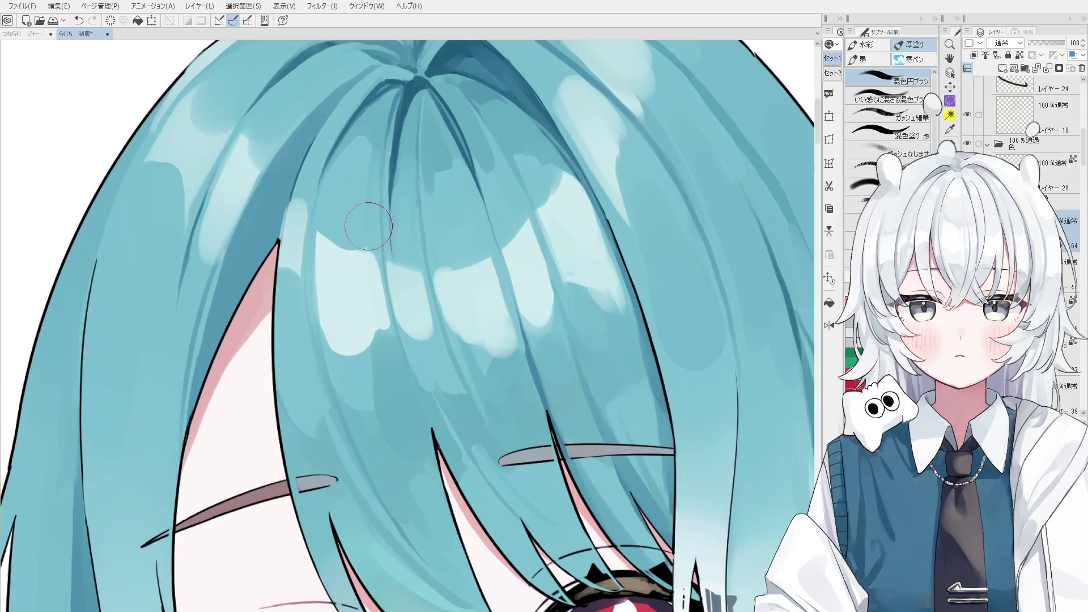
scroll(357, 255, "down", 1)
scroll(355, 247, "down", 1)
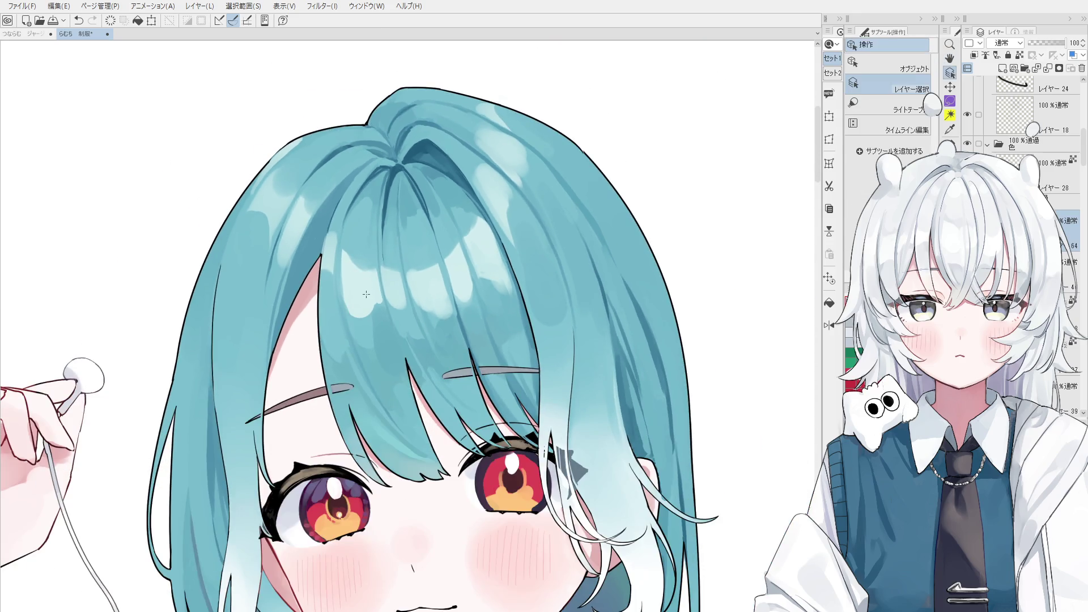
left_click(396, 207, "alt")
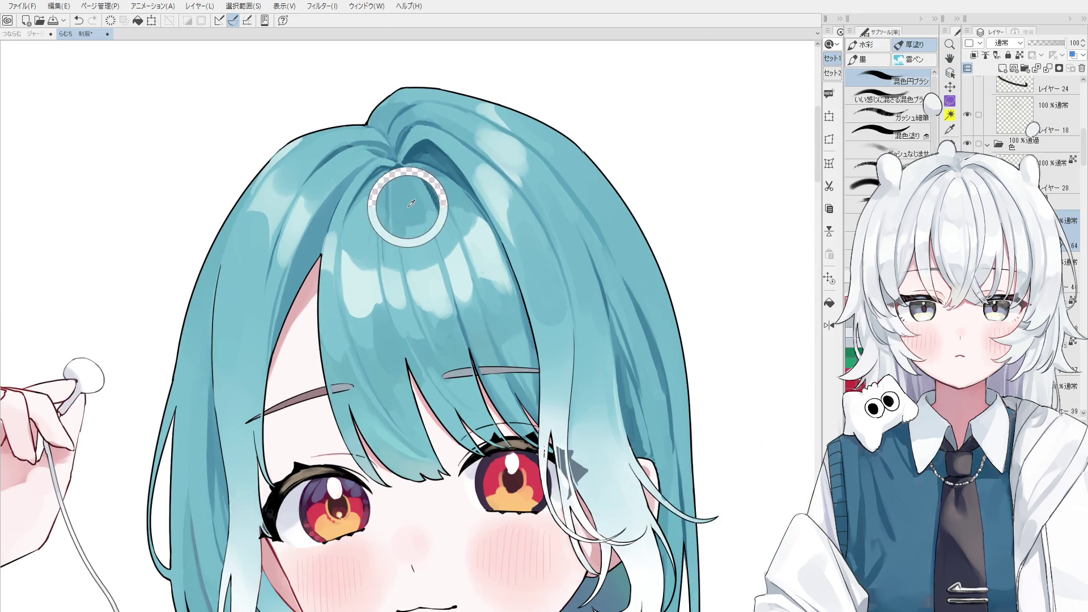
left_click(379, 289, "alt")
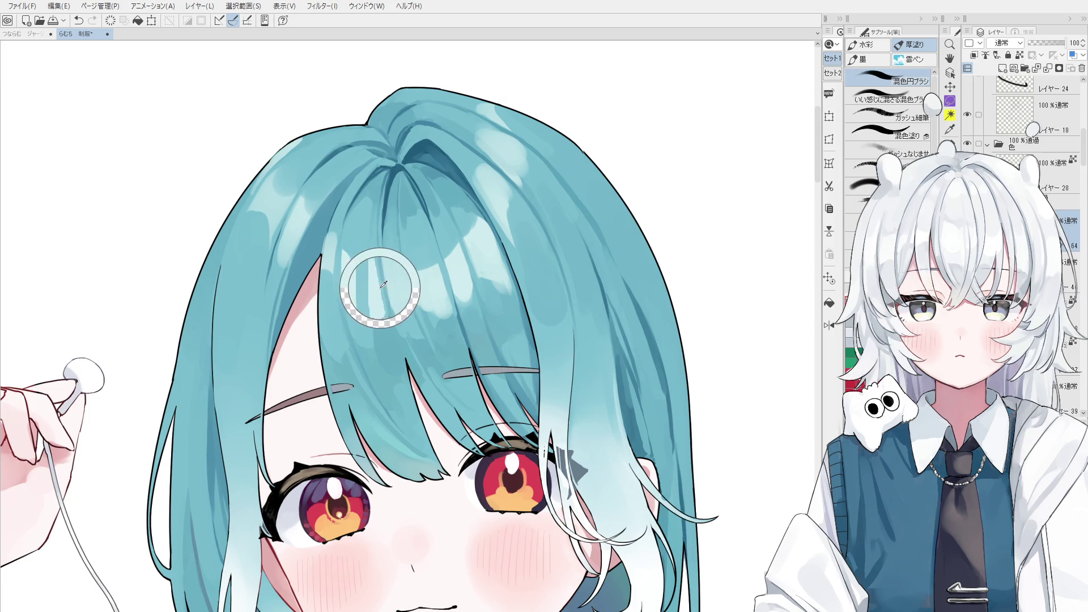
scroll(380, 290, "down", 1)
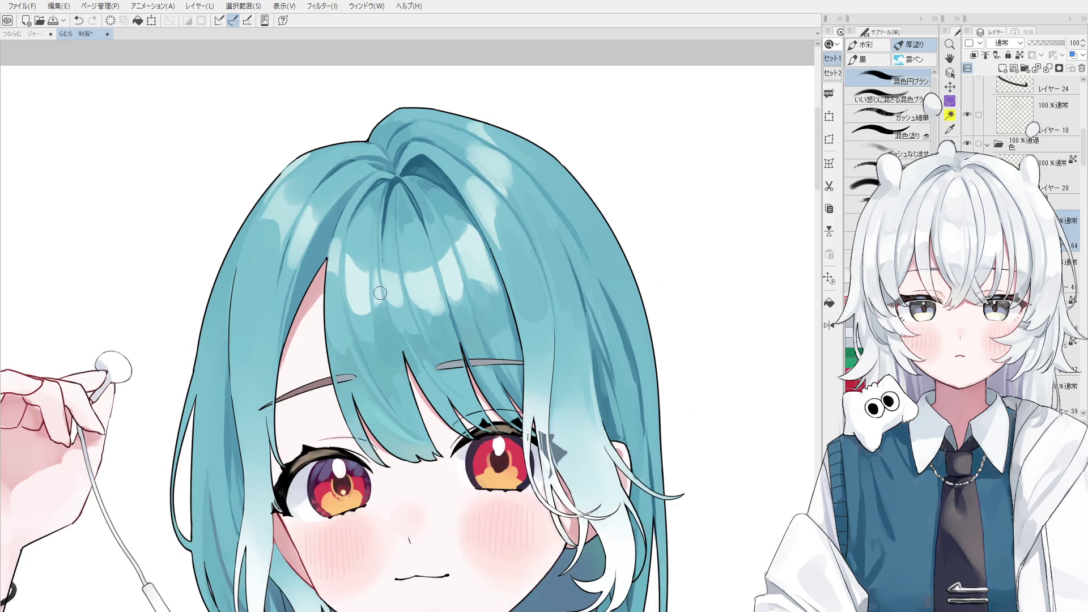
left_click(497, 229, "alt")
left_click(490, 212, "alt")
scroll(491, 199, "down", 1)
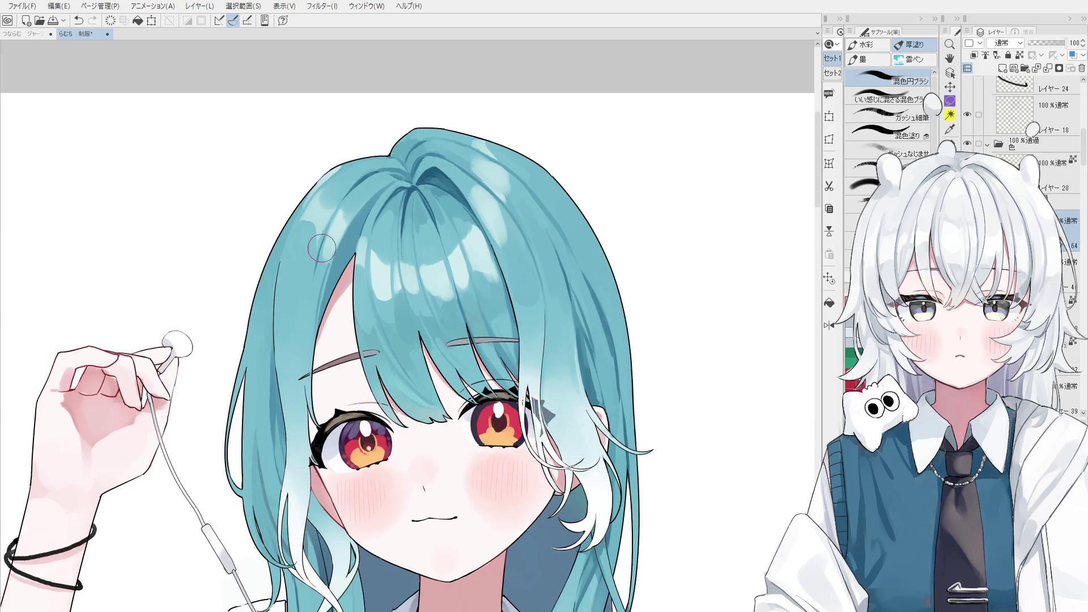
mouse_move(326, 264)
left_mouse_down()
mouse_move(331, 242)
mouse_move(341, 258)
left_mouse_up()
Pick the hair layer from the canvas and erase part of a hair tip to show skin.
key("o")
scroll(371, 258, "down", 1)
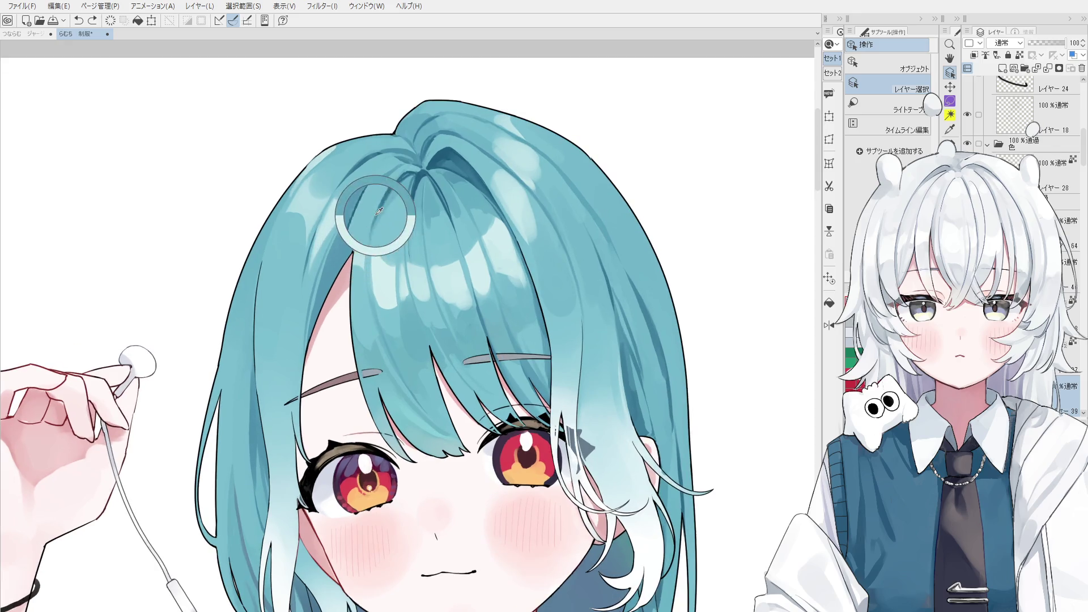
scroll(365, 247, "up", 3)
left_click(354, 263)
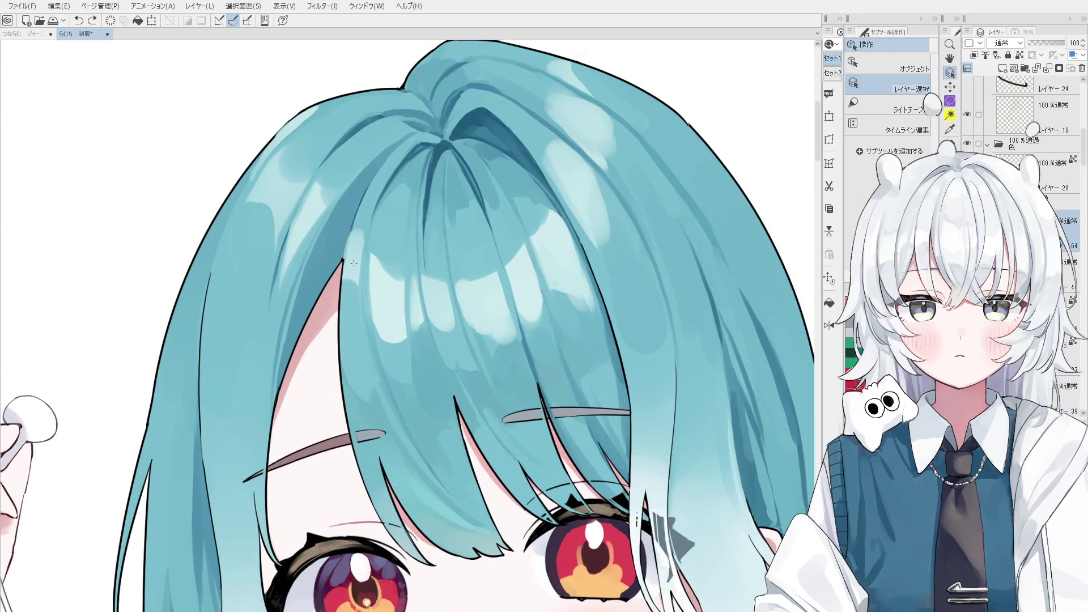
key("e")
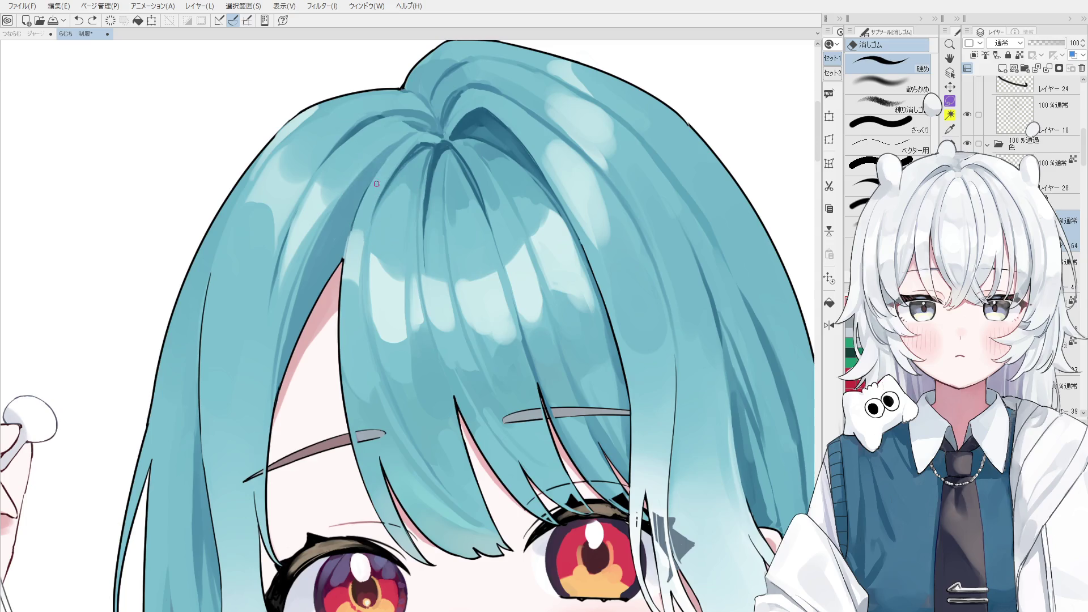
mouse_move(350, 262)
left_mouse_down()
mouse_move(347, 271)
mouse_move(465, 272)
left_mouse_up()
key("ctrl+z")
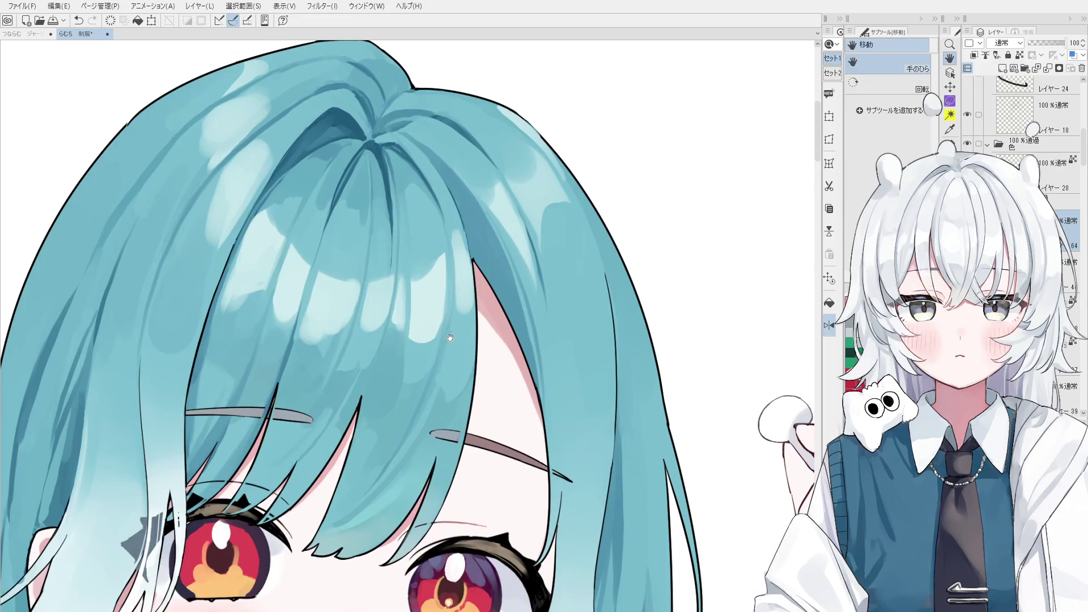
key("b")
key("ctrl+z")
Adjust the brush size, step back through recent strokes and rotate the canvas view.
left_click_drag(462, 97, 442, 102)
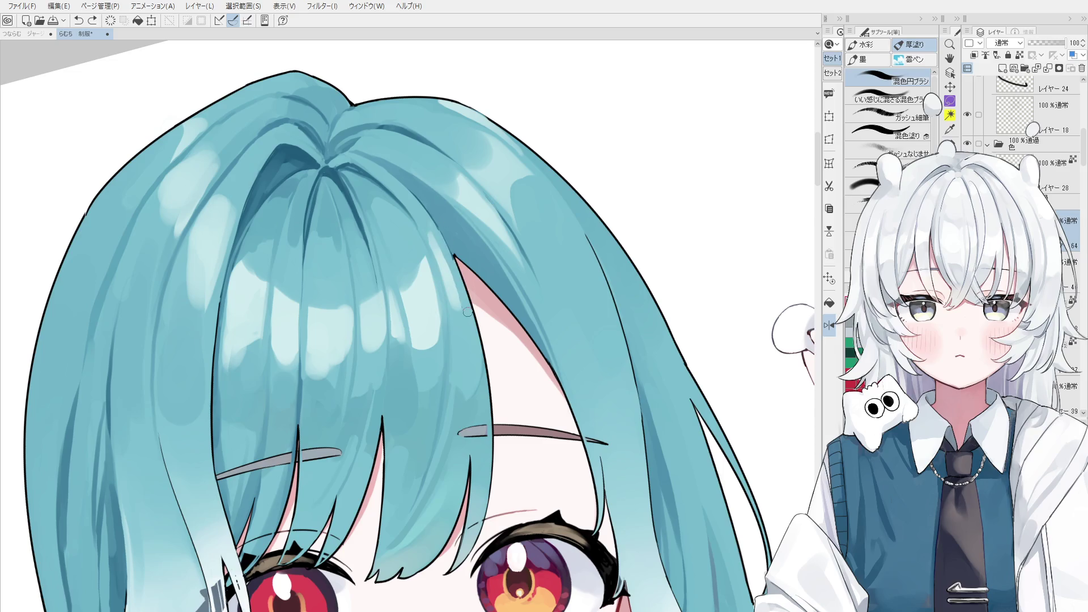
mouse_move(436, 254)
left_mouse_down()
mouse_move(460, 311)
mouse_move(435, 242)
left_mouse_up()
key("ctrl+z")
key("ctrl+z")
scroll(436, 242, "down", 2)
scroll(442, 272, "up", 3)
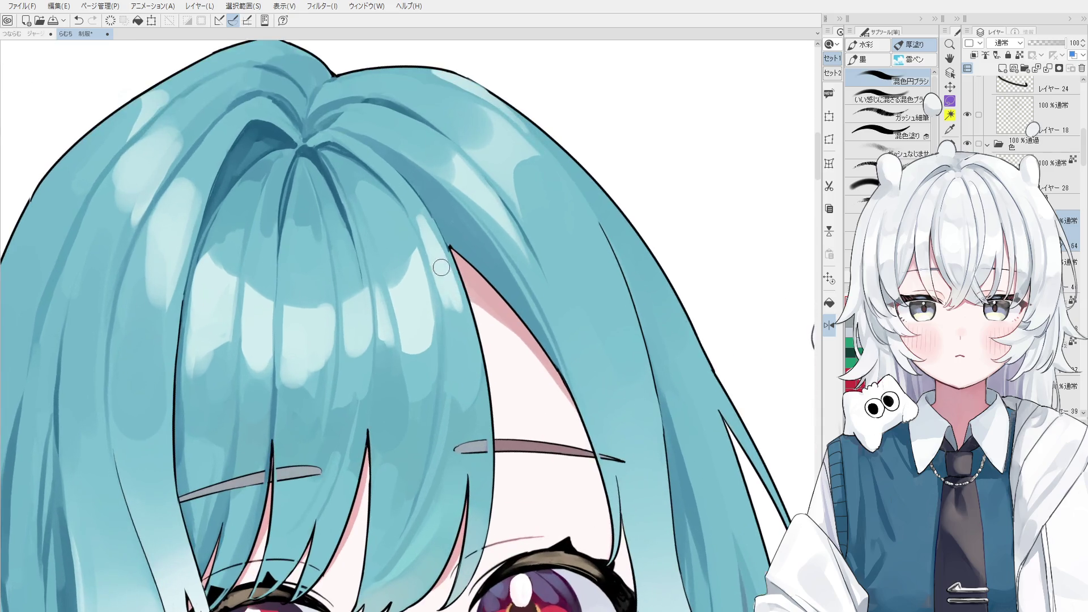
scroll(425, 282, "up", 1)
key("ctrl+z")
scroll(421, 297, "down", 2)
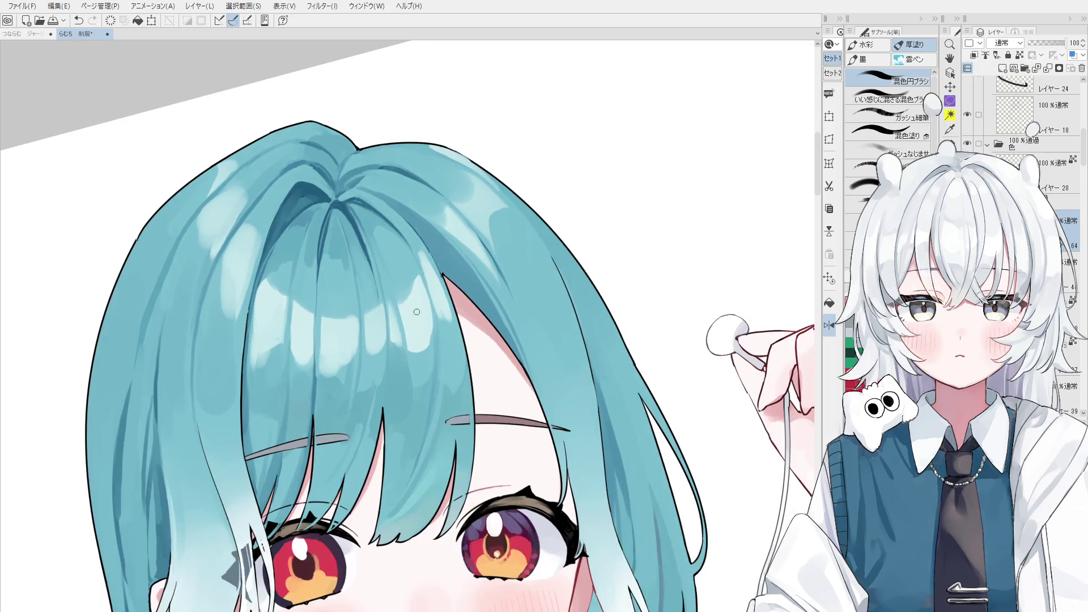
scroll(425, 311, "up", 2)
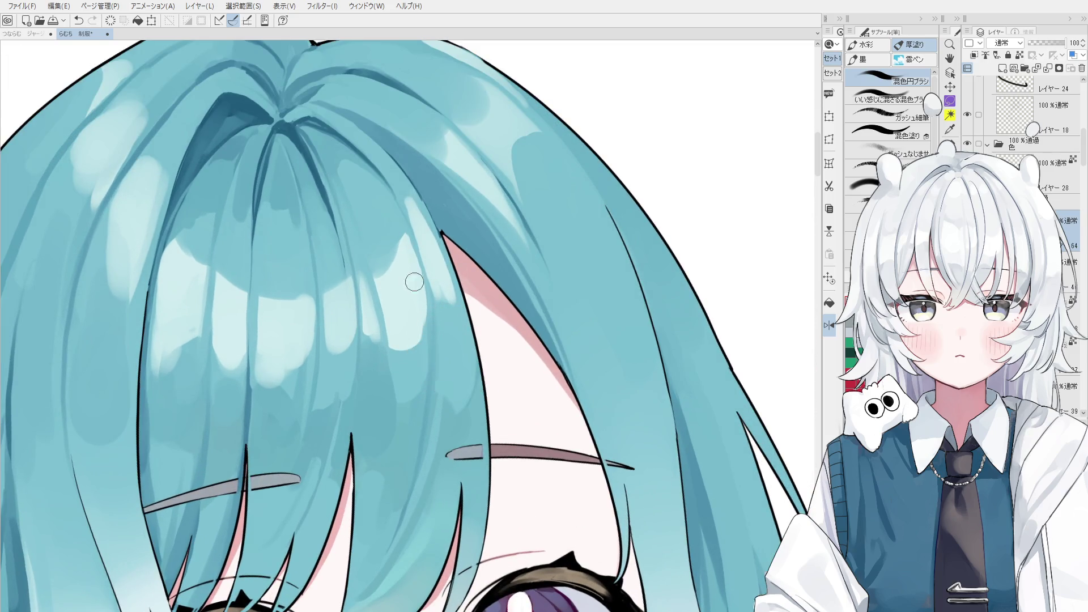
scroll(409, 300, "down", 2)
left_click_drag(408, 300, 418, 100)
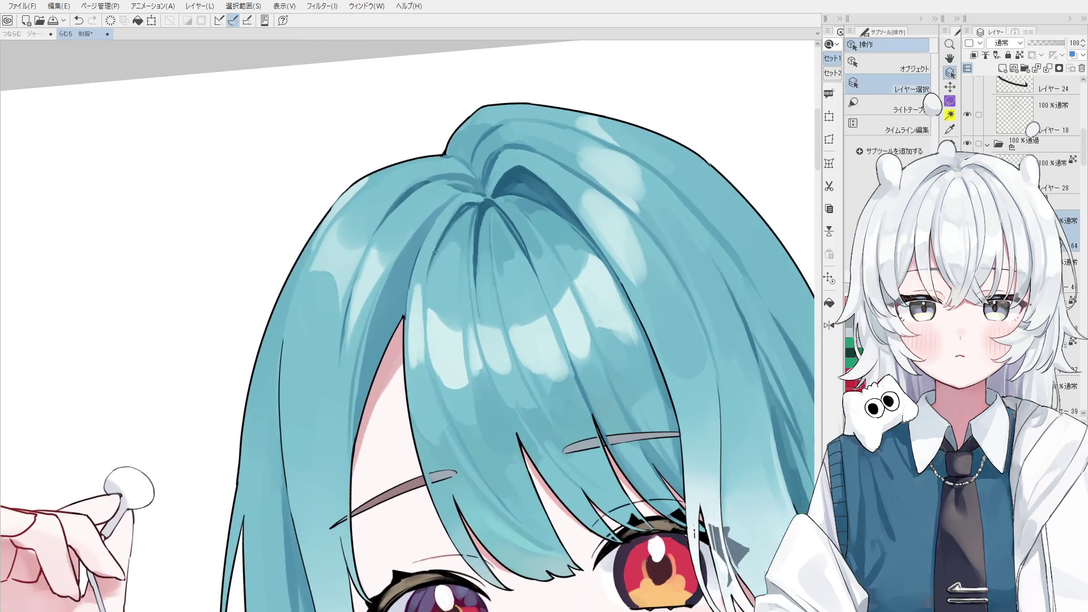
key("b")
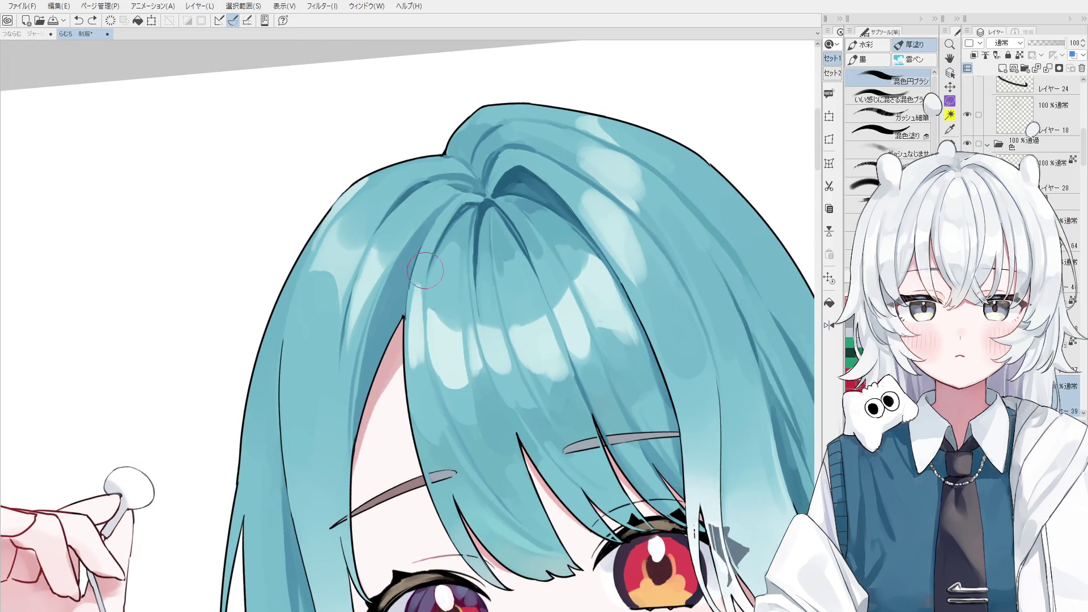
key("o")
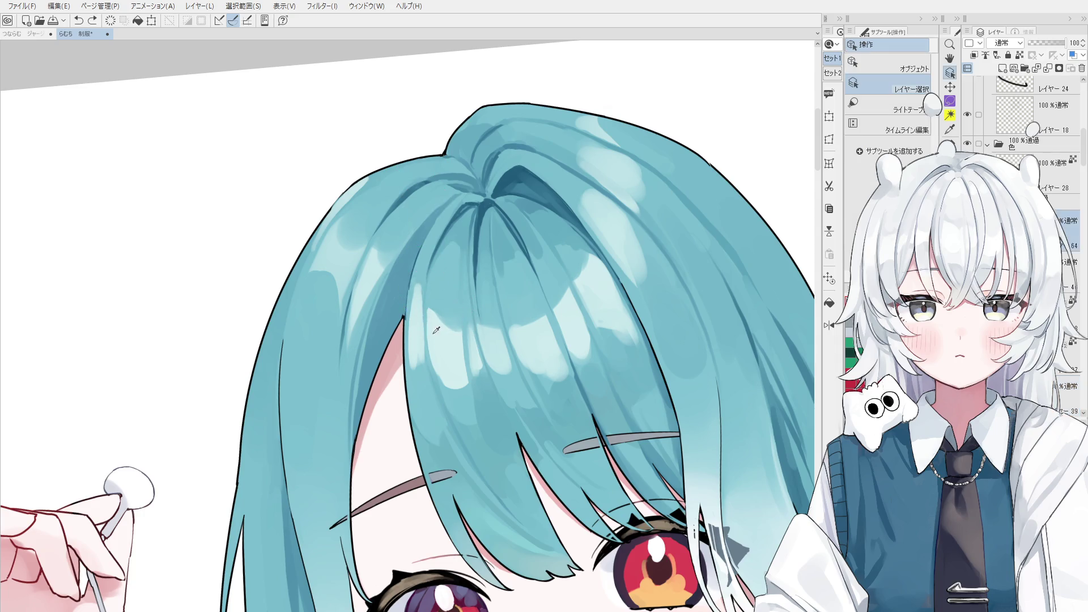
key("b")
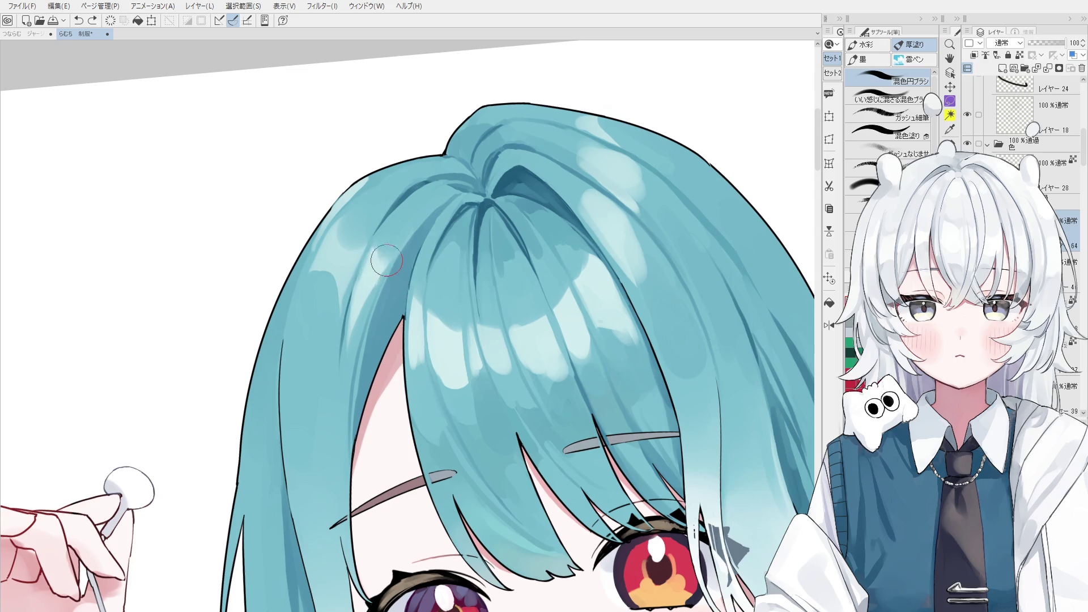
Paint a thin white highlight along one strand with a smaller brush, comparing with undo.
left_click(420, 138, "alt")
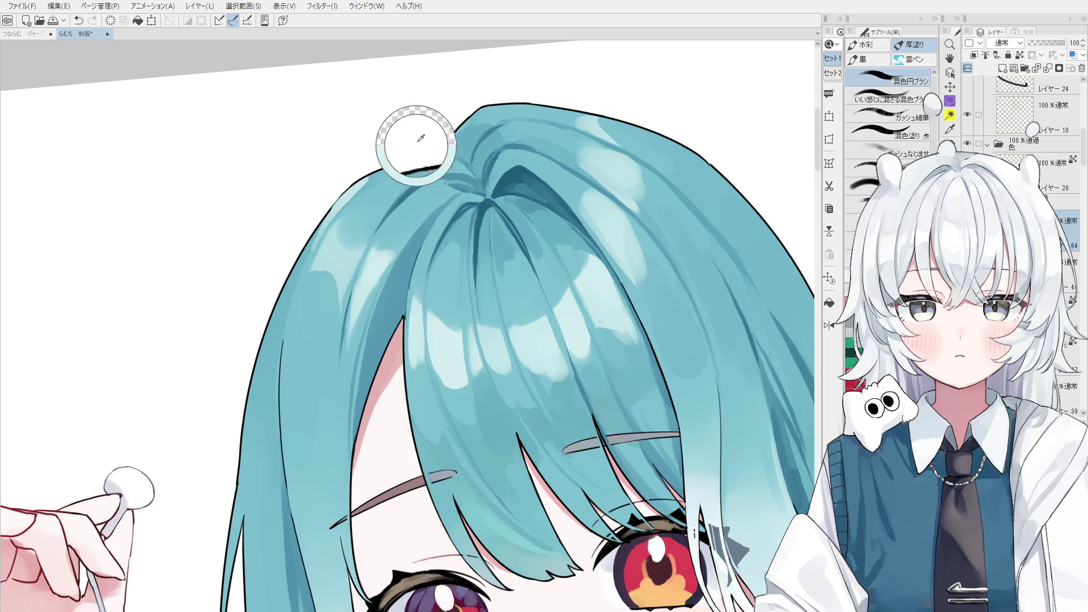
key("[")
key("[")
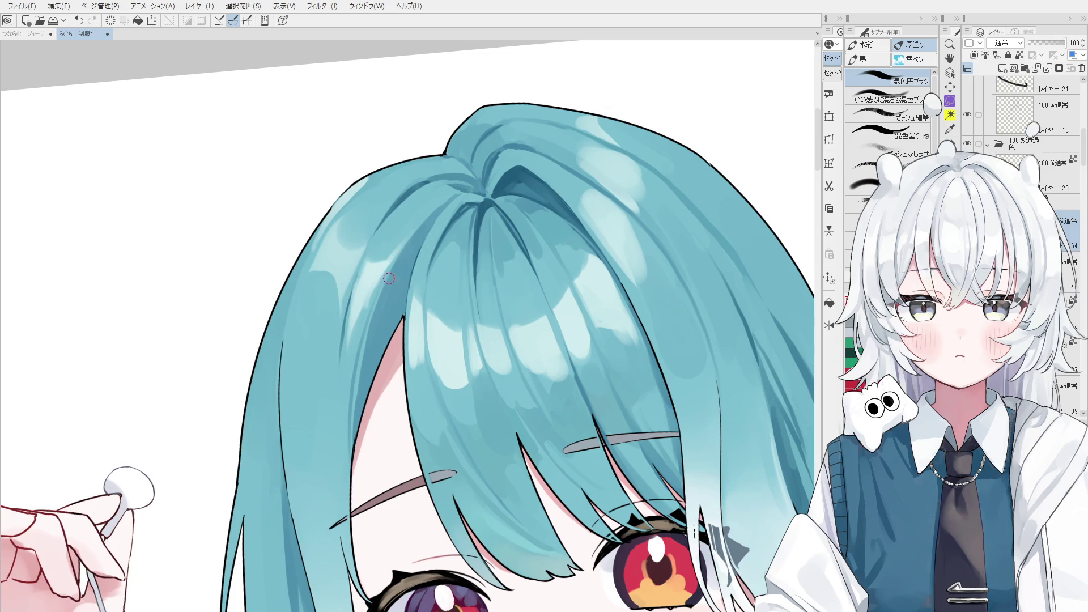
key("ctrl+z")
key("]")
key("]")
key("]")
key("[")
key("[")
key("ctrl+z")
mouse_move(385, 250)
left_mouse_down()
mouse_move(353, 341)
mouse_move(388, 250)
left_mouse_up()
key("ctrl+z")
key("ctrl+z")
key("ctrl+z")
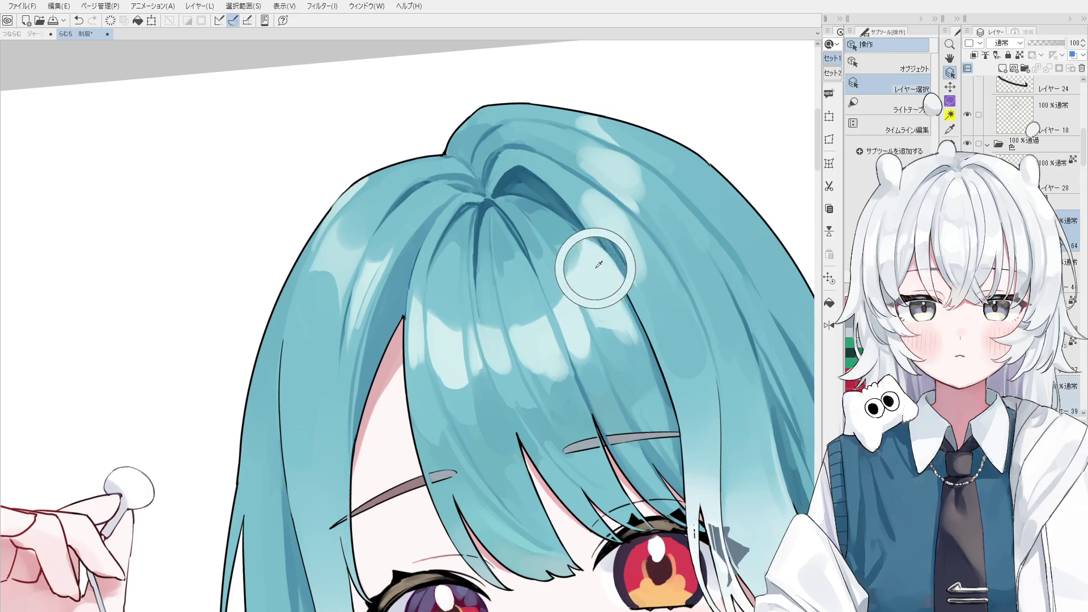
Darken a strand edge and paint light highlights on the left hair strands near the crown.
left_click_drag(593, 255, 626, 298)
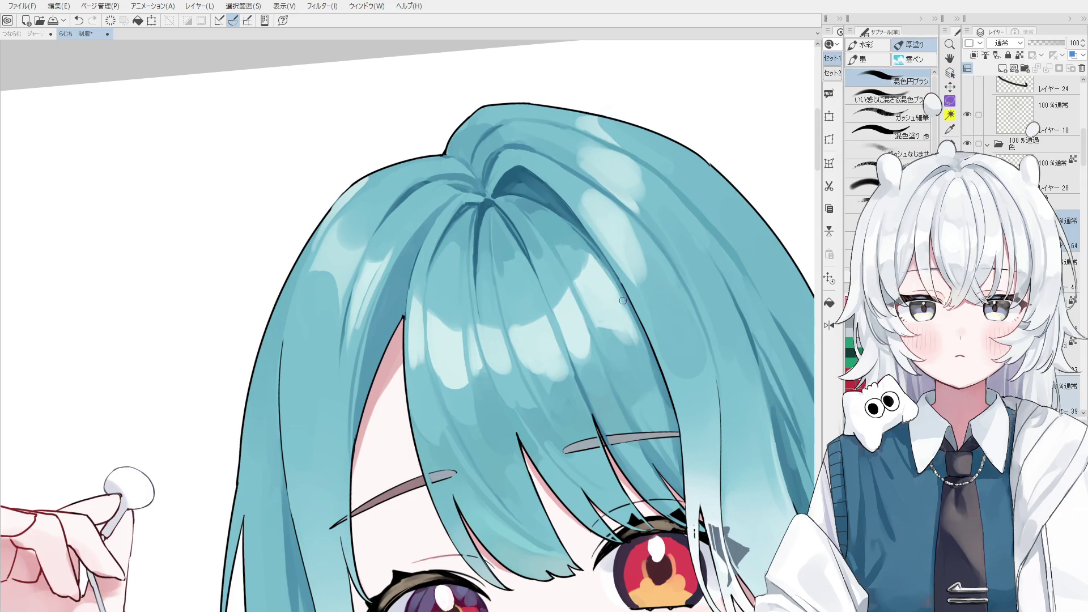
scroll(621, 300, "down", 1)
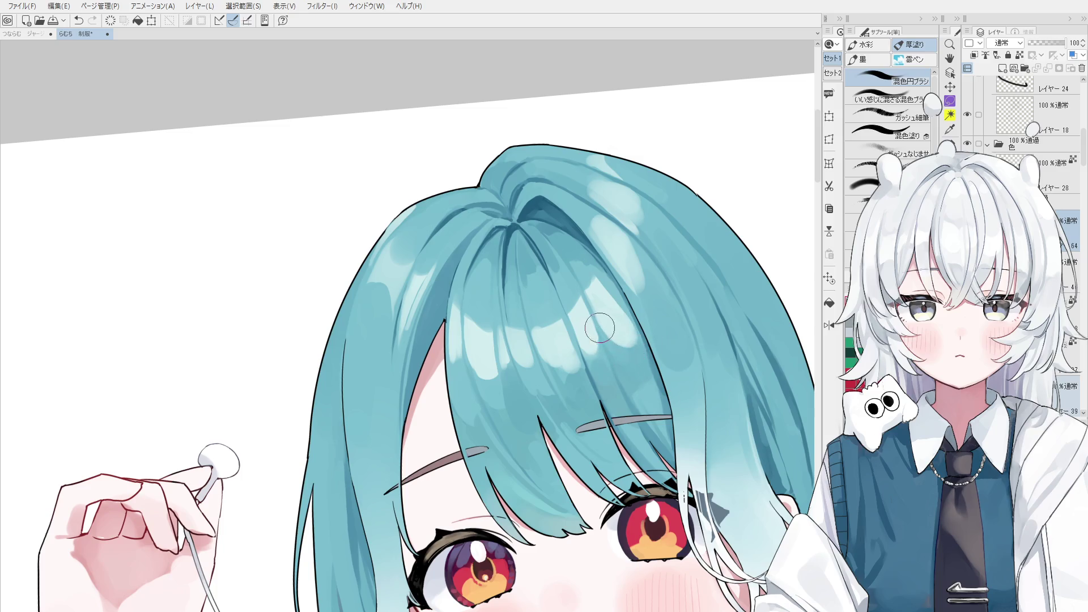
scroll(600, 306, "down", 1)
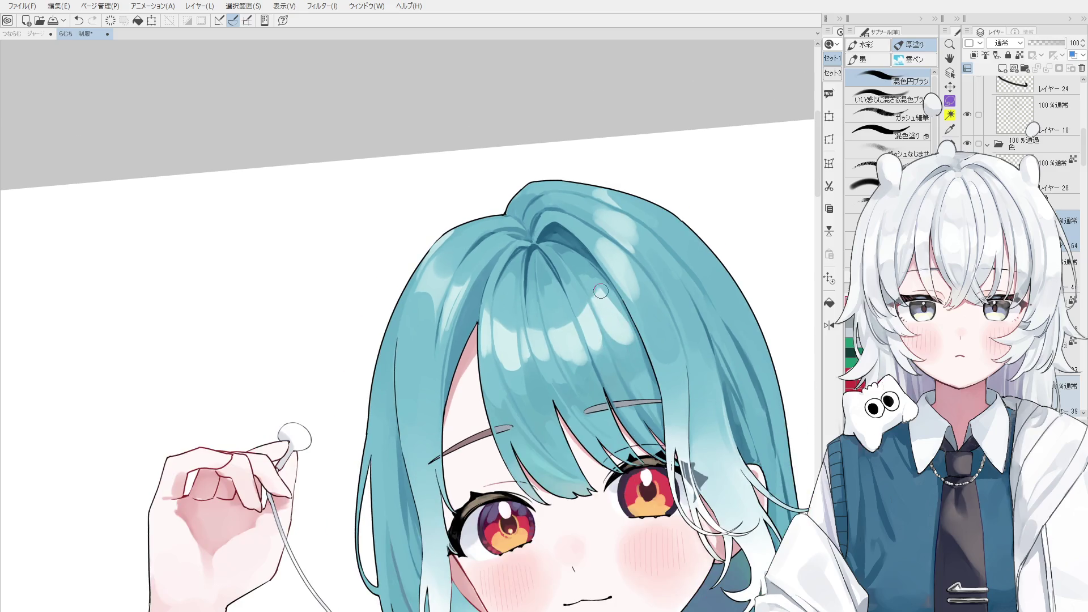
scroll(600, 291, "down", 1)
scroll(633, 274, "down", 1)
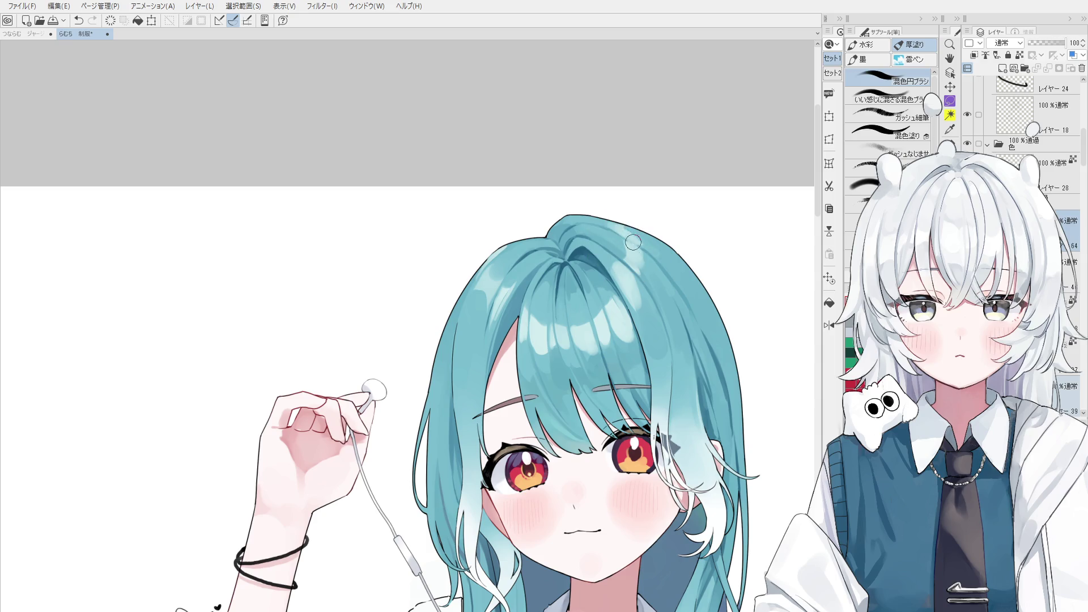
scroll(631, 235, "down", 1)
scroll(637, 274, "up", 1)
scroll(522, 243, "up", 1)
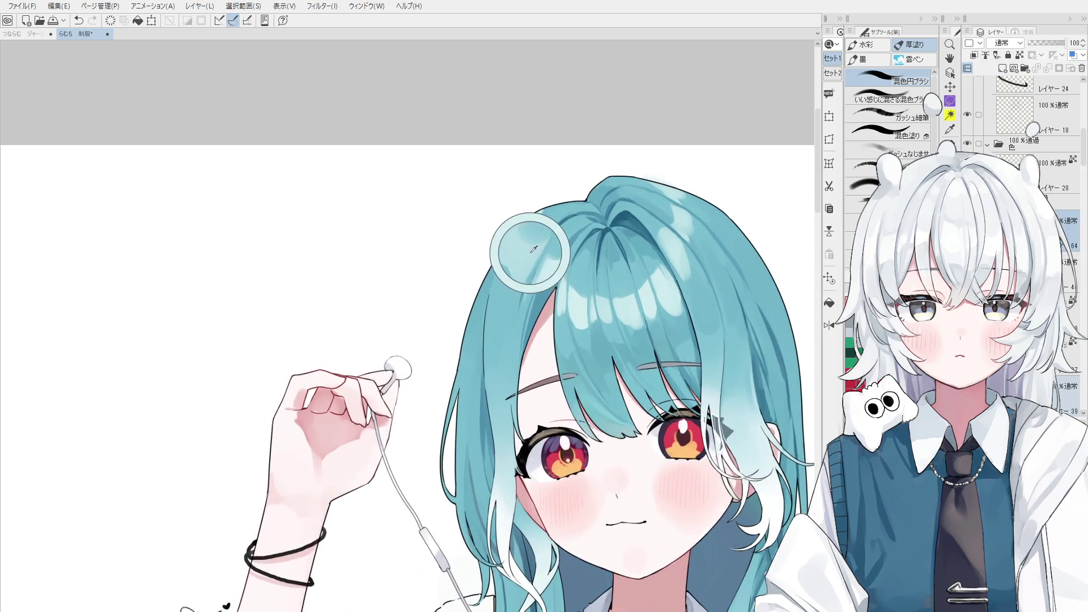
left_click_drag(516, 264, 573, 285)
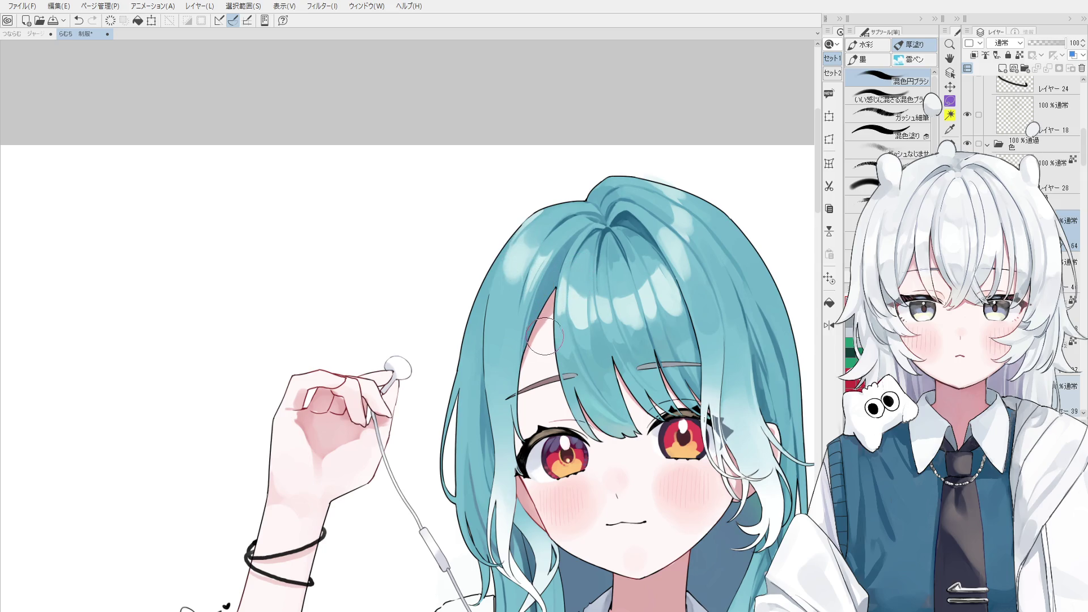
left_click_drag(548, 336, 520, 315)
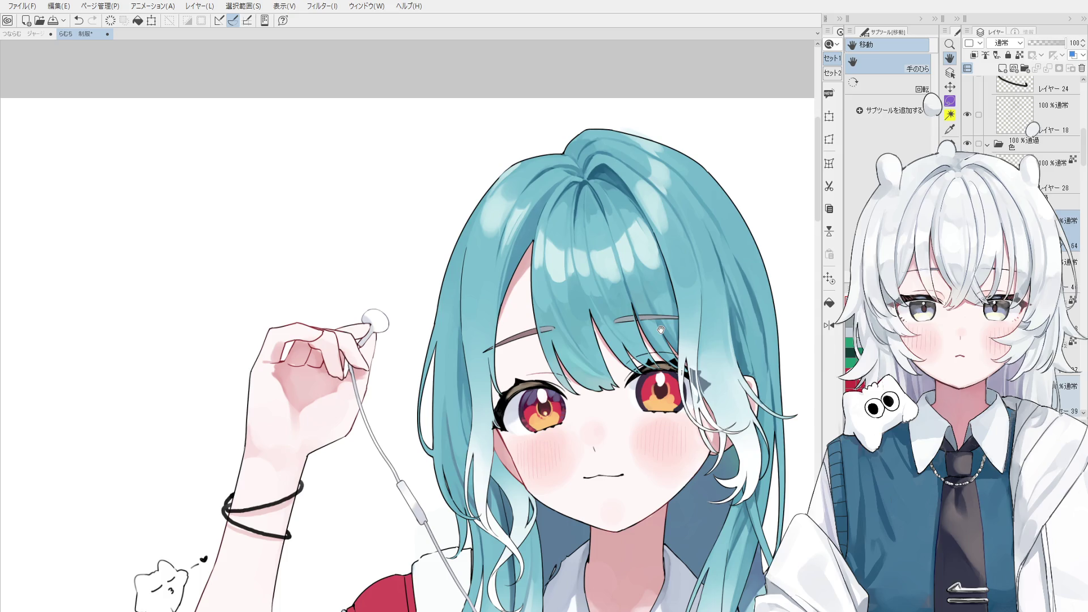
key("o")
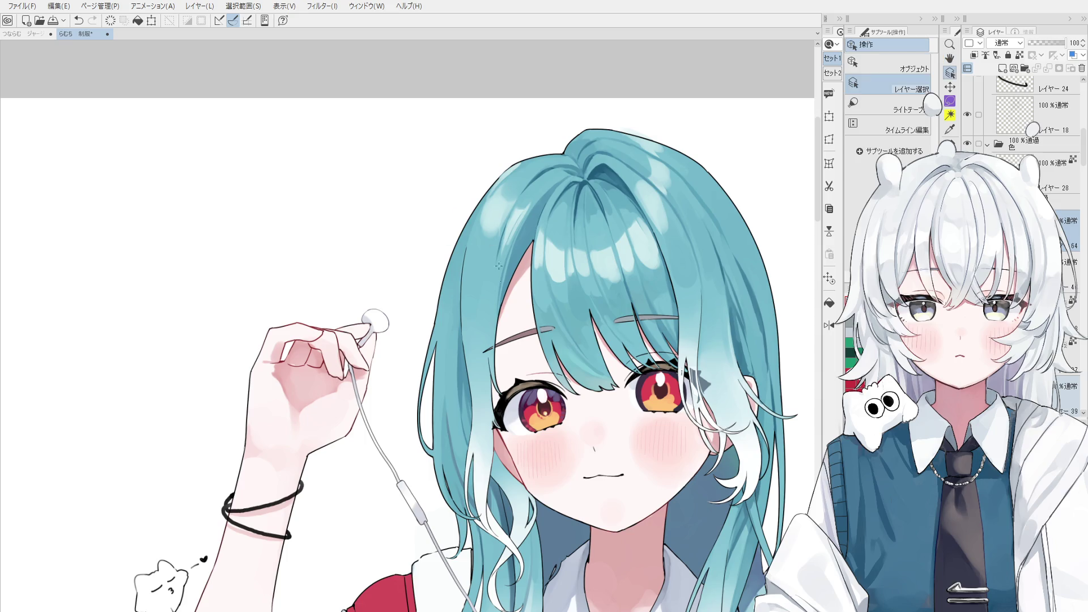
scroll(494, 233, "up", 2)
Blend and extend the pale crown highlights with a smaller brush and sampled hair colour.
key("b")
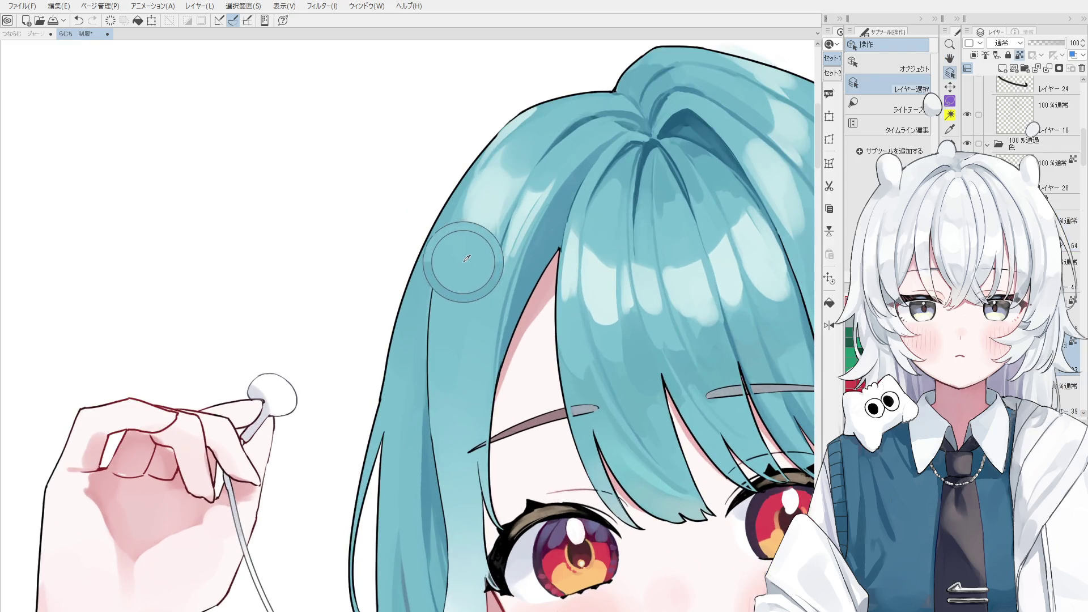
key("bracketleft")
key("bracketleft")
key("bracketleft")
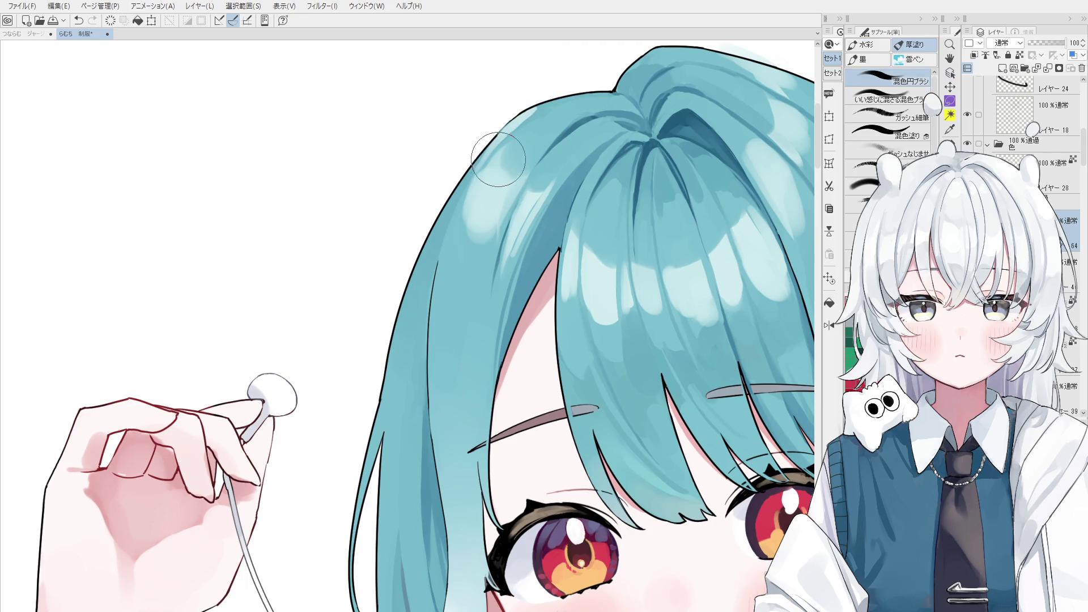
left_click_drag(502, 158, 475, 204)
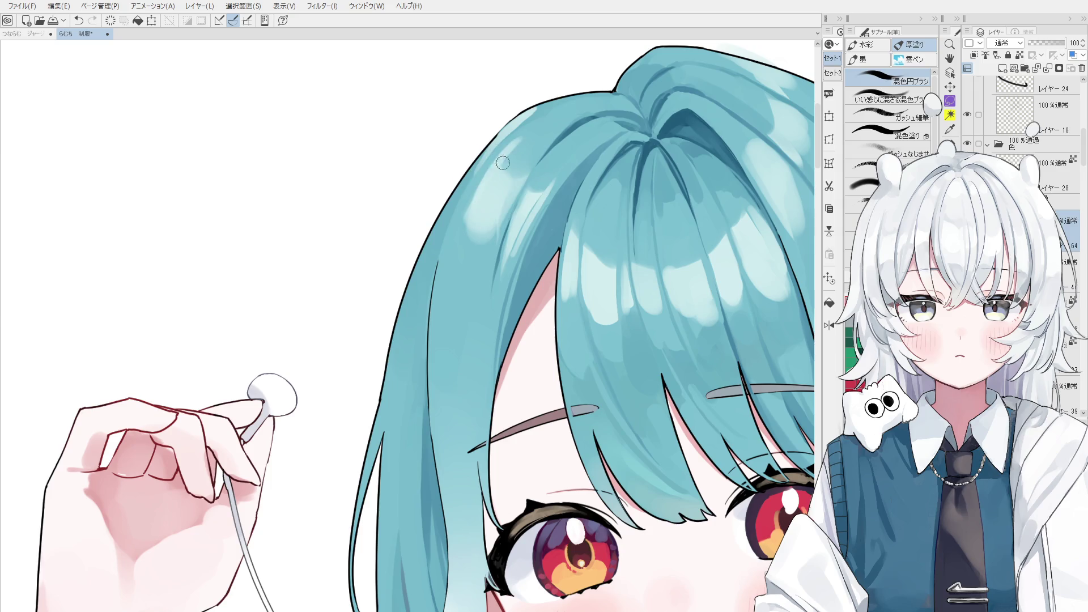
left_click(527, 141, "alt")
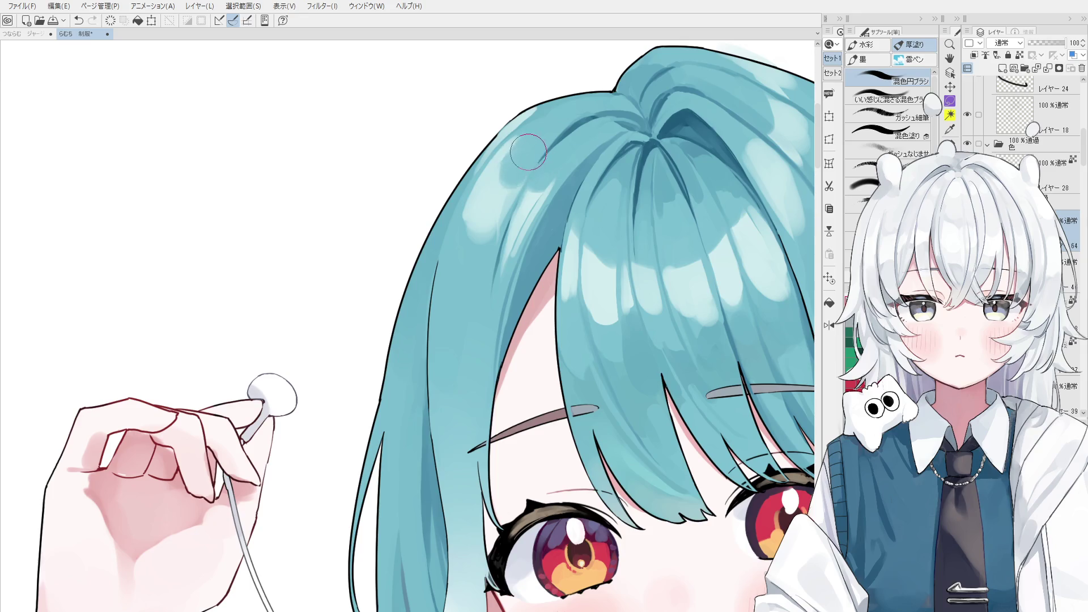
scroll(514, 179, "down", 2)
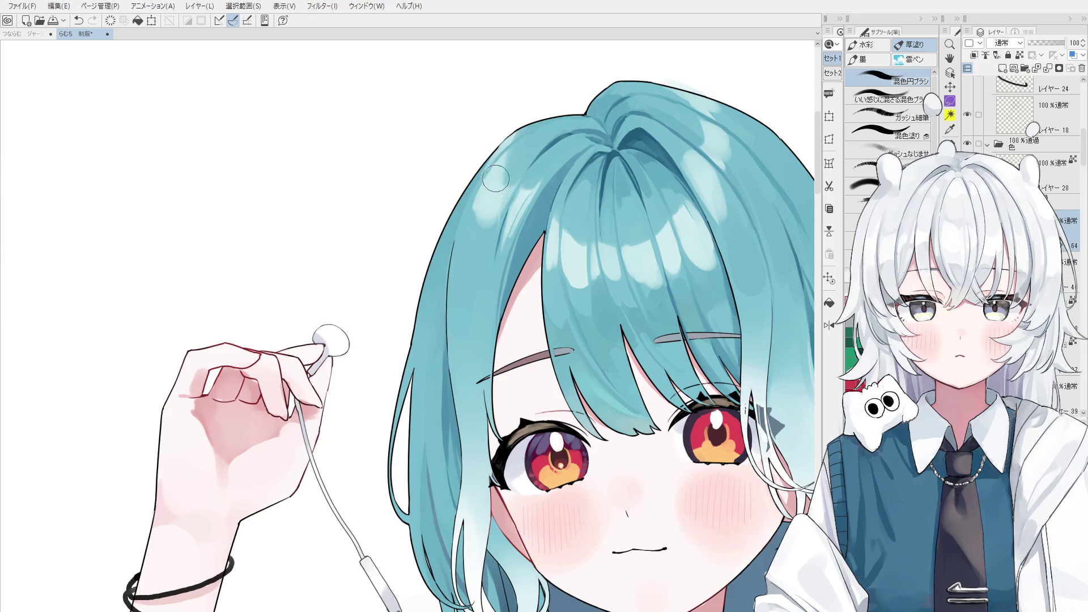
key("ctrl+z")
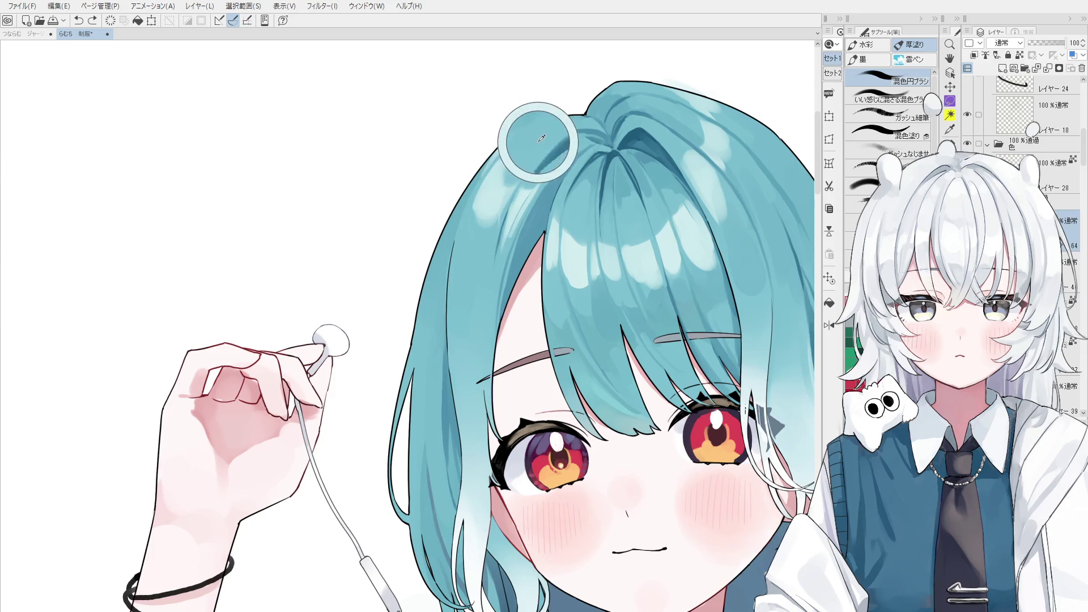
left_click(524, 184)
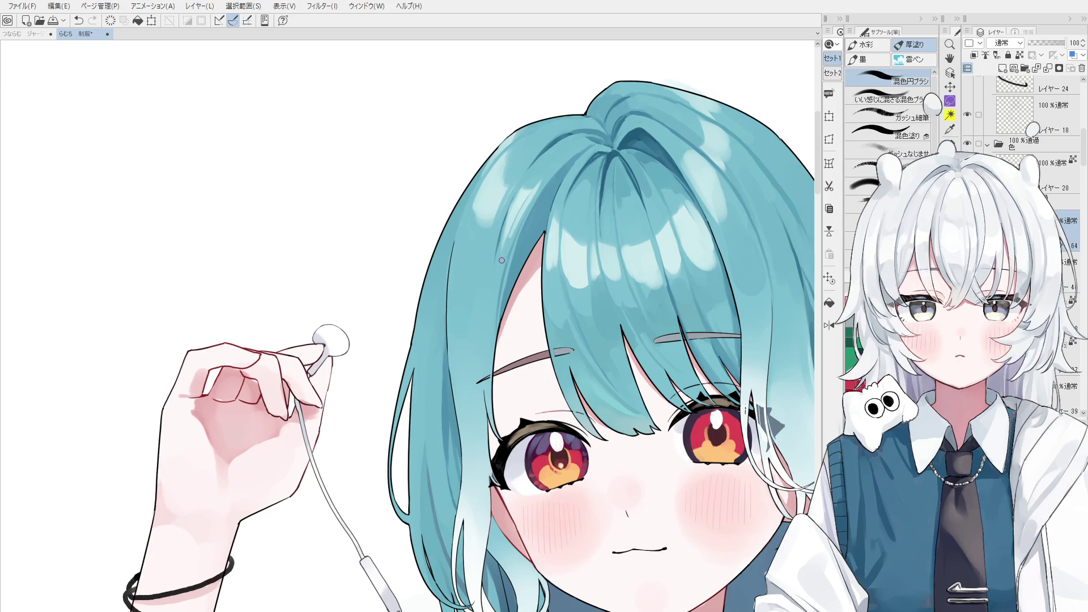
Reposition the view over the top of the hair and mirror the canvas to check it.
key("space")
left_click_drag(516, 199, 468, 285)
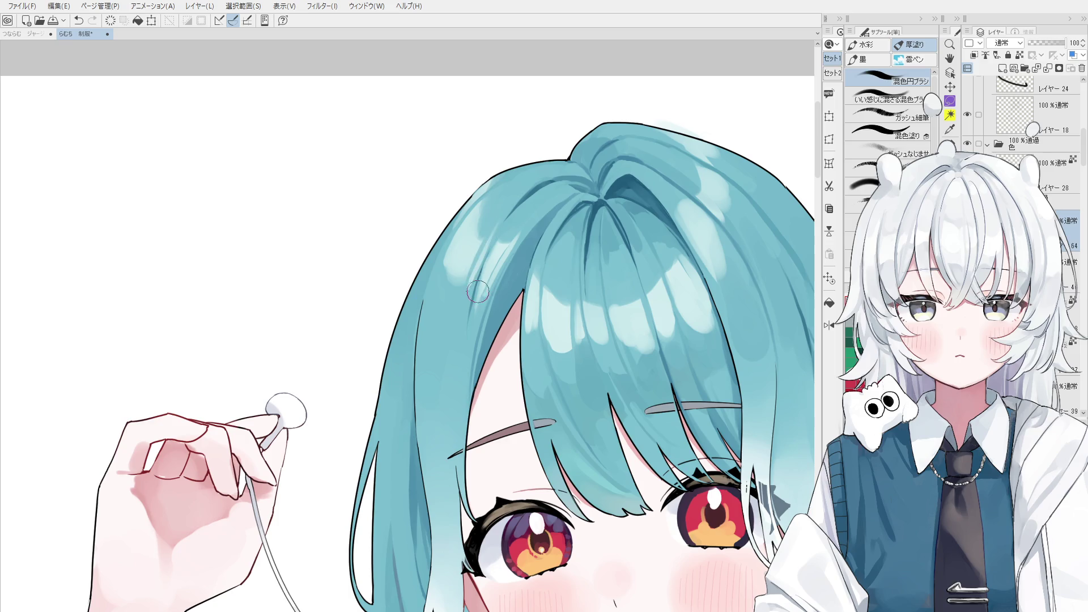
key("h")
scroll(438, 343, "down", 3)
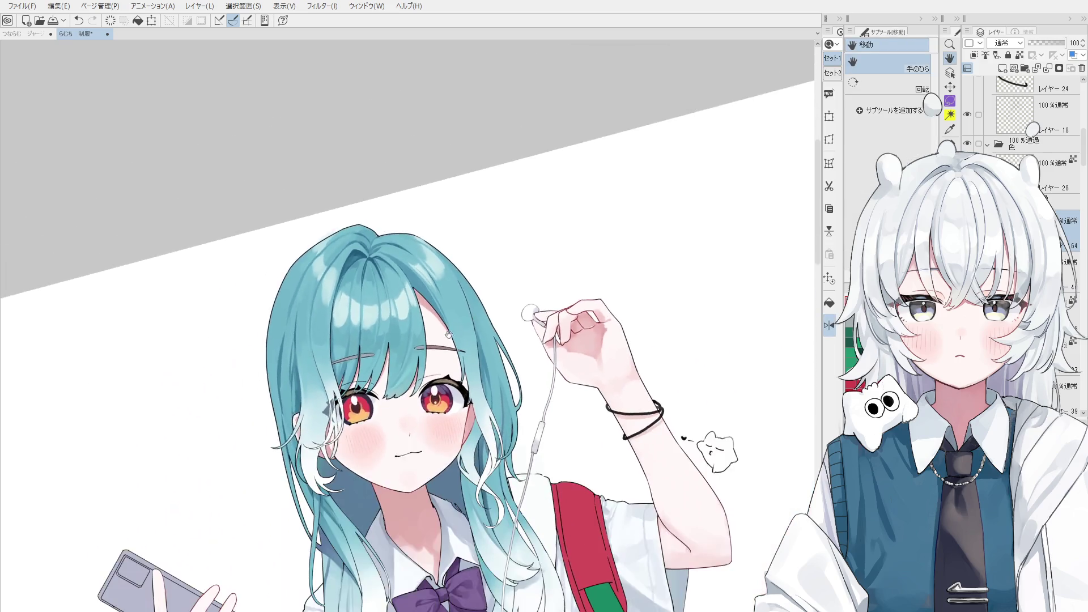
key("o")
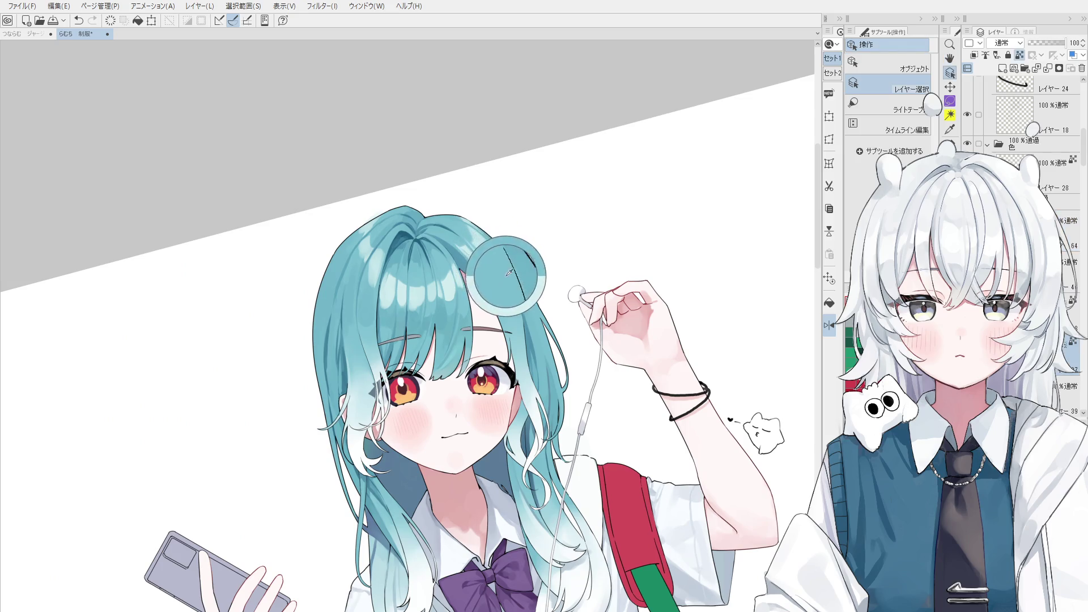
key("b")
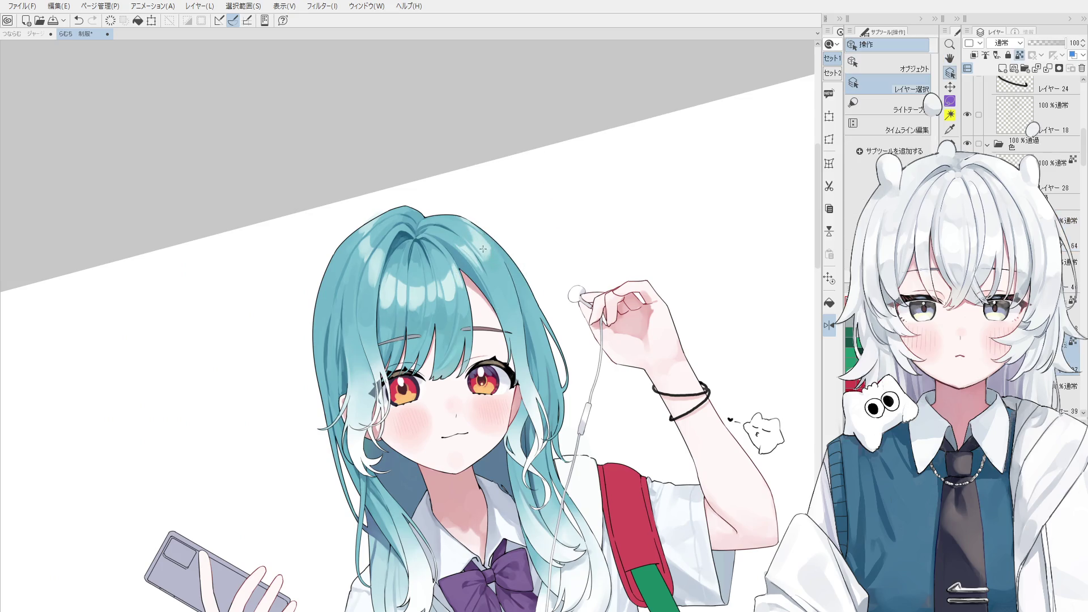
scroll(490, 250, "up", 1)
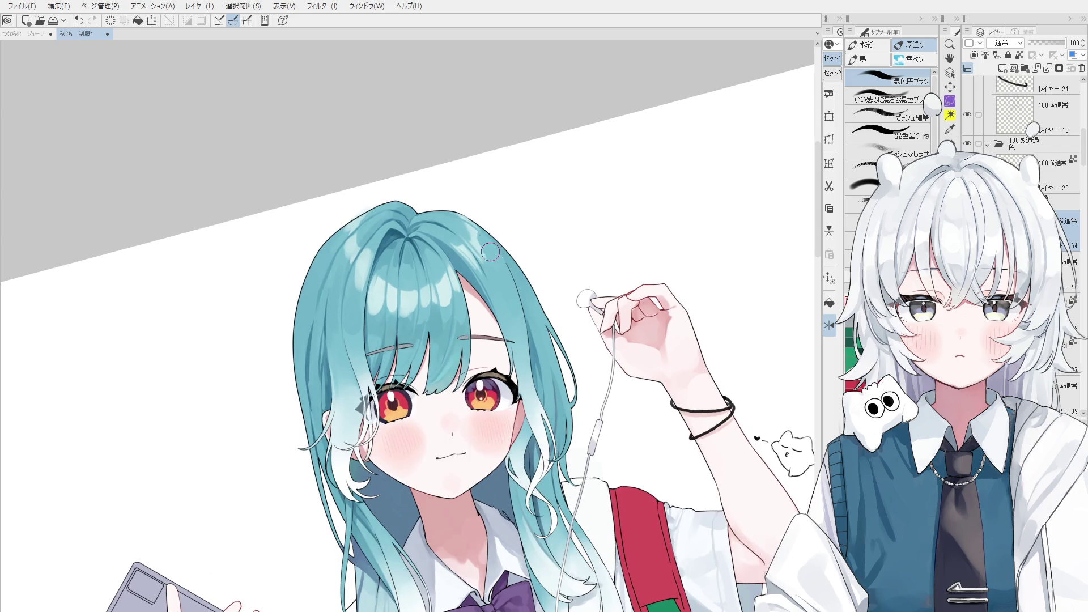
left_click_drag(491, 250, 477, 283)
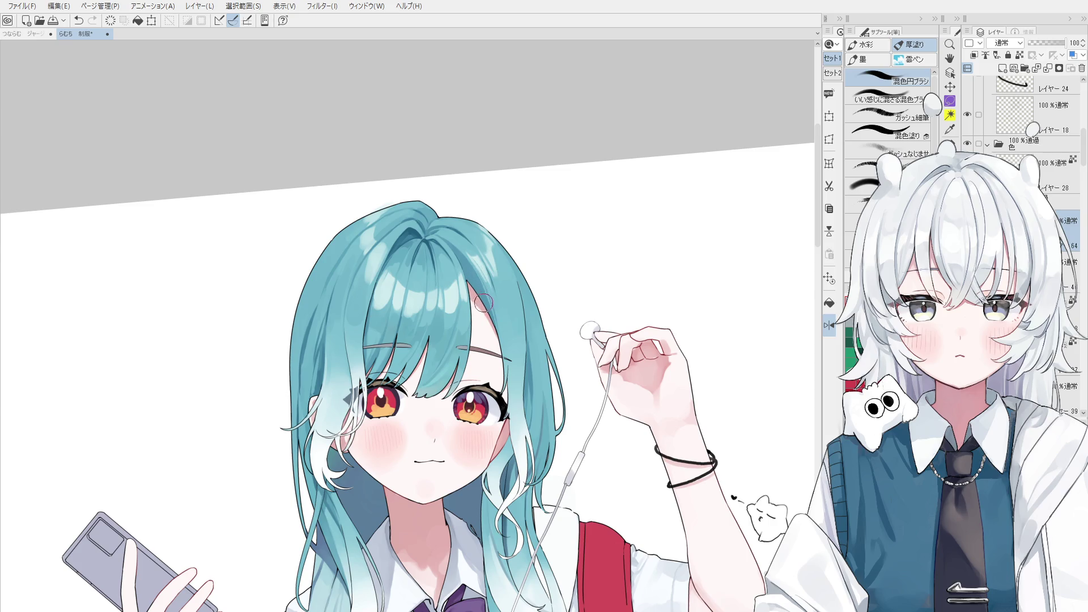
scroll(493, 371, "down", 3)
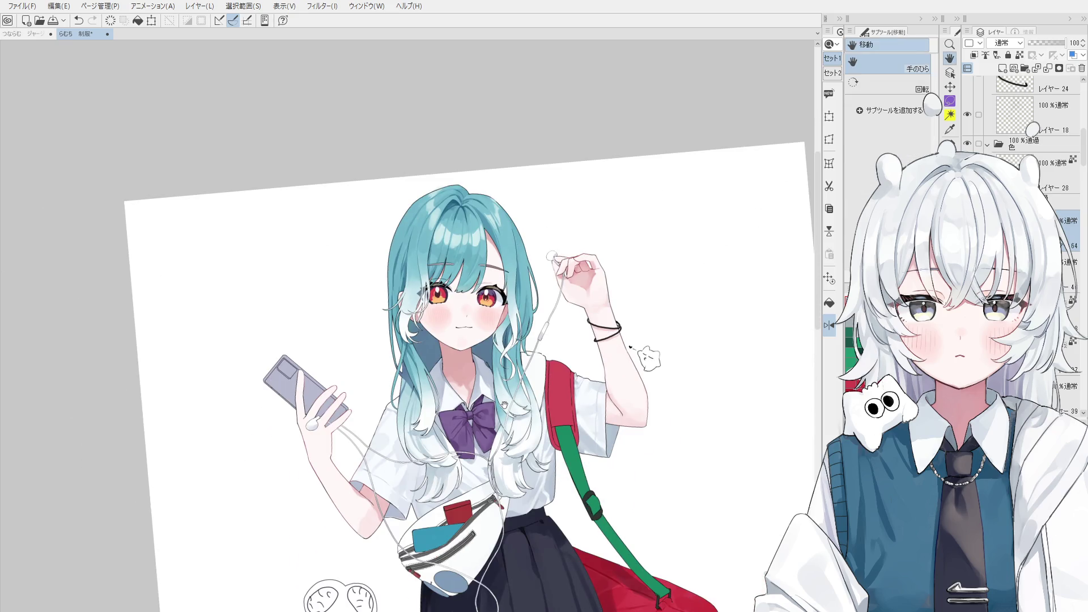
scroll(503, 405, "down", 3)
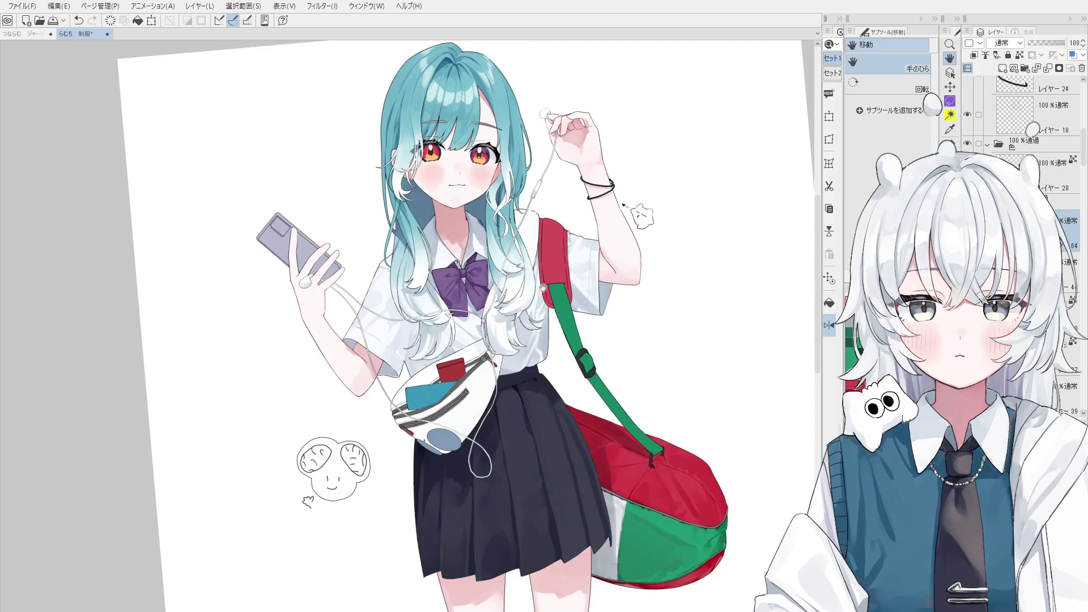
key("o")
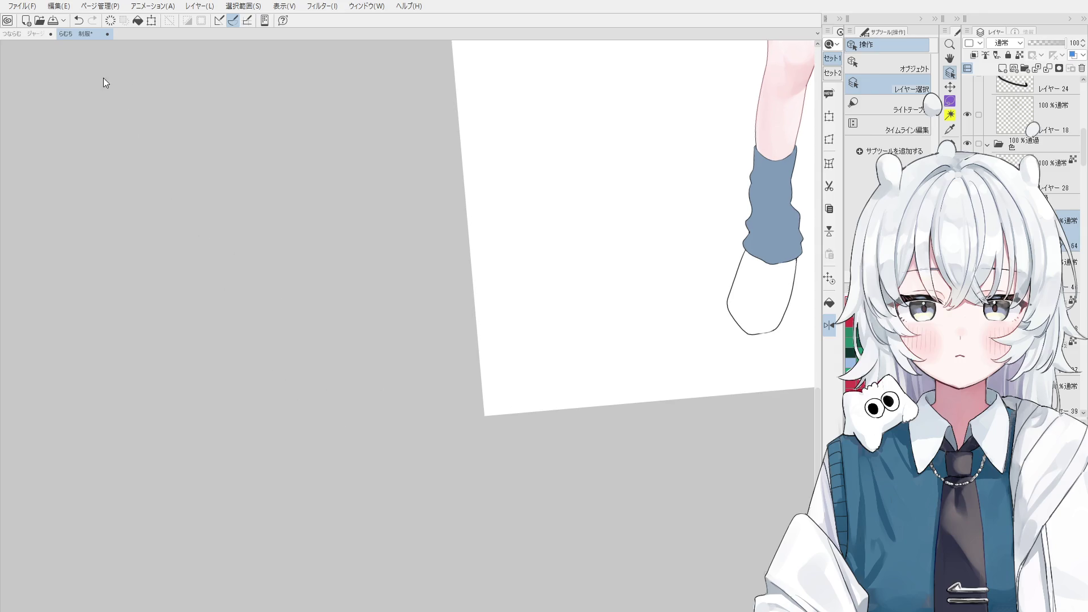
scroll(527, 311, "down", 2)
scroll(528, 311, "down", 3)
scroll(527, 312, "up", 2)
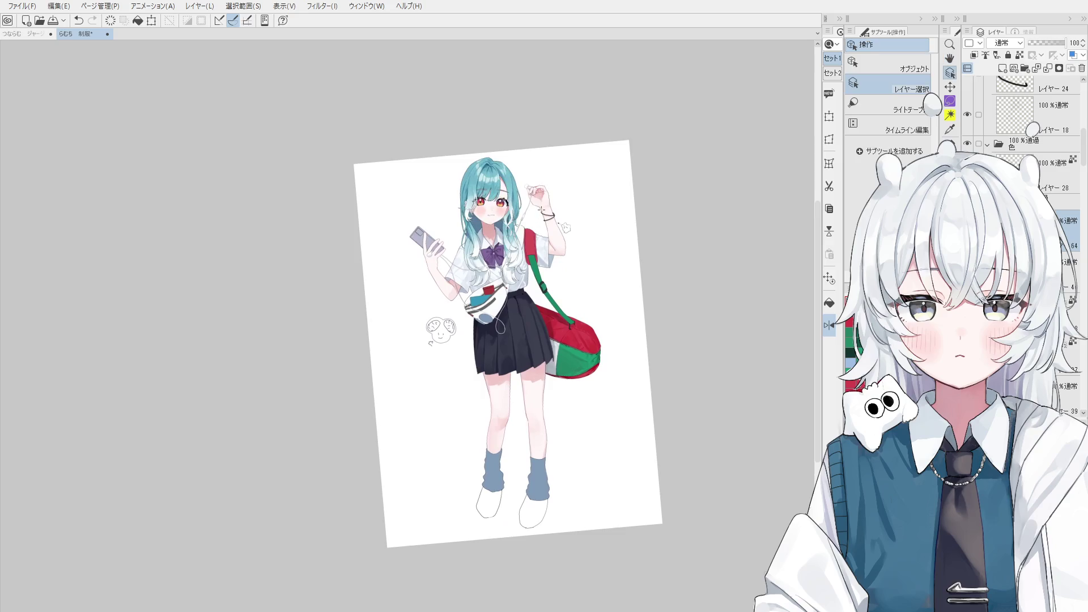
scroll(527, 311, "up", 3)
scroll(540, 246, "up", 3)
key("e")
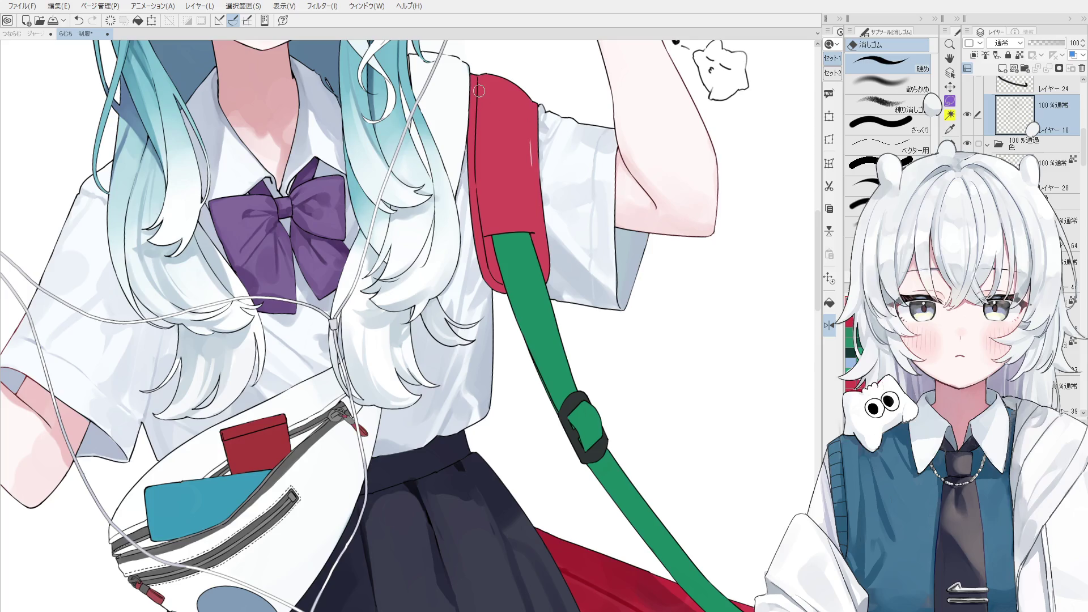
Erase the dark line along the red strap and pick another layer for pen work.
left_click_drag(478, 87, 496, 286)
key("b")
left_click(479, 207, "ctrl+shift")
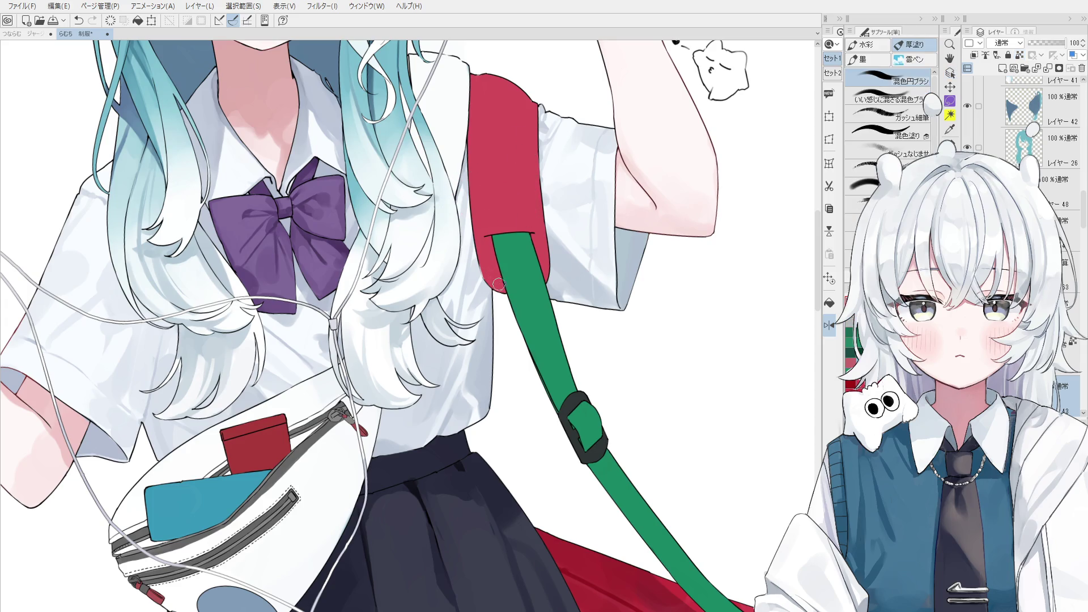
scroll(482, 281, "up", 2)
scroll(481, 281, "up", 2)
left_click(482, 276, "ctrl+shift")
key("p")
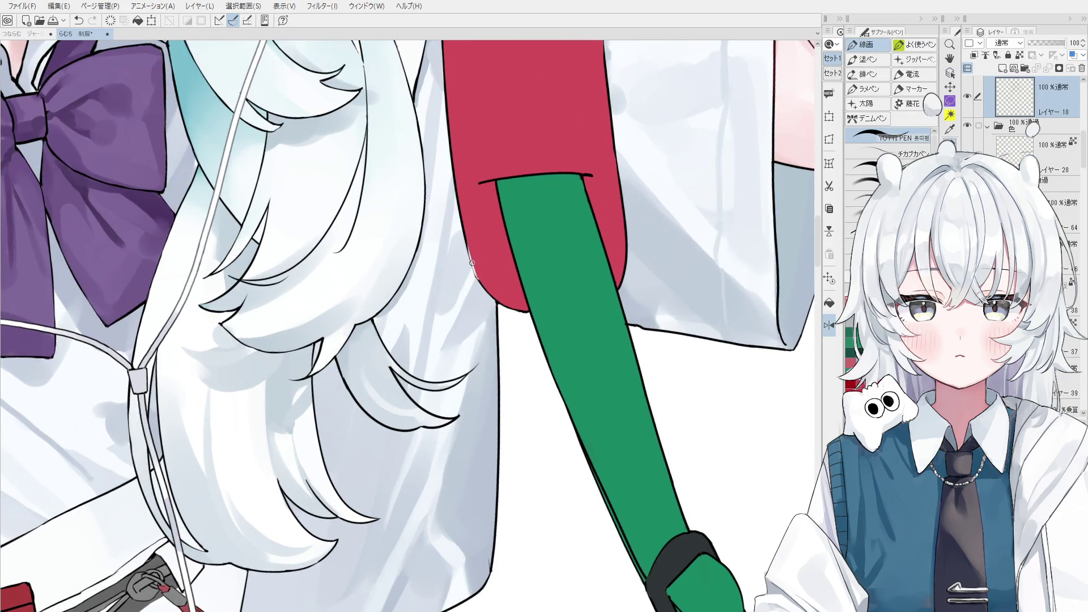
scroll(464, 238, "up", 2)
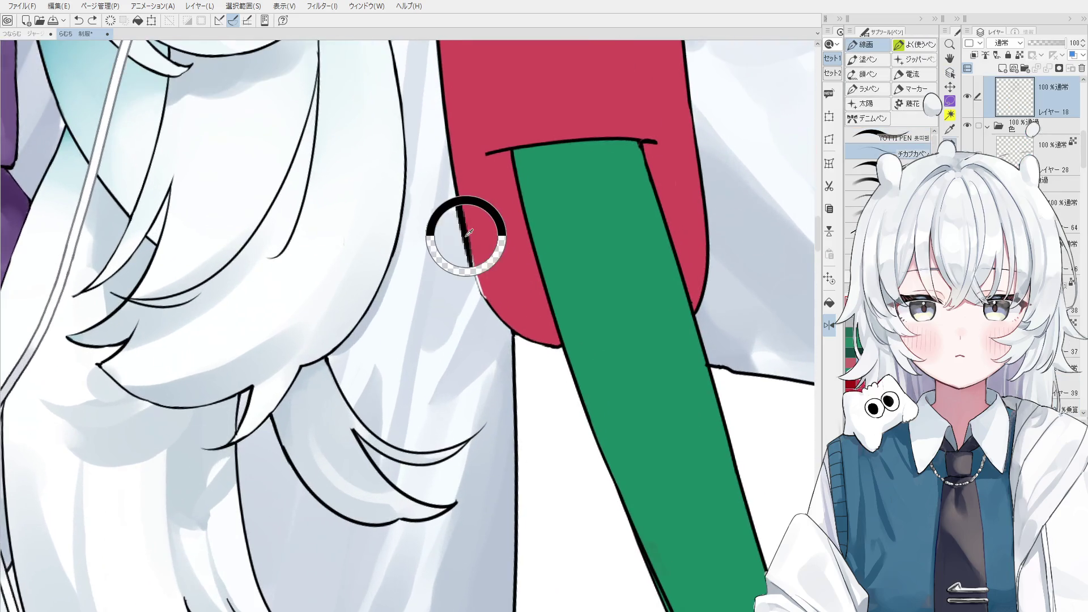
Try an edge line beside the red strap, undo it, and save the illustration.
key("ctrl+z")
left_click_drag(469, 247, 482, 293)
key("ctrl+z")
left_click_drag(469, 246, 481, 293)
key("ctrl+z")
key("ctrl+z")
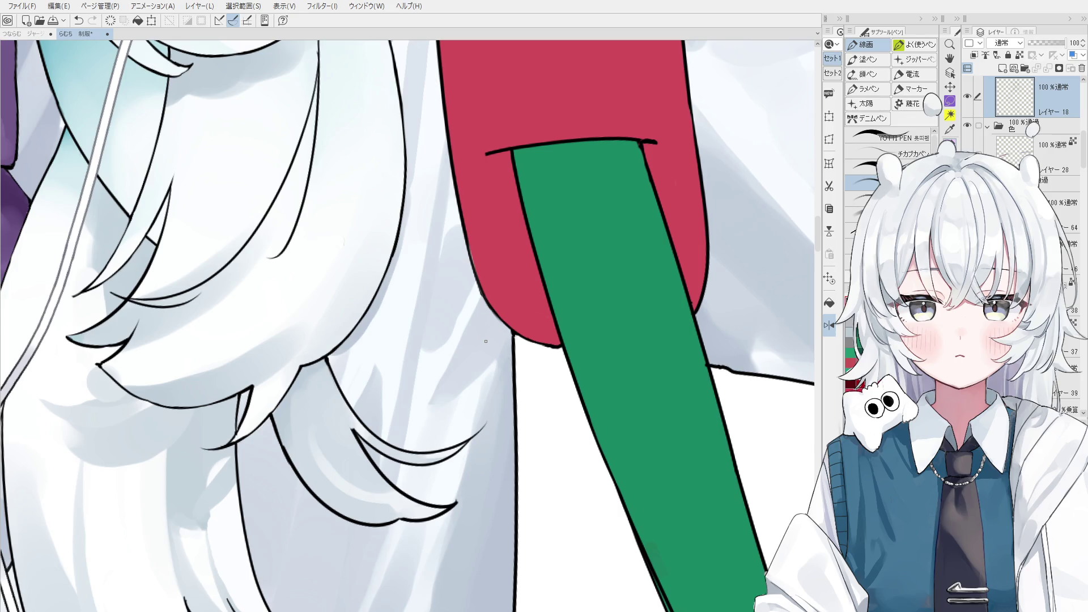
key("ctrl+s")
left_click(482, 373)
scroll(319, 168, "down", 2)
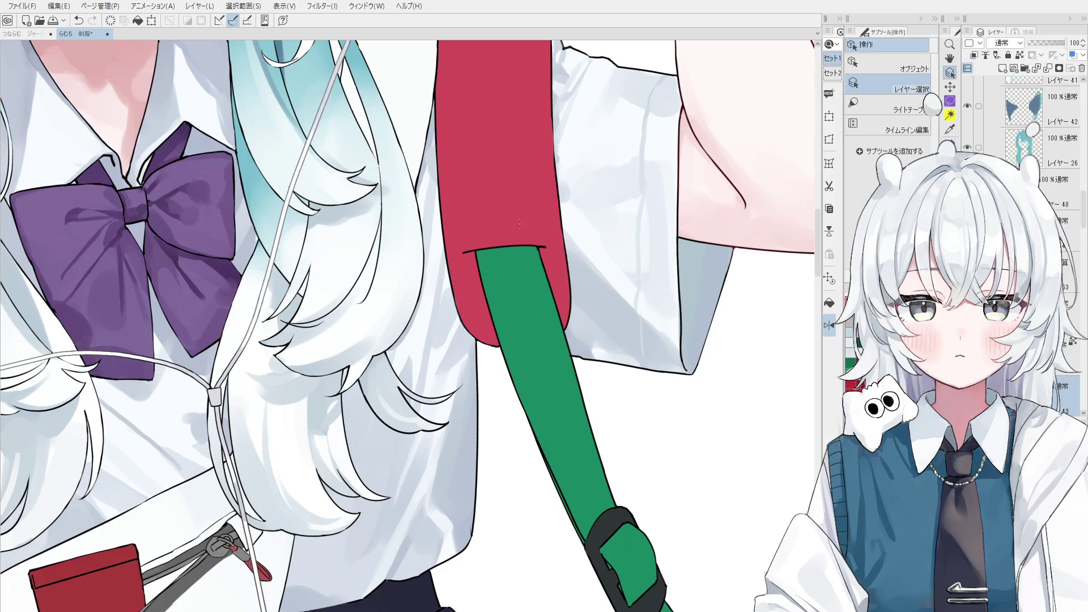
Paint and reshape small dark-red marks at the strap slot corners.
key("b")
scroll(485, 250, "up", 3)
left_click_drag(460, 264, 476, 264)
scroll(474, 264, "down", 1)
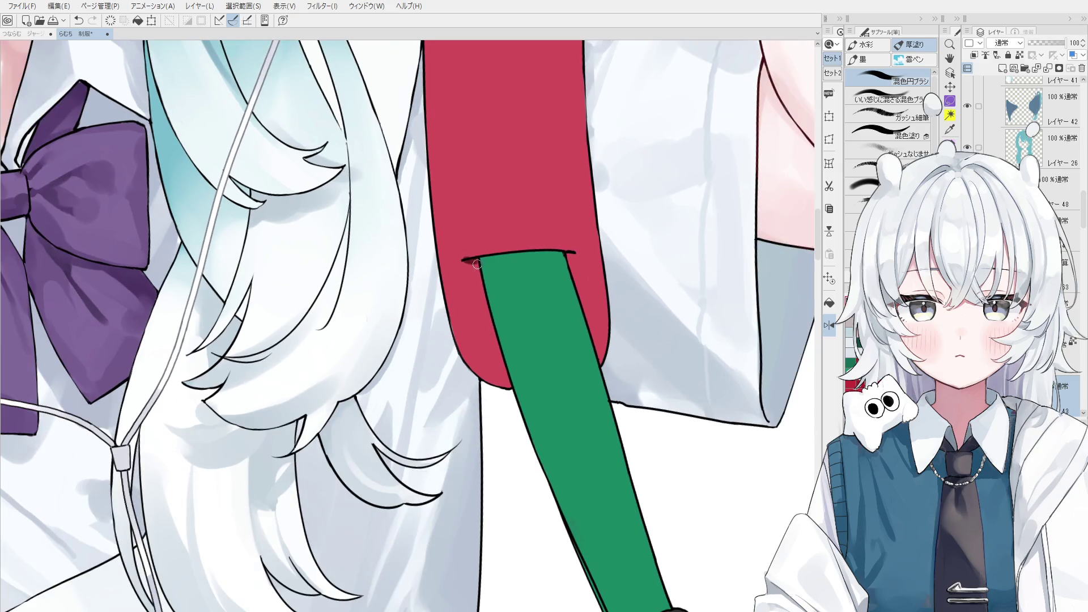
key("ctrl+l")
key("ctrl+z")
left_click_drag(565, 253, 575, 255)
scroll(569, 256, "down", 1)
key("ctrl+l")
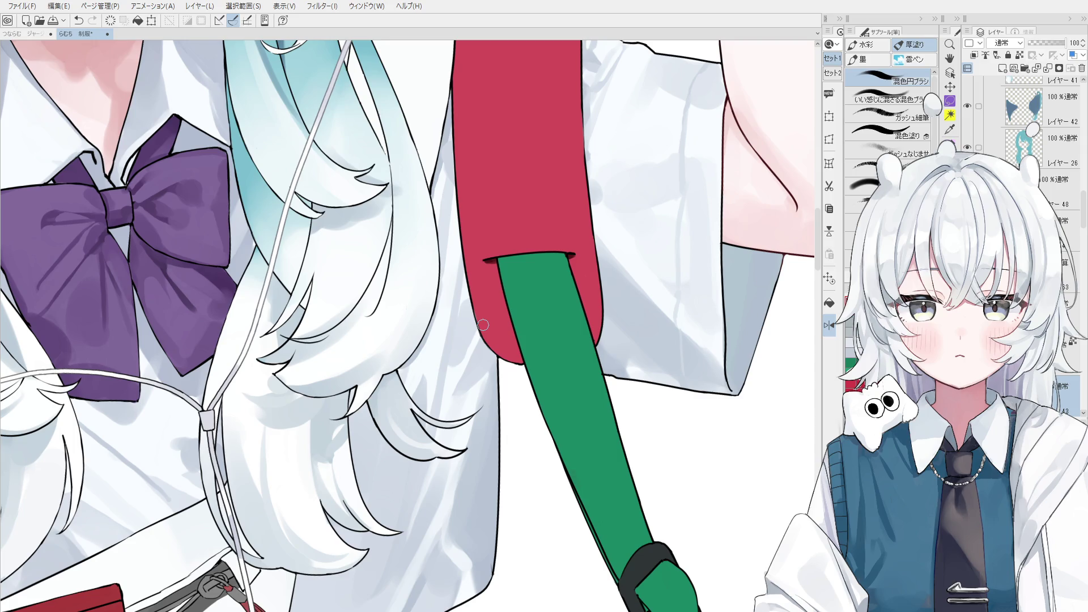
Pick the layer holding the red bag strap from the canvas.
key("ctrl+shift")
scroll(482, 324, "up", 2)
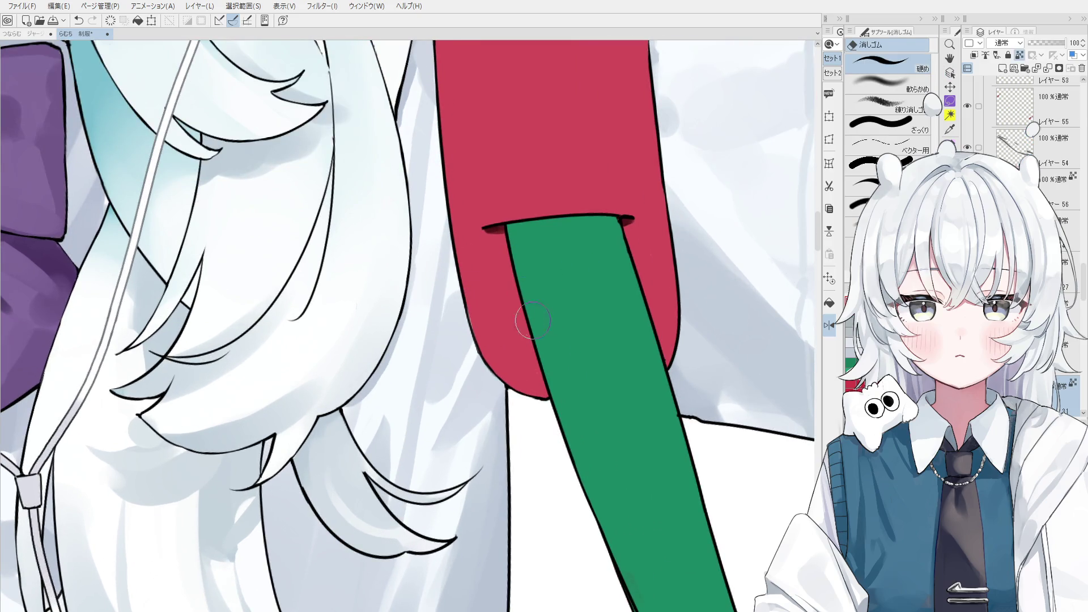
scroll(477, 318, "up", 1)
key("ctrl")
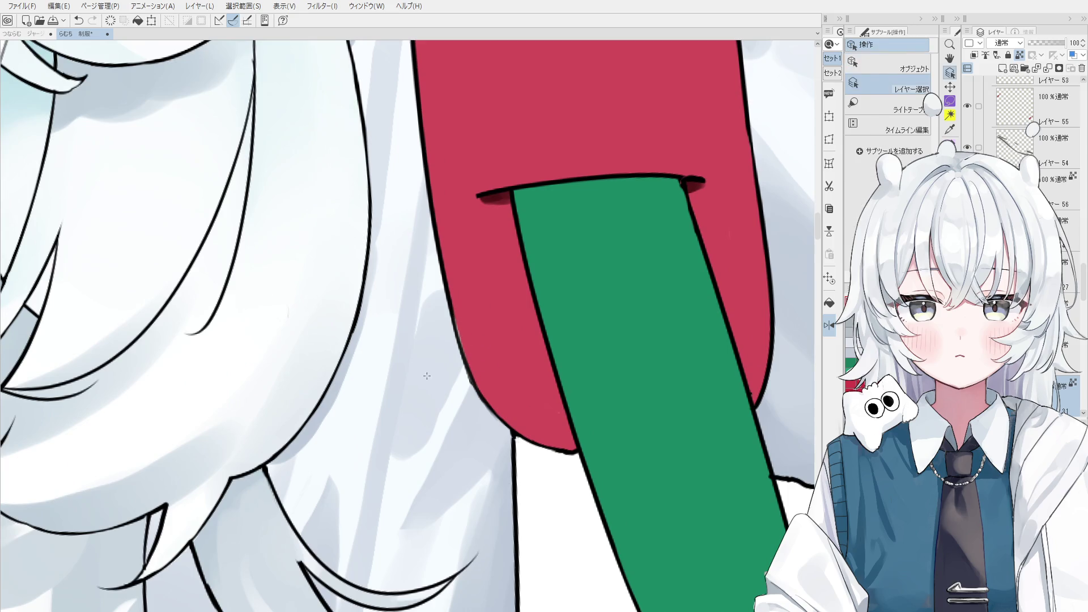
scroll(471, 361, "down", 1)
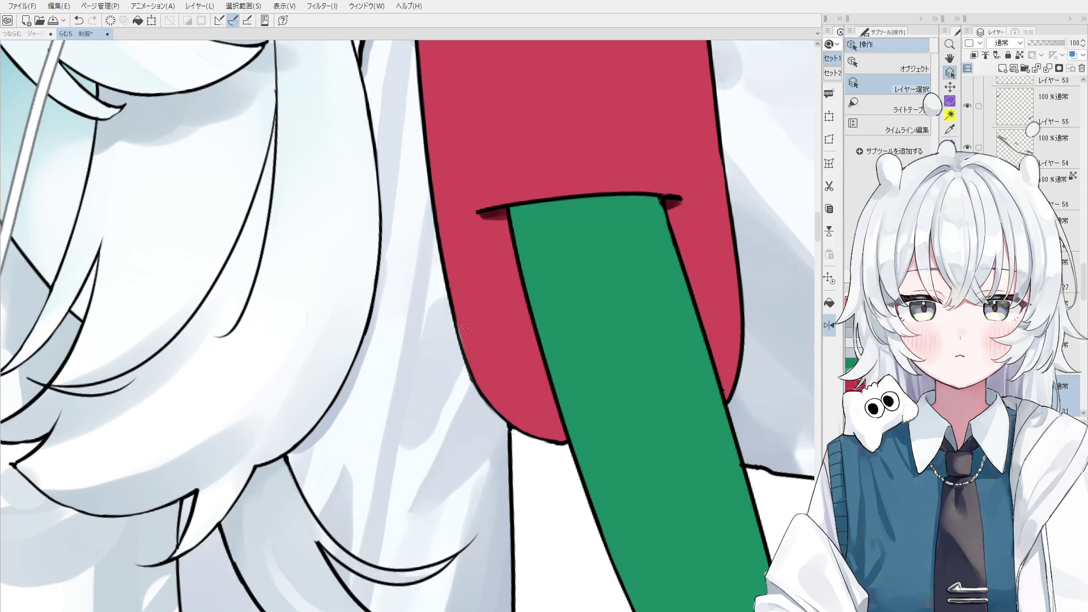
left_click(471, 361, "ctrl+shift")
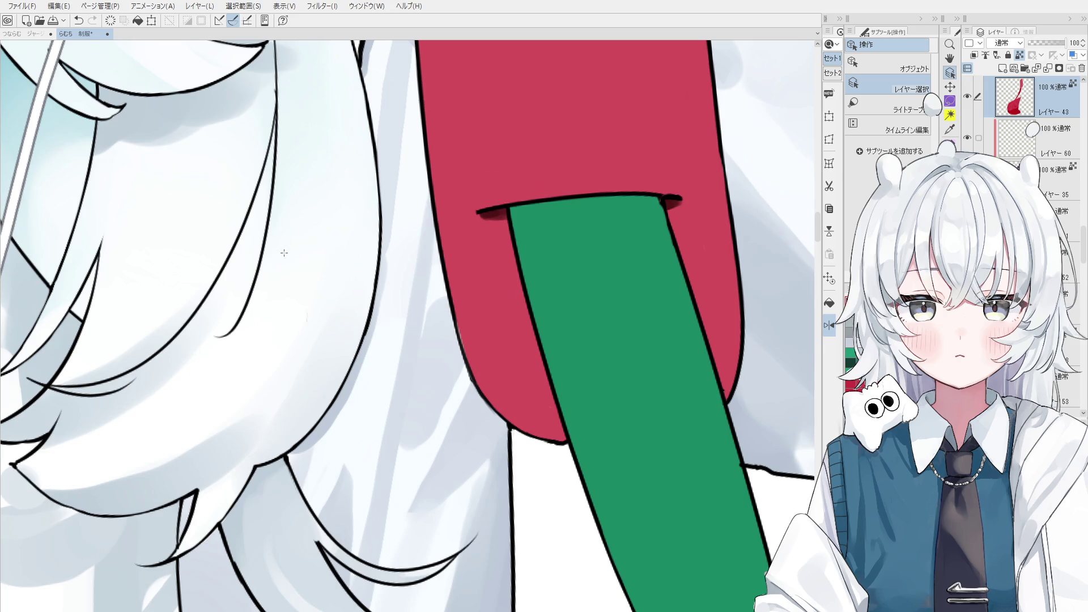
scroll(506, 209, "down", 3)
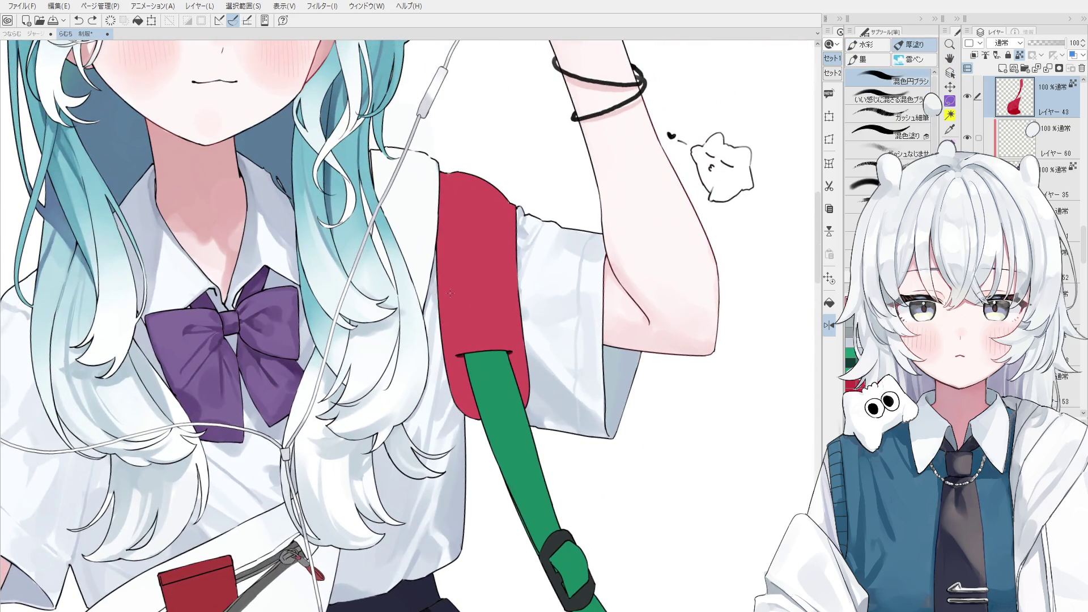
Shade dark red along both edges of the strap and blend it smooth, deepening it beside the sleeve.
left_click_drag(449, 187, 445, 344)
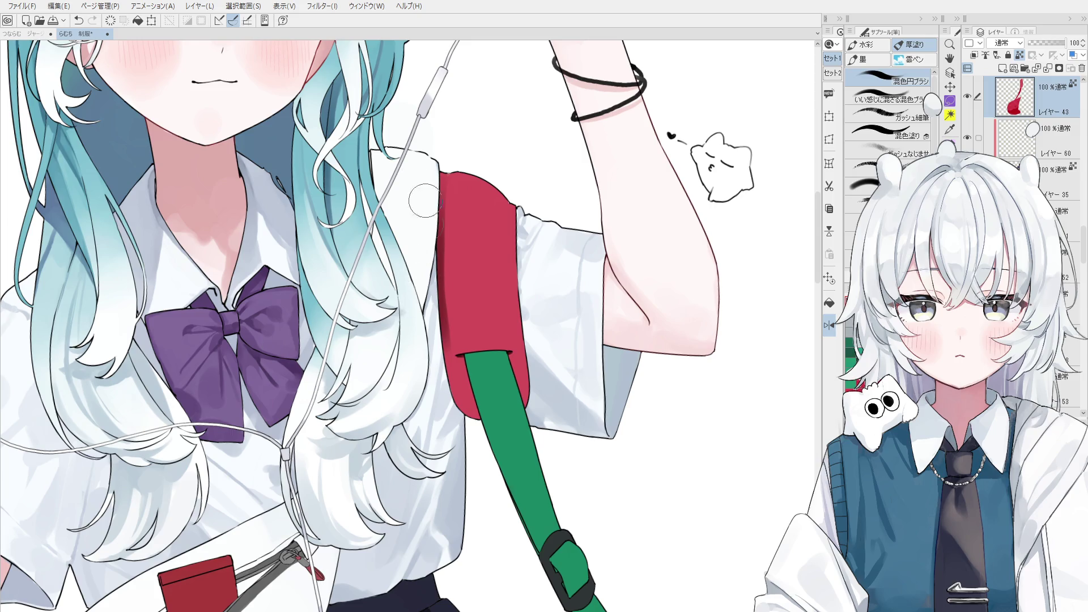
left_click_drag(448, 175, 435, 310)
left_click_drag(511, 204, 513, 294)
mouse_move(462, 195)
left_mouse_down()
mouse_move(469, 298)
mouse_move(457, 350)
mouse_move(473, 413)
left_mouse_up()
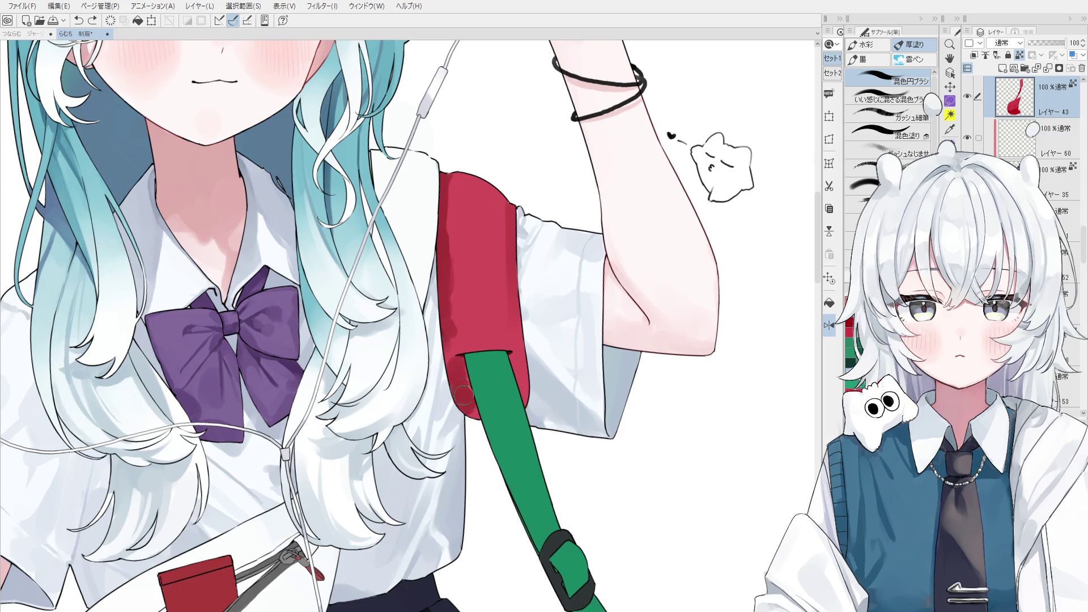
left_click_drag(498, 267, 444, 267)
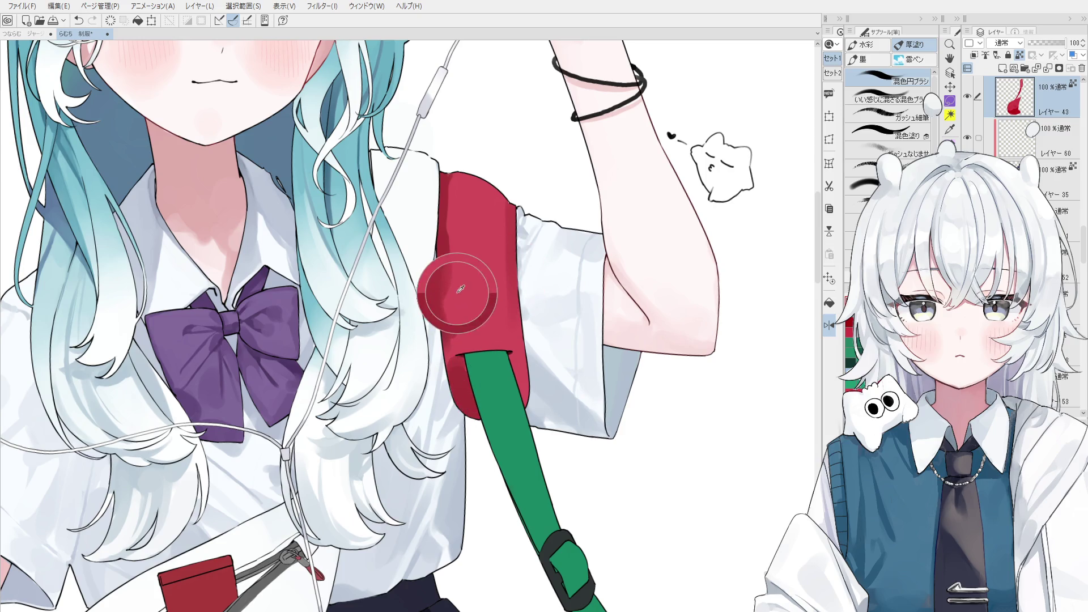
left_click_drag(520, 252, 520, 358)
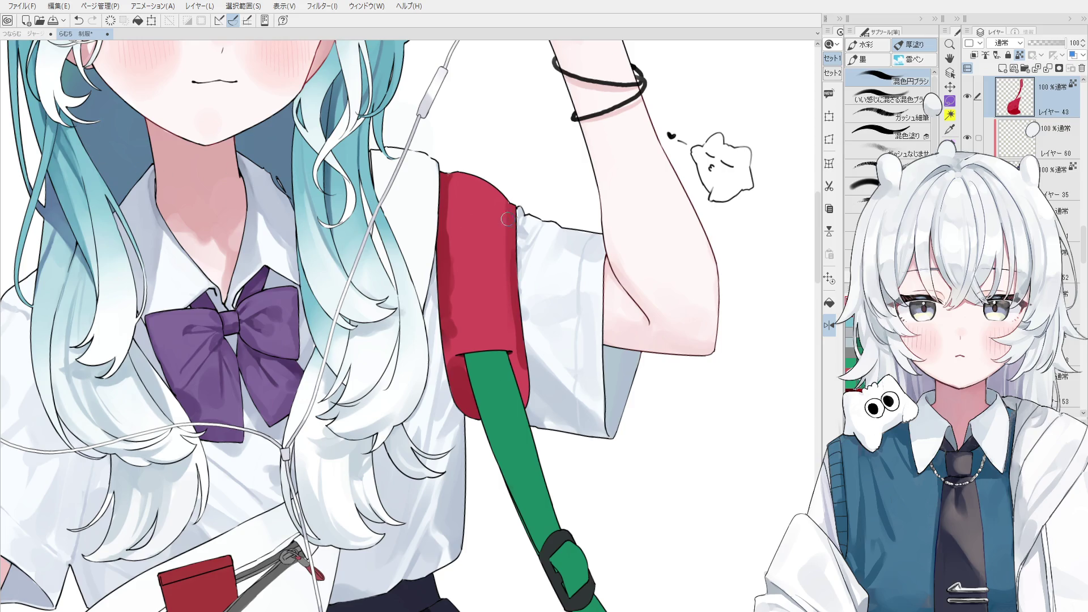
scroll(463, 220, "down", 1)
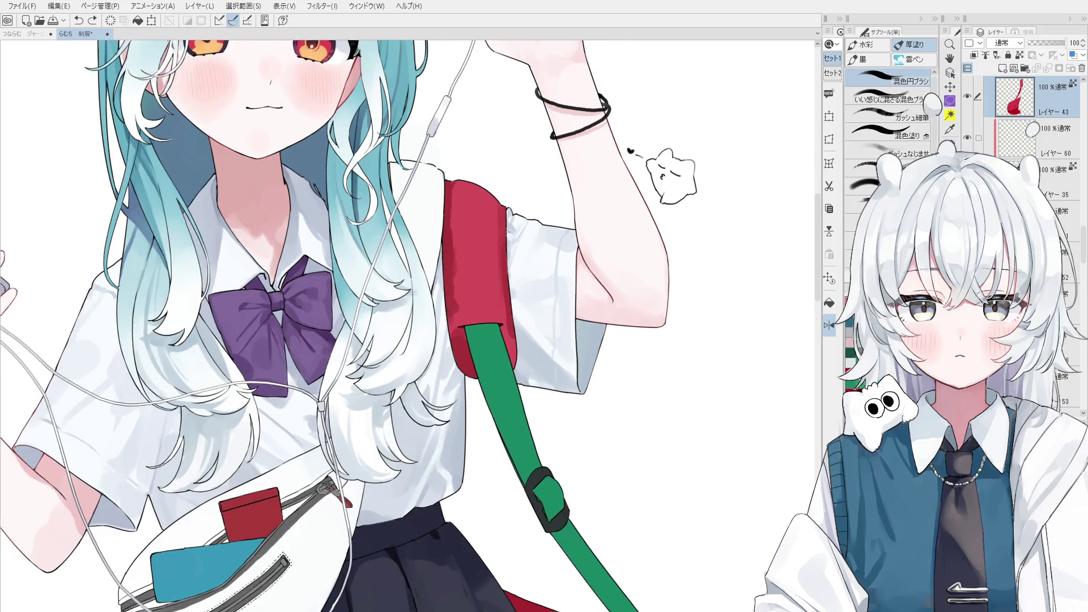
Sample the strap red and lighten the dark shading along the strap's left edge.
mouse_move(475, 209)
left_mouse_down()
mouse_move(455, 247)
mouse_move(463, 214)
left_mouse_up()
left_click(480, 285, "alt")
scroll(440, 251, "down", 1)
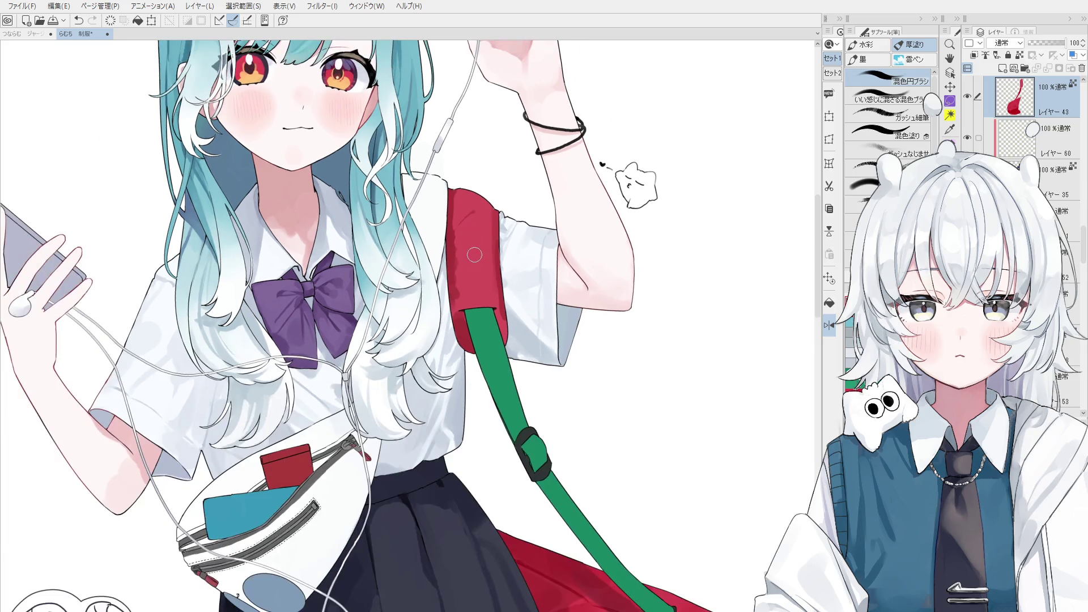
scroll(463, 293, "up", 2)
left_click_drag(457, 304, 493, 310)
key("ctrl+z")
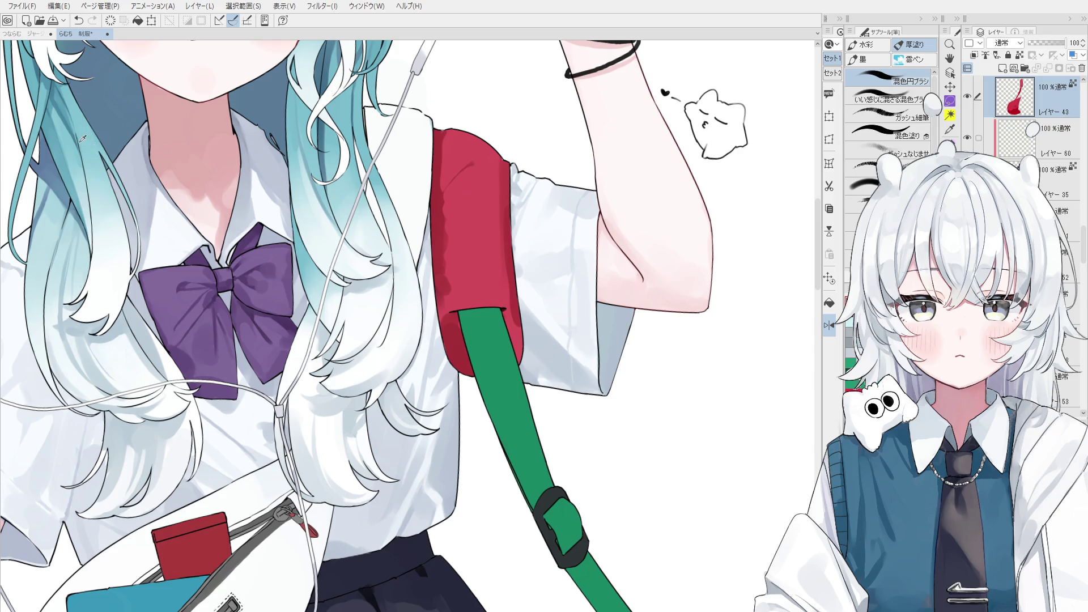
mouse_move(463, 171)
left_mouse_down()
mouse_move(438, 281)
mouse_move(462, 302)
left_mouse_up()
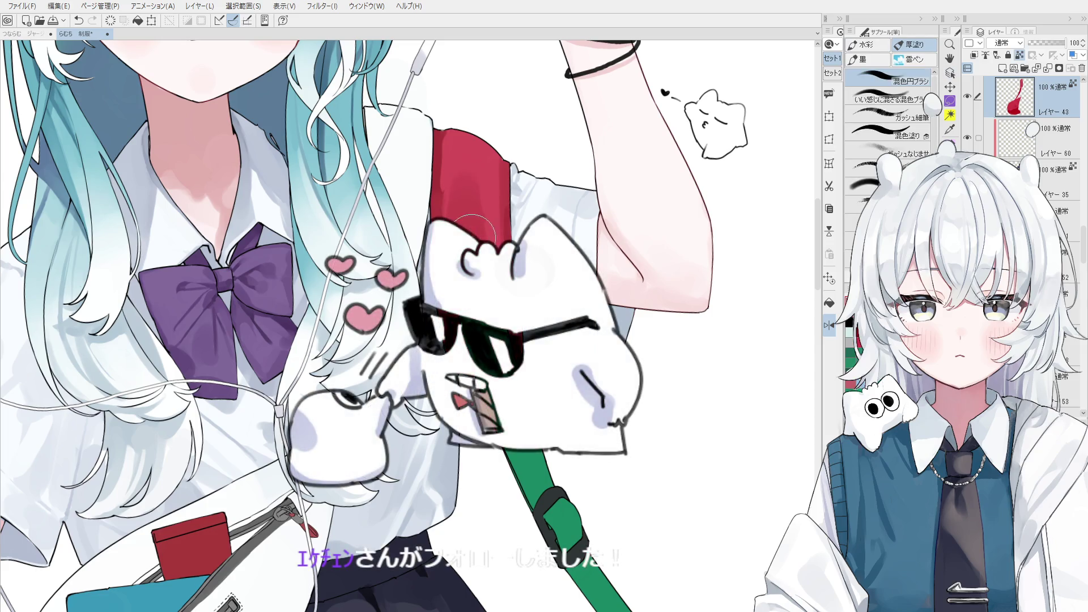
scroll(408, 323, "down", 1)
scroll(408, 324, "up", 1)
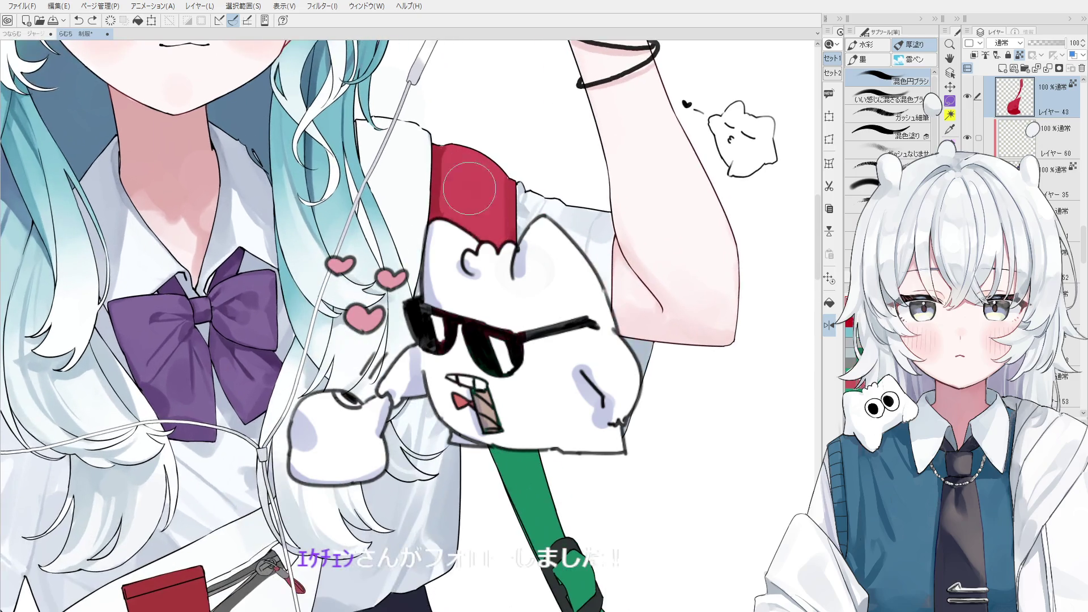
scroll(385, 213, "down", 1)
Check the strap mirrored, then paint over its lower part with a larger brush.
key("h")
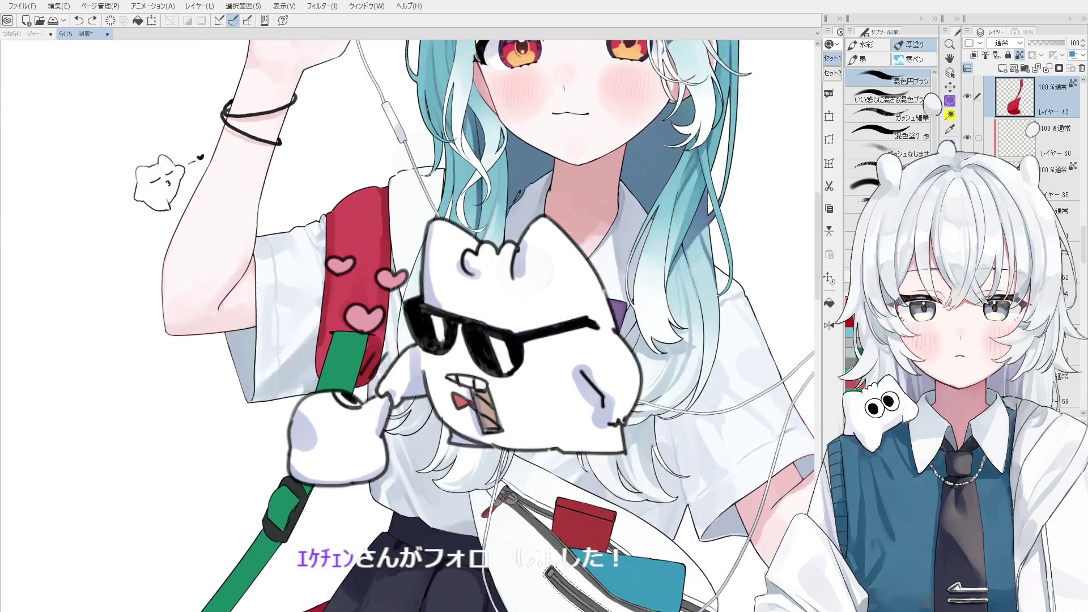
scroll(386, 213, "up", 1)
scroll(374, 216, "up", 1)
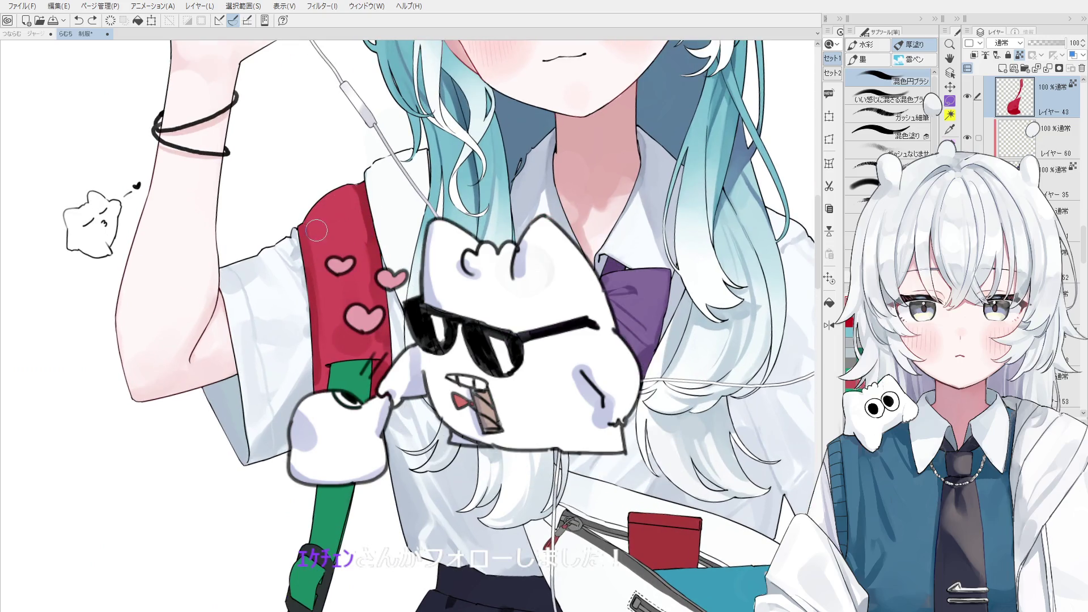
left_click_drag(328, 255, 374, 336)
scroll(366, 340, "up", 1)
scroll(340, 362, "up", 1)
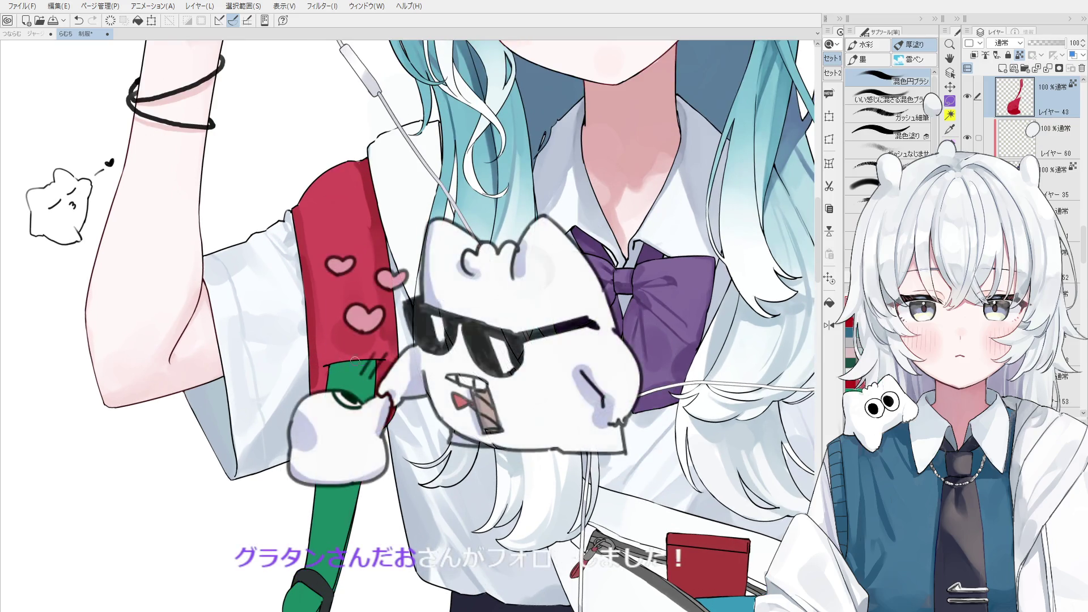
scroll(340, 364, "up", 1)
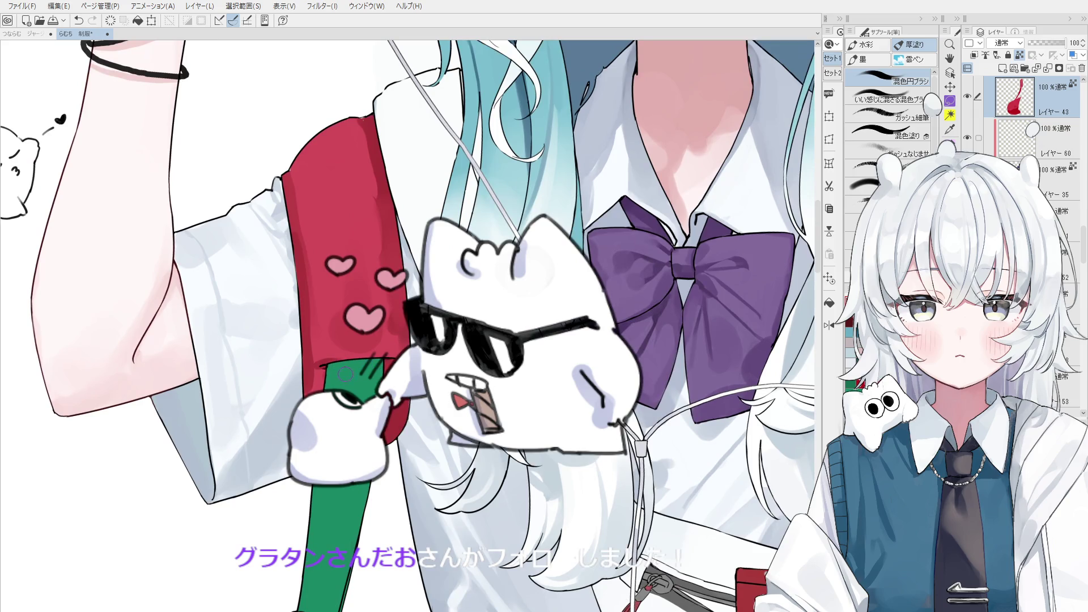
left_click_drag(345, 374, 328, 387)
key("ctrl+z")
key("ctrl+y")
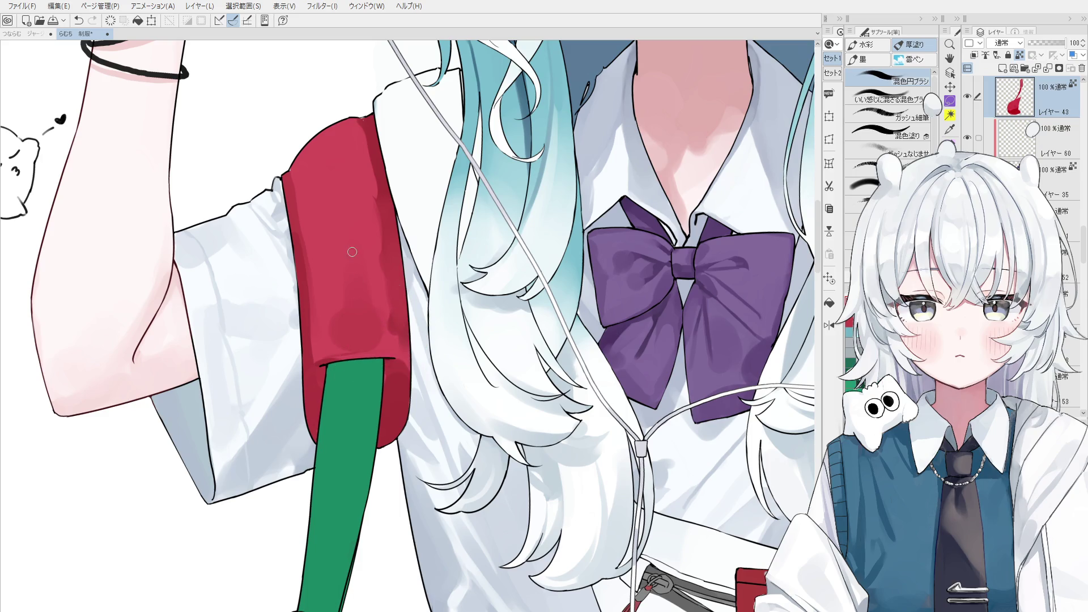
scroll(297, 186, "down", 2)
scroll(324, 204, "down", 1)
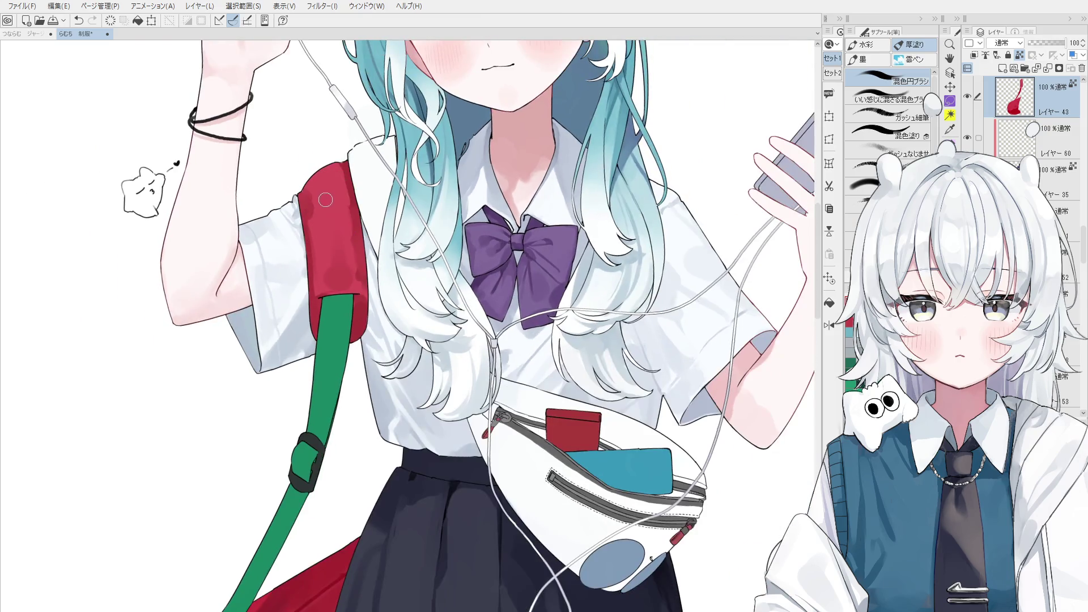
scroll(338, 269, "down", 3)
Recentre the view on the whole figure for review.
left_click_drag(336, 269, 350, 256)
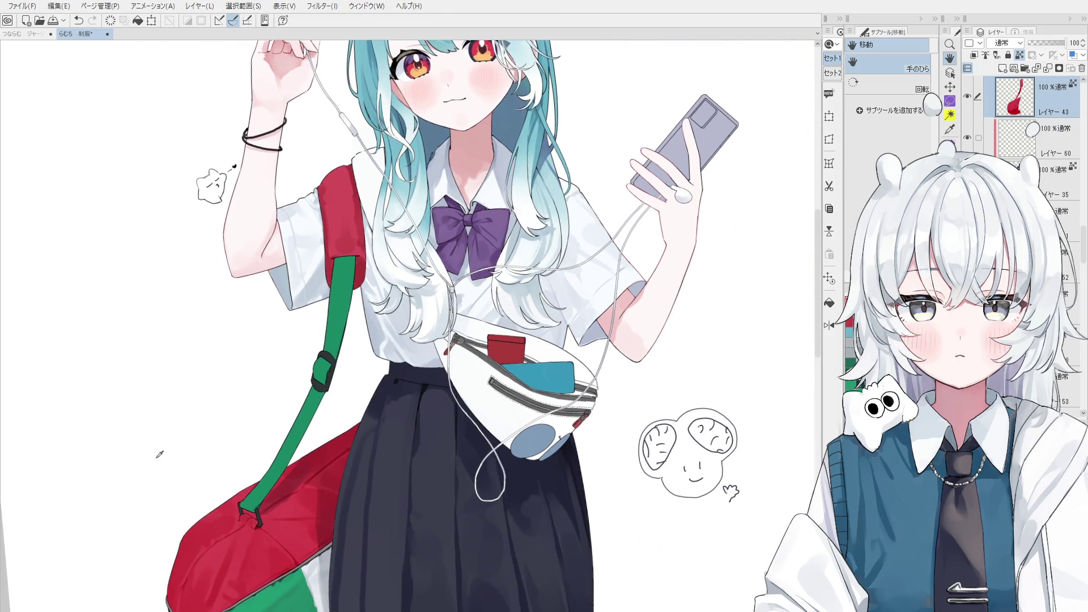
scroll(377, 228, "up", 2)
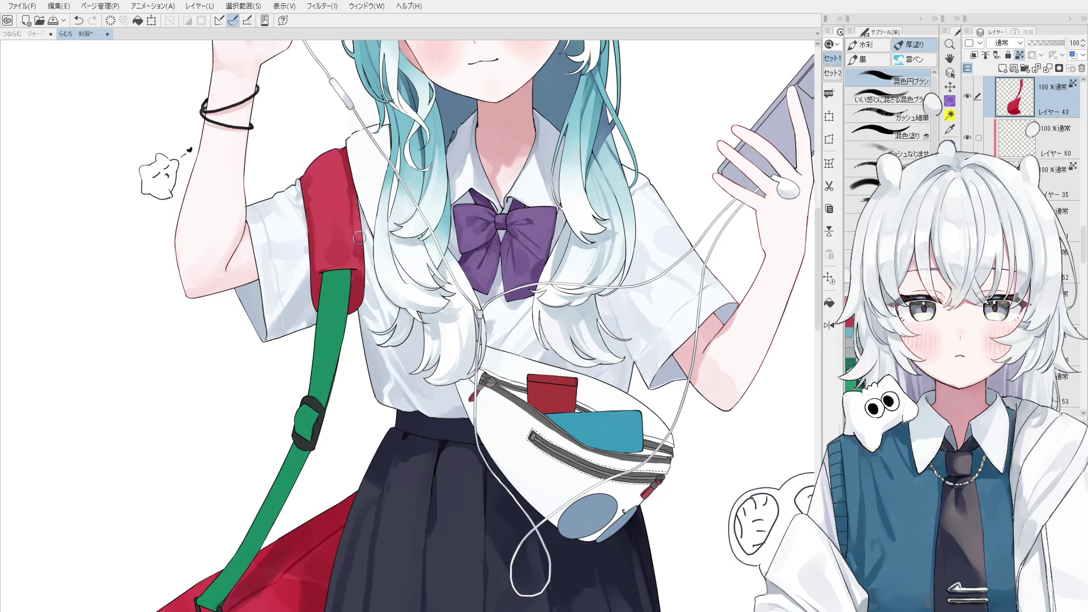
scroll(362, 251, "down", 1)
scroll(362, 252, "down", 2)
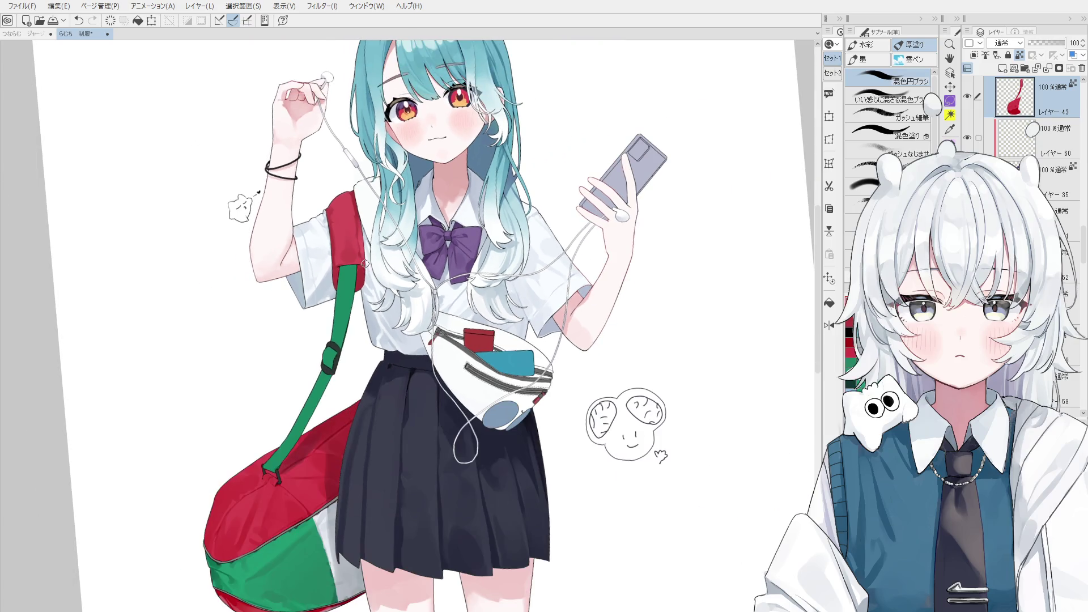
scroll(363, 255, "up", 1)
scroll(352, 226, "up", 1)
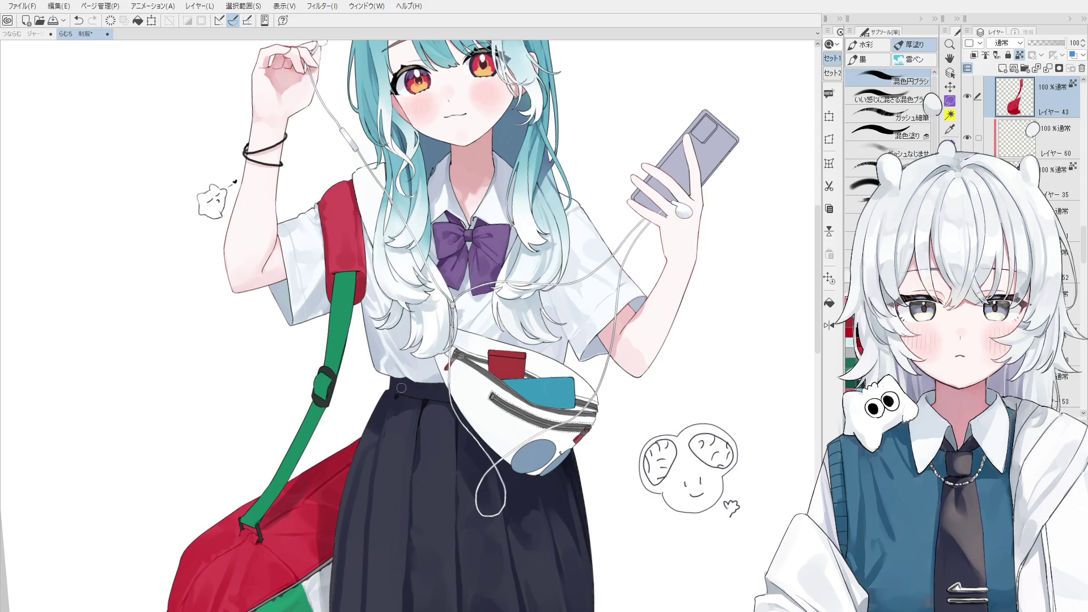
Pick the artwork layer under the collar area and choose a dark painting colour.
key("o")
left_click_drag(383, 351, 406, 369)
left_click(405, 368)
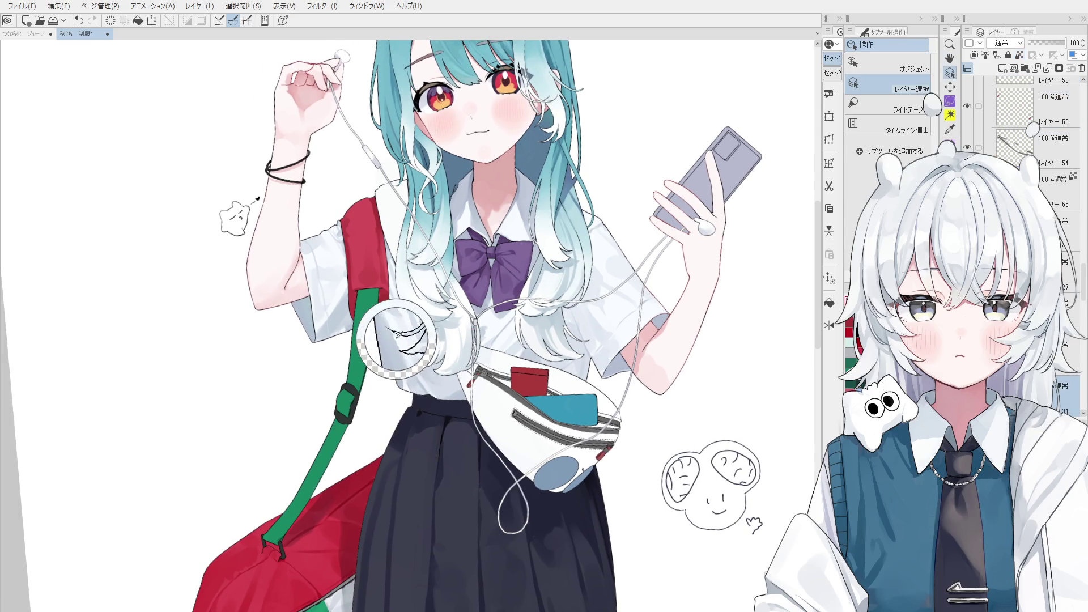
key("b")
scroll(401, 352, "down", 1)
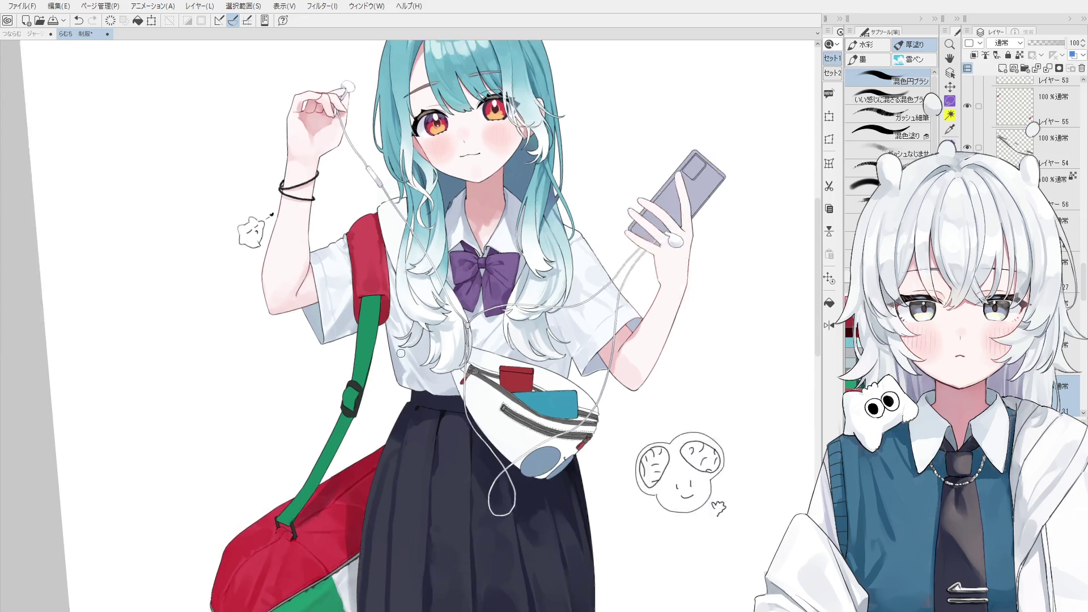
scroll(403, 359, "down", 1)
scroll(401, 353, "down", 1)
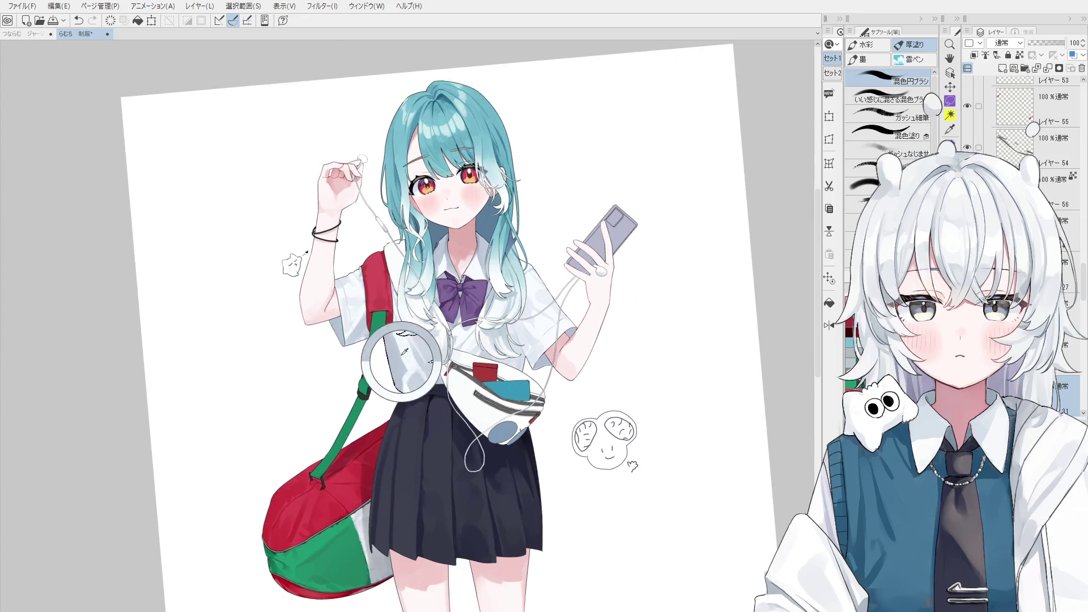
scroll(386, 341, "up", 2)
scroll(389, 345, "up", 1)
scroll(403, 352, "up", 1)
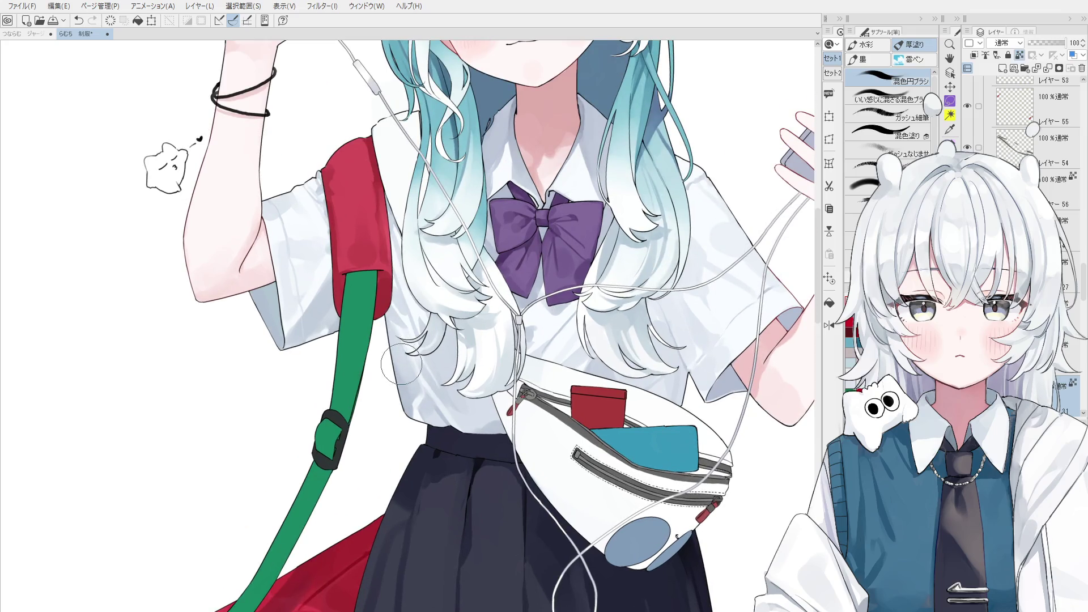
scroll(408, 387, "down", 1)
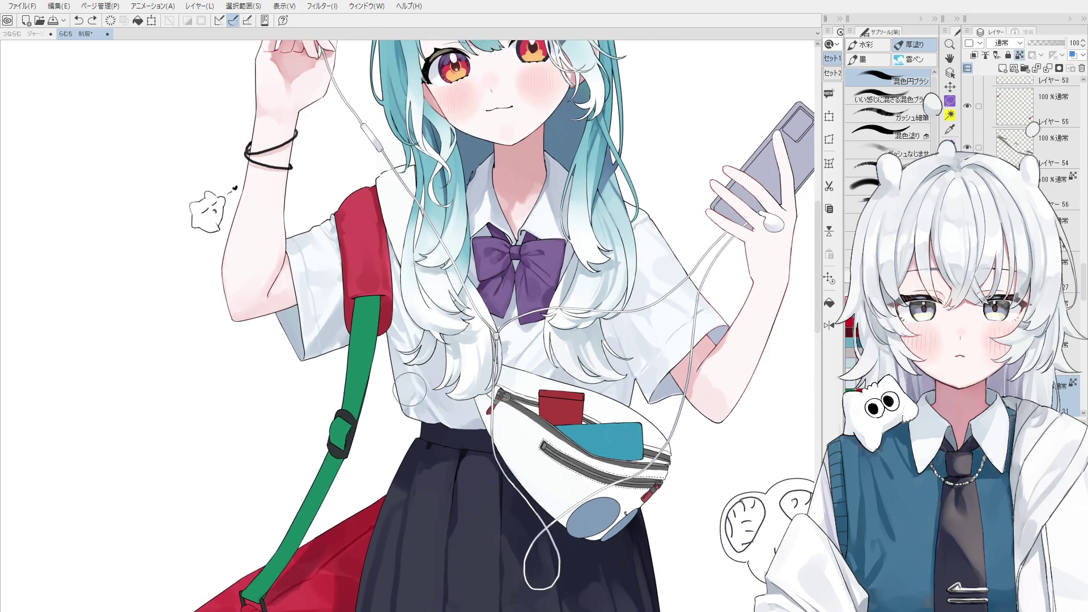
scroll(408, 396, "down", 1)
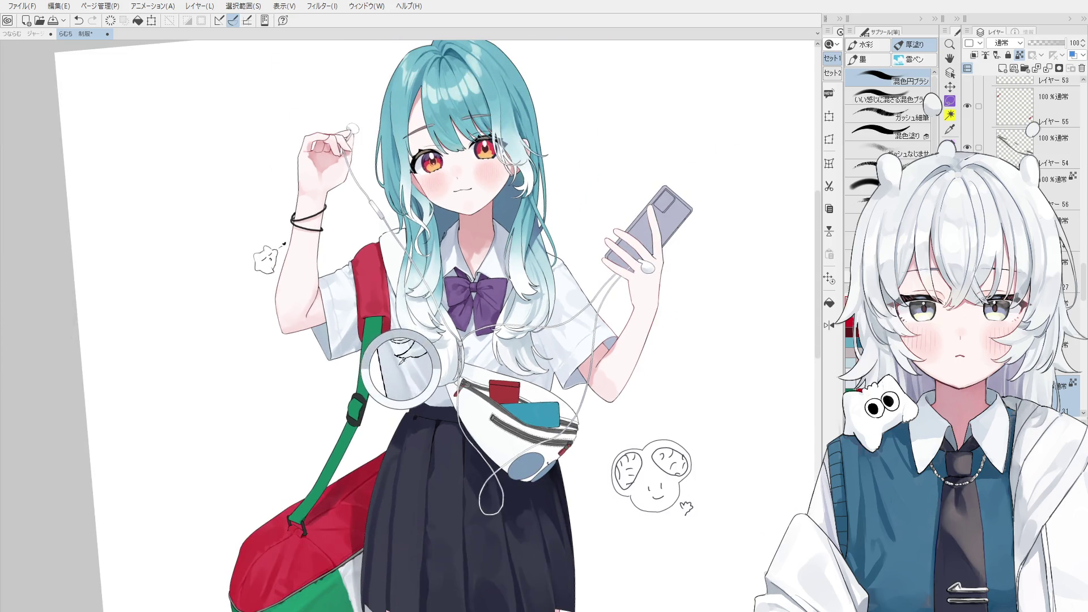
scroll(401, 374, "down", 1)
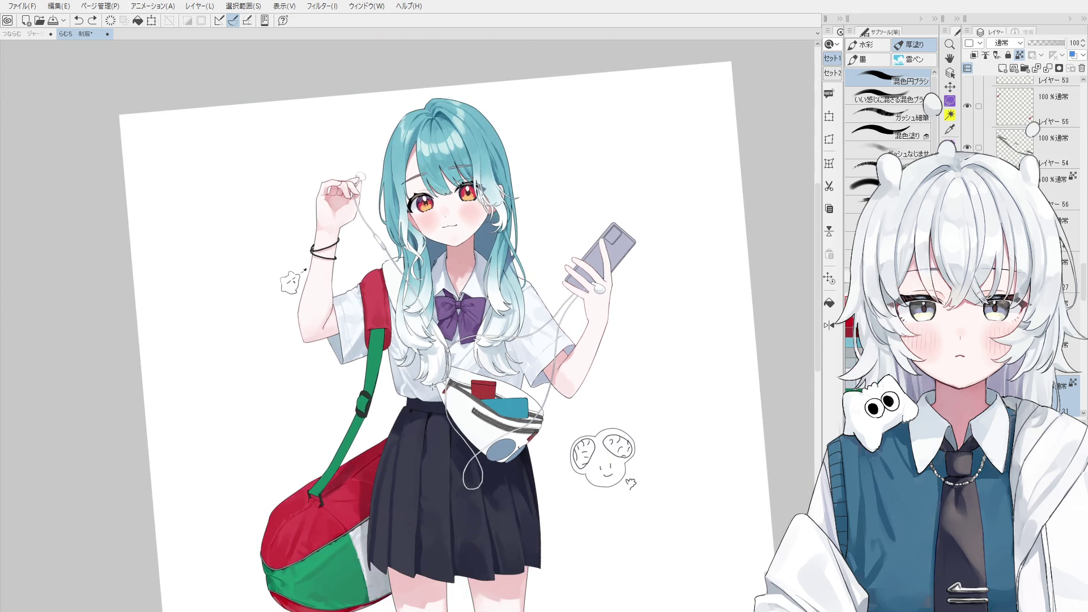
scroll(422, 388, "up", 1)
scroll(409, 389, "up", 1)
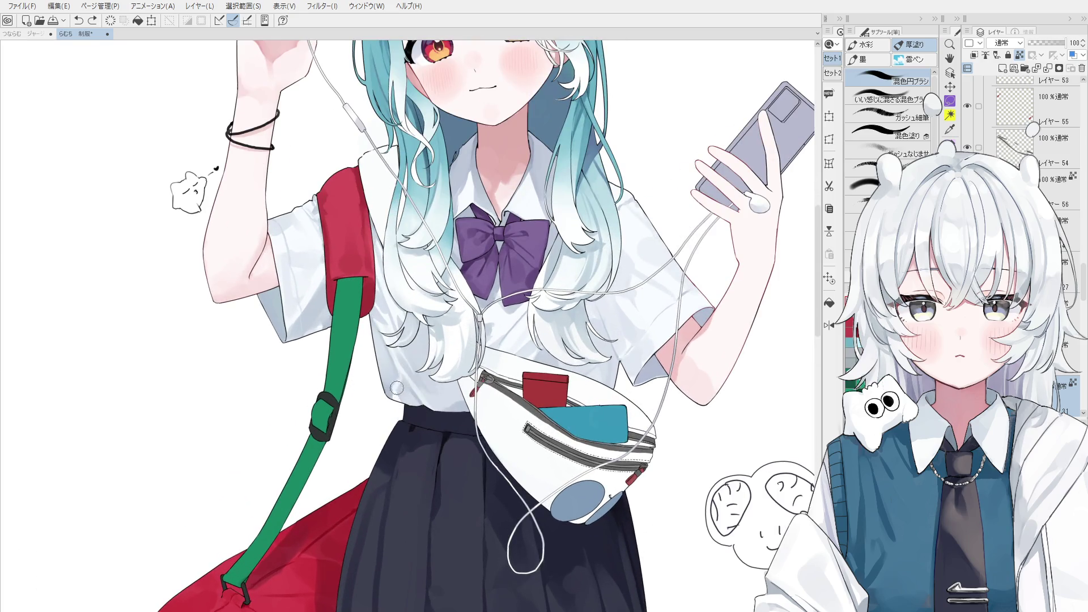
scroll(395, 389, "down", 1)
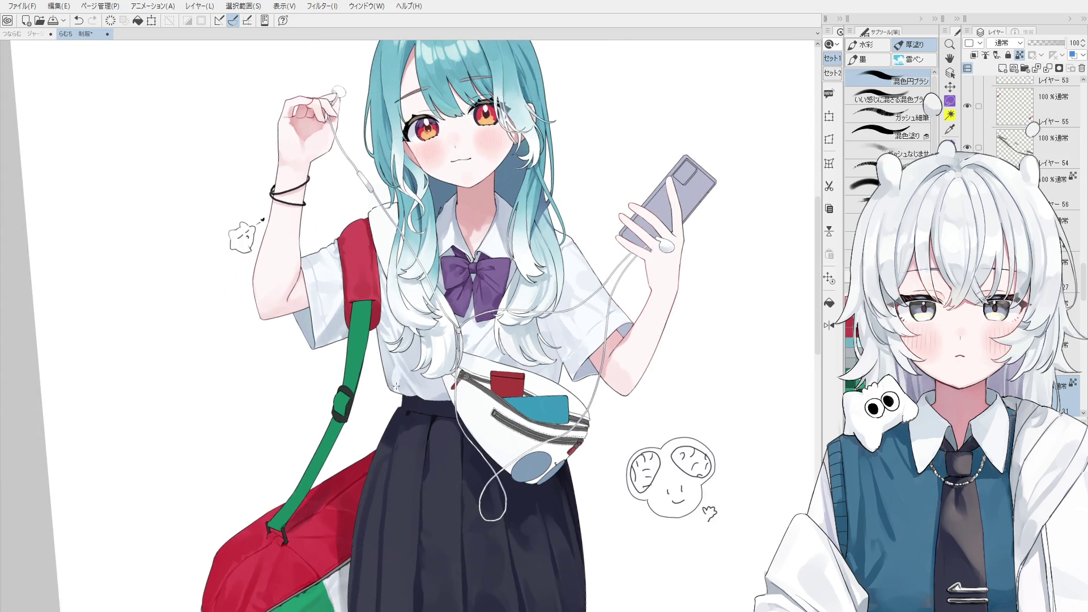
left_click(416, 410, "alt")
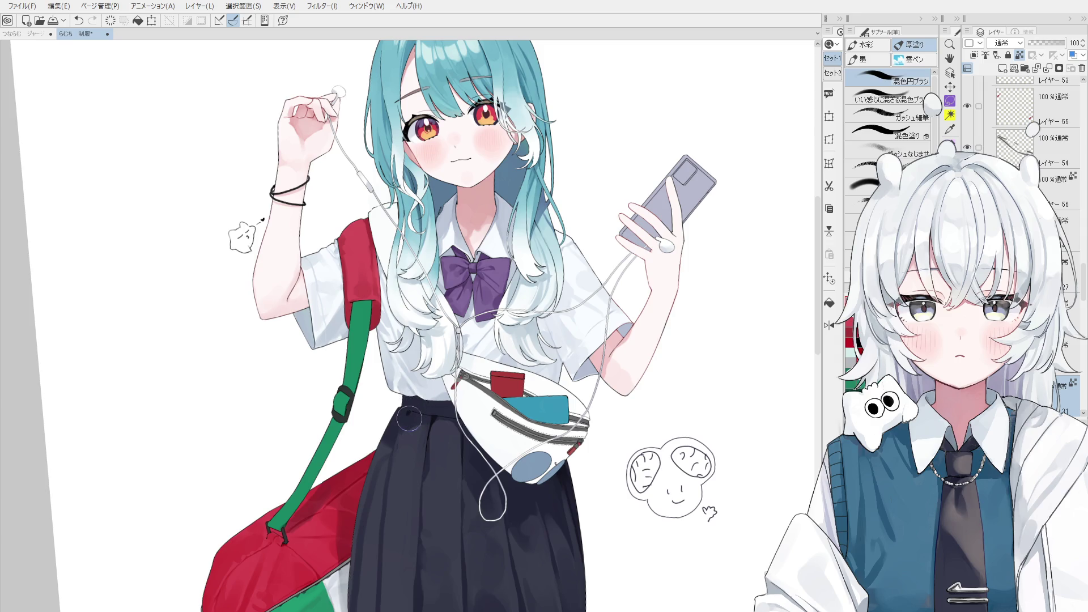
Zoom in on the collar and bow and switch to the Eraser for touch-ups.
key("o")
key("ctrl+minus")
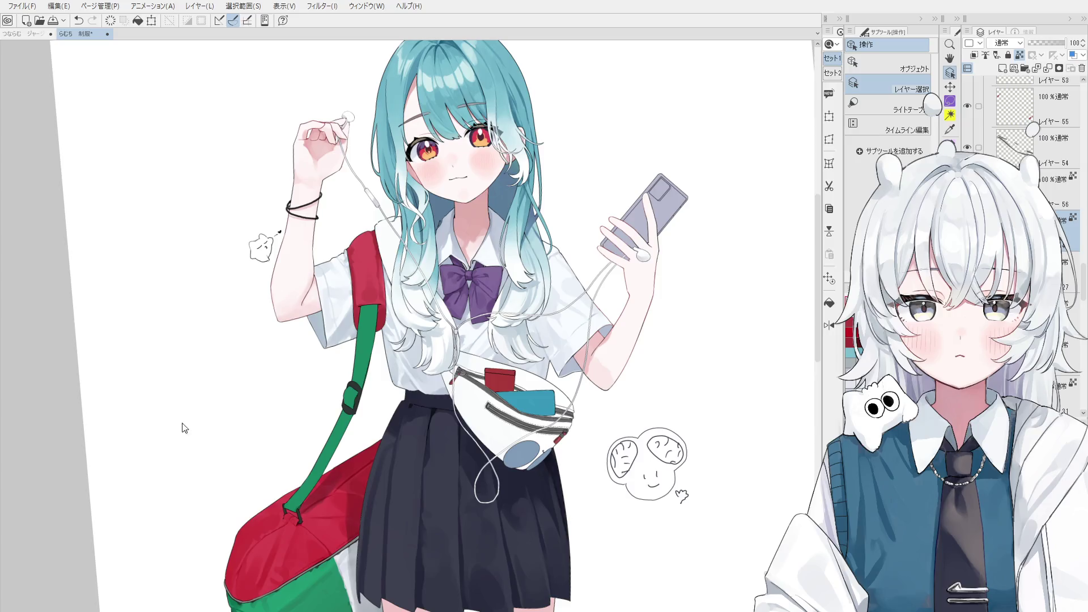
key("b")
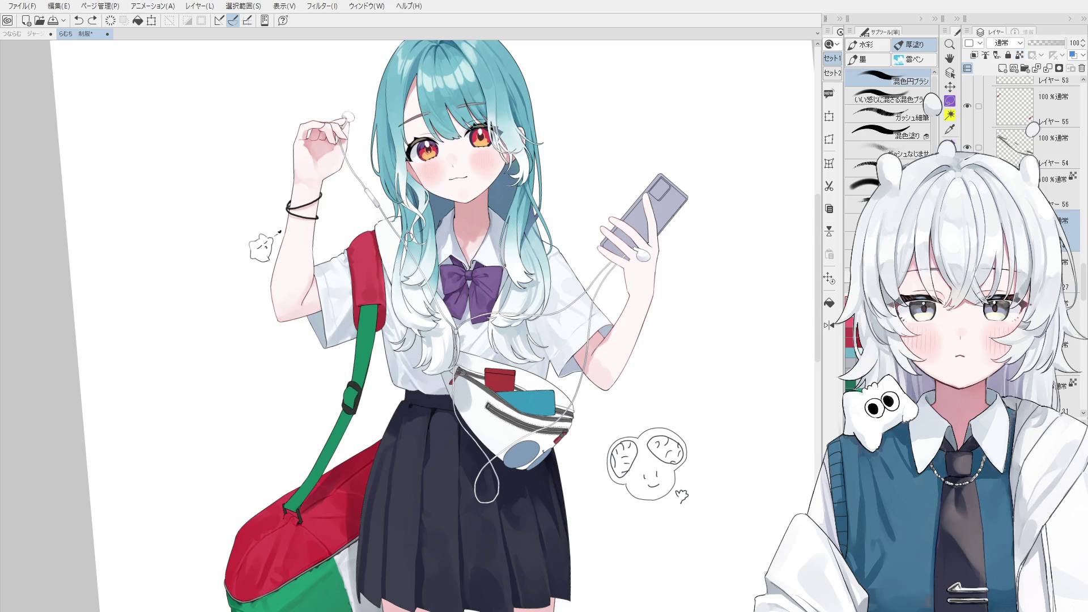
scroll(408, 238, "up", 2)
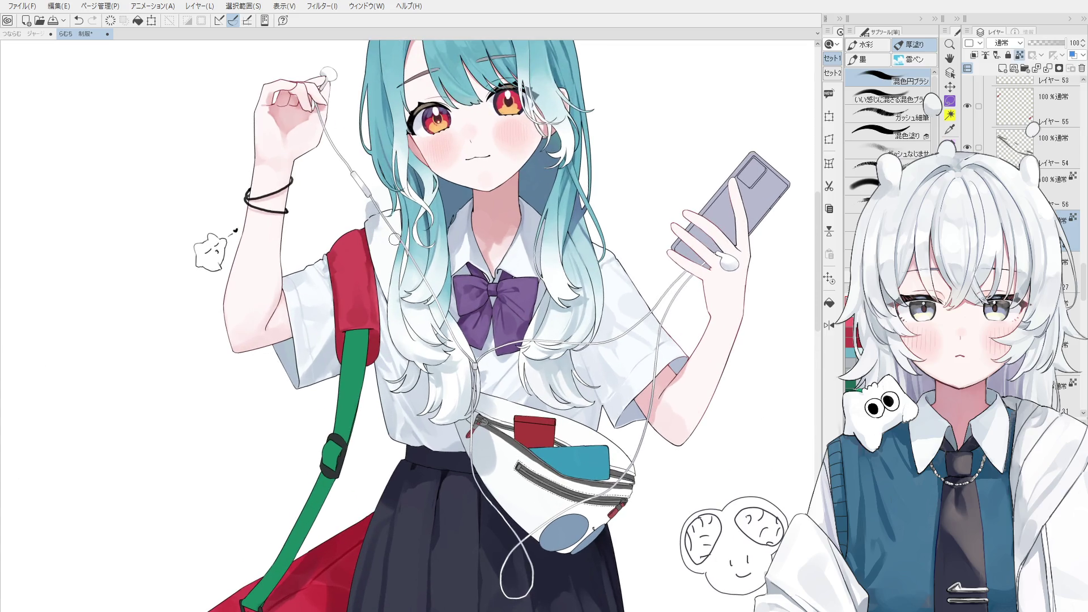
key("e")
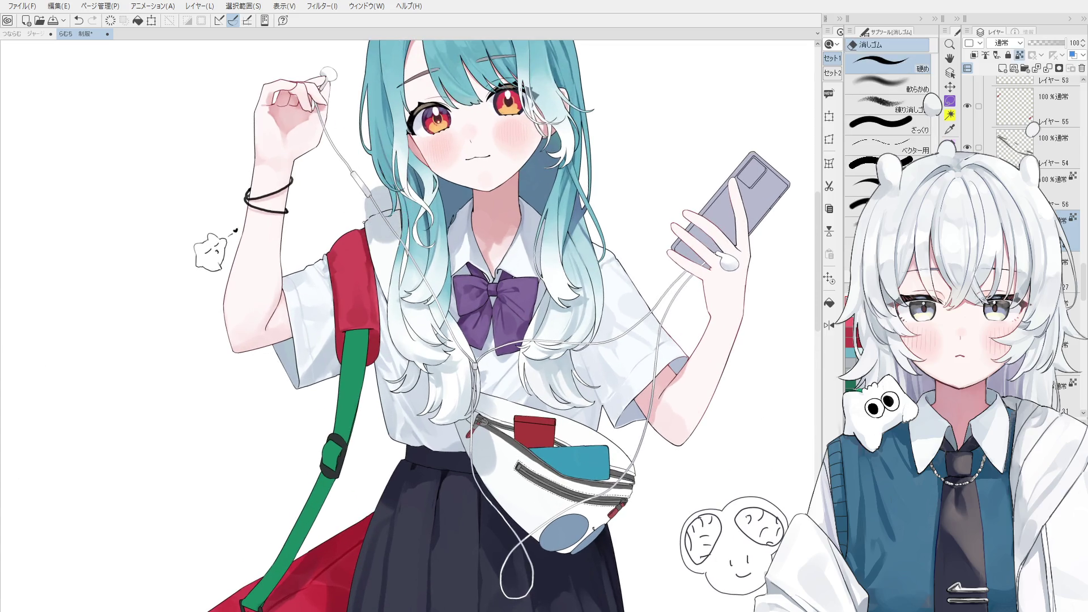
scroll(364, 223, "up", 2)
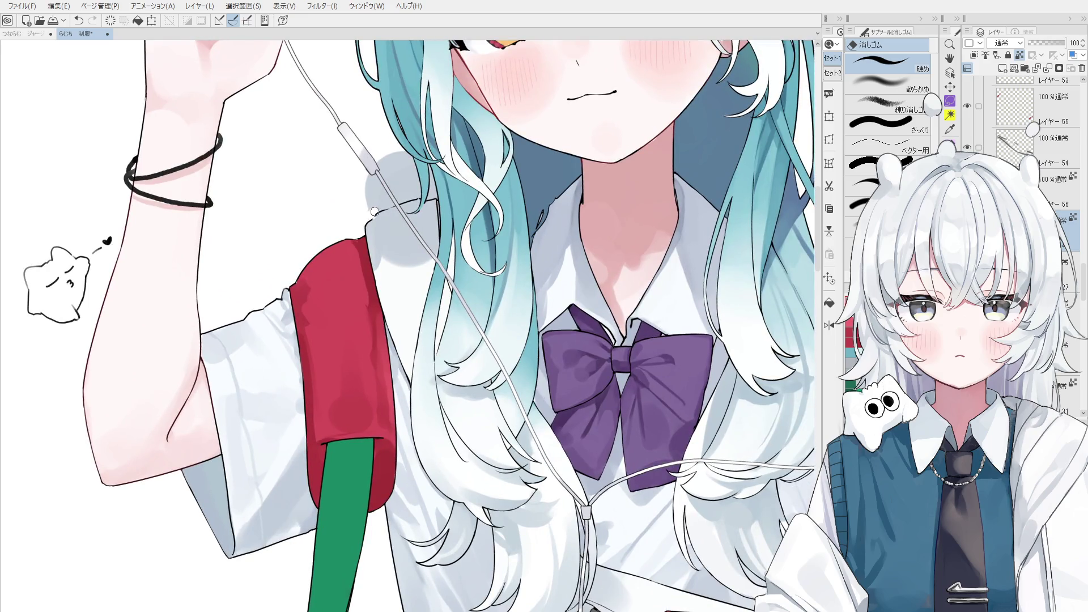
Undo the erase that broke the collar line and erase the grey shadow patch behind the hair.
key("ctrl+z")
left_click_drag(427, 195, 401, 165)
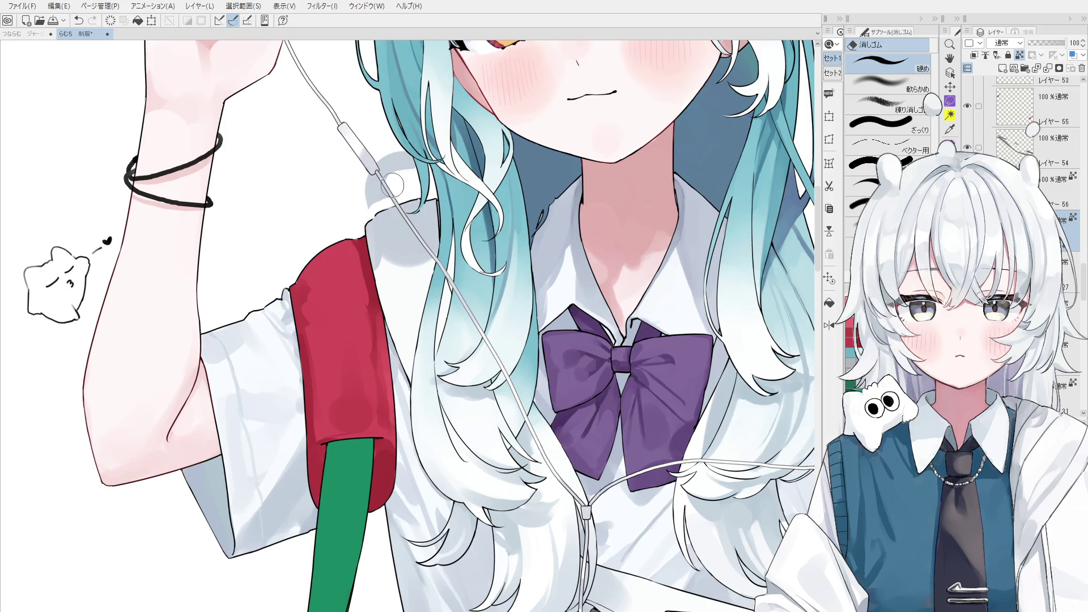
key("b")
key("b")
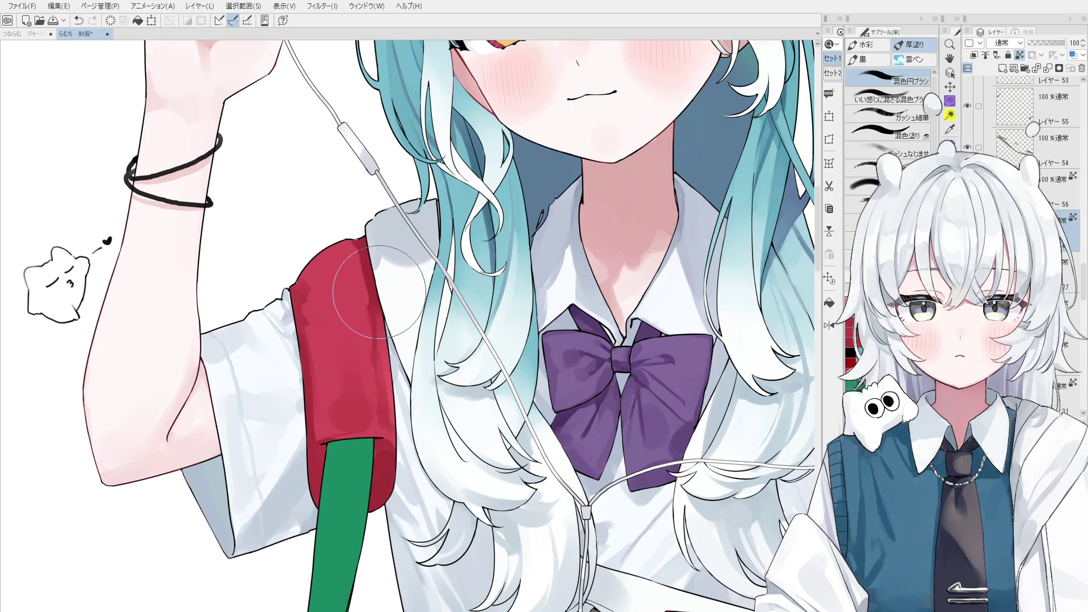
key("o")
scroll(374, 187, "up", 3)
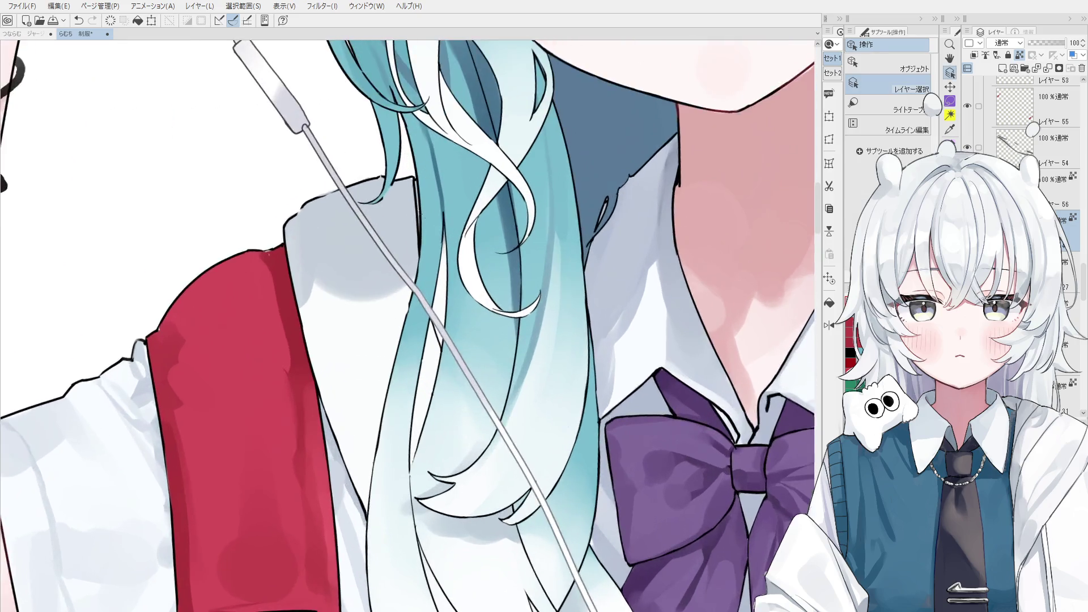
scroll(380, 150, "up", 2)
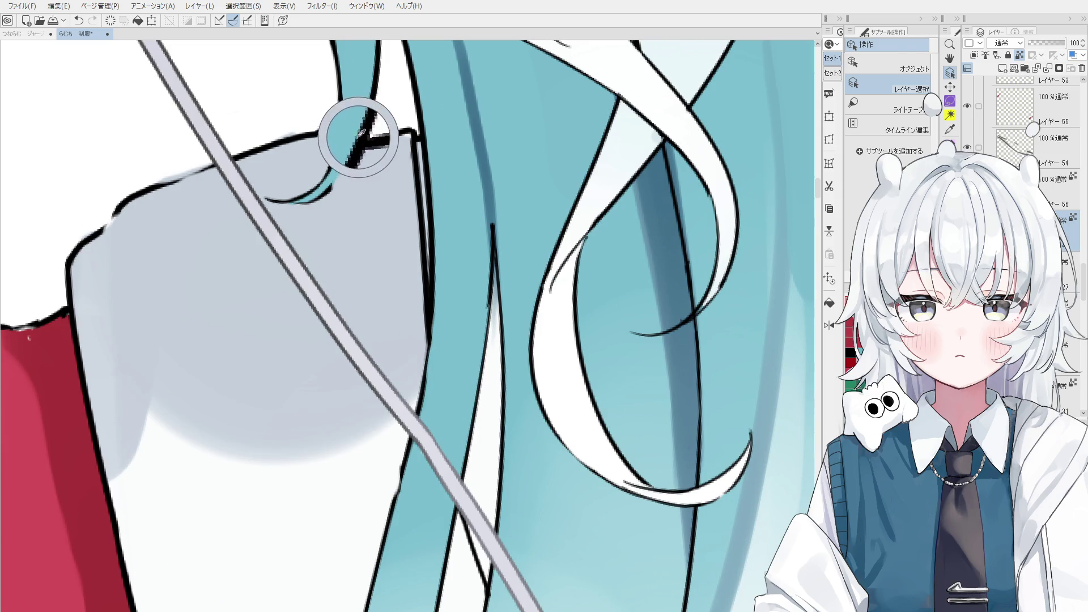
left_click(353, 142)
Redraw the short hair-tip line over the collar with the Pen on the line-art layer.
key("p")
left_click_drag(357, 145, 333, 189)
key("ctrl+z")
key("ctrl+z")
left_click_drag(360, 145, 334, 188)
key("ctrl+z")
scroll(336, 170, "down", 3)
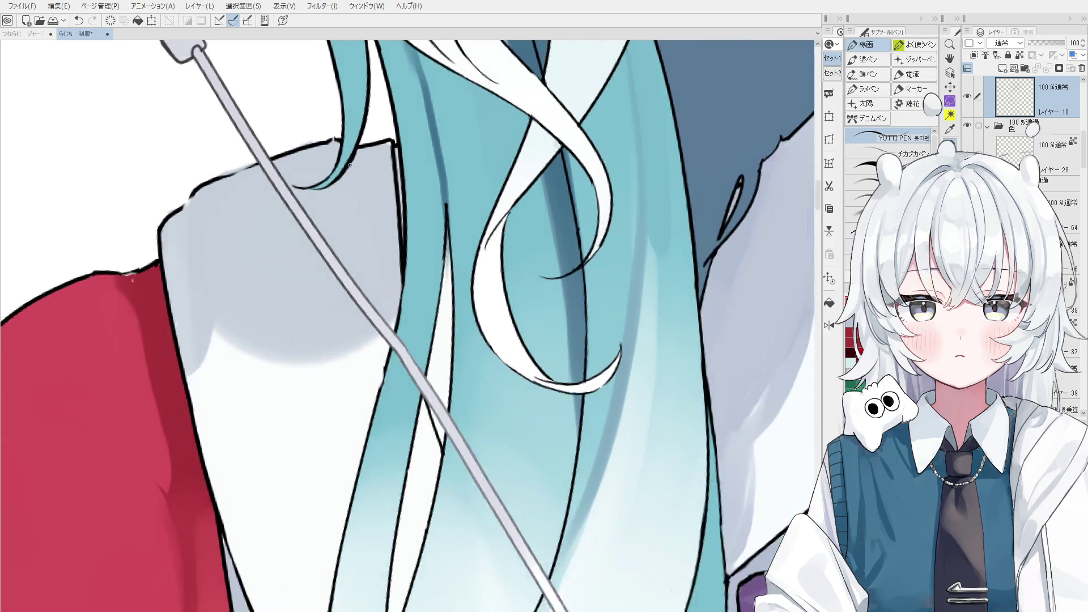
key("e")
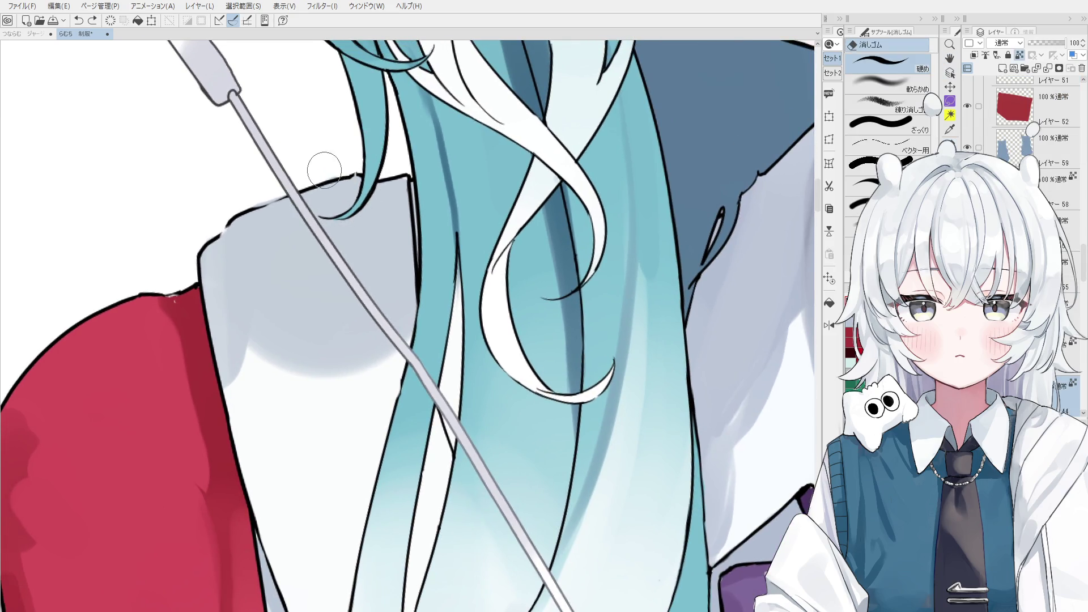
scroll(323, 183, "down", 3)
scroll(340, 197, "up", 3)
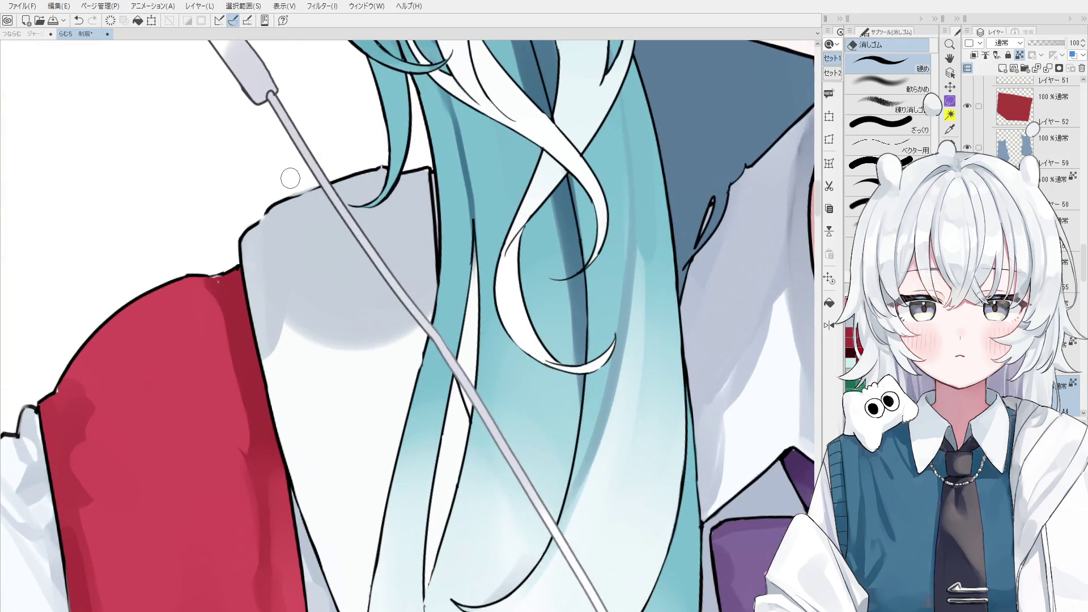
scroll(325, 186, "down", 1)
key("ctrl+z")
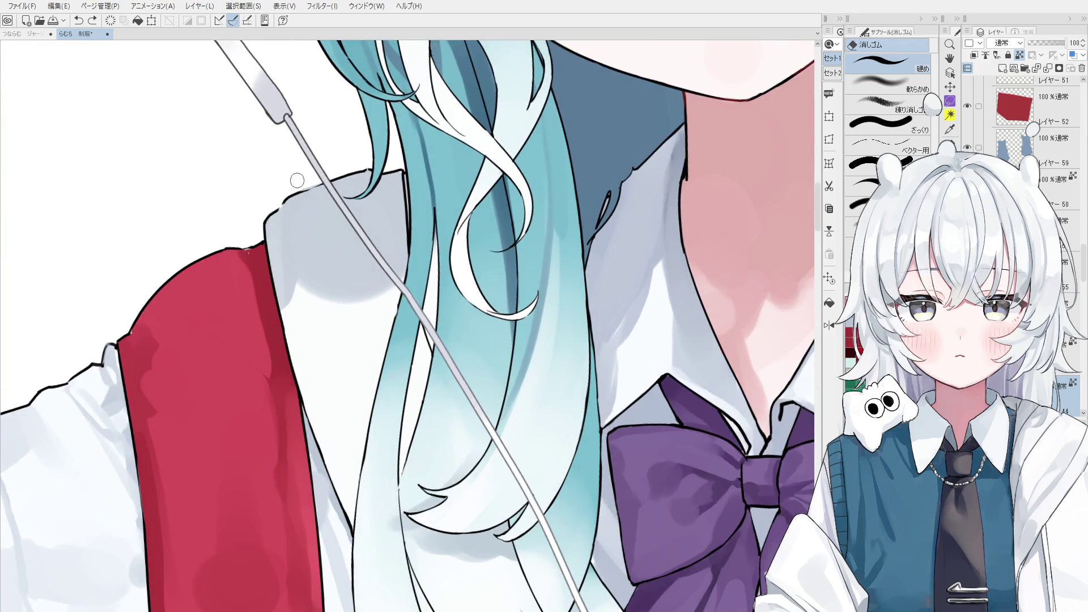
Pick the collar line-art layer and switch to the watercolour brushes.
key("o")
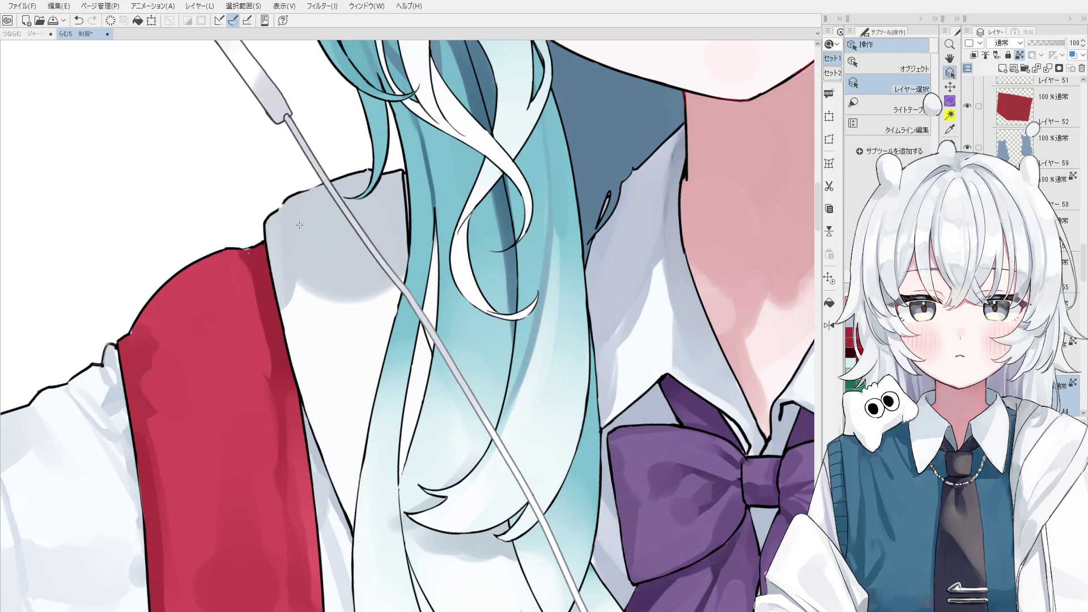
scroll(297, 191, "up", 2)
left_click(284, 197)
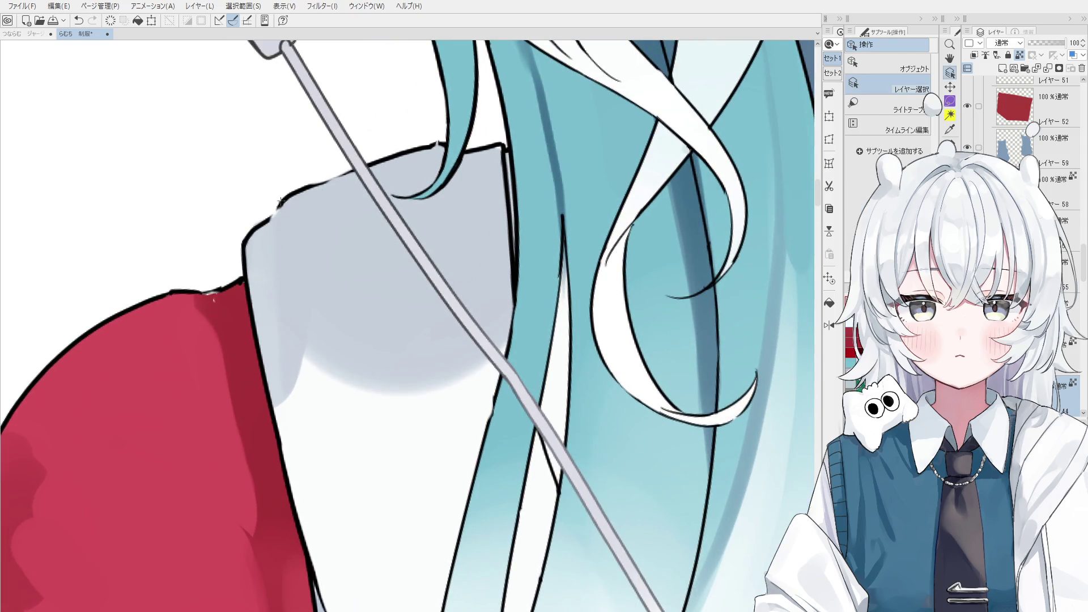
left_click(283, 197)
key("h")
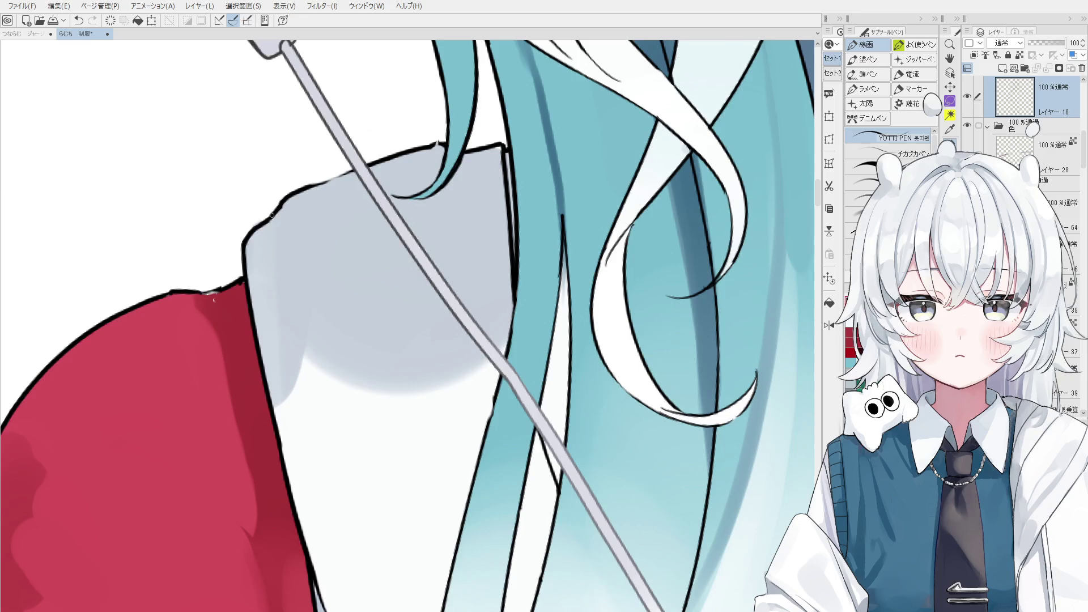
scroll(276, 214, "down", 2)
key("p")
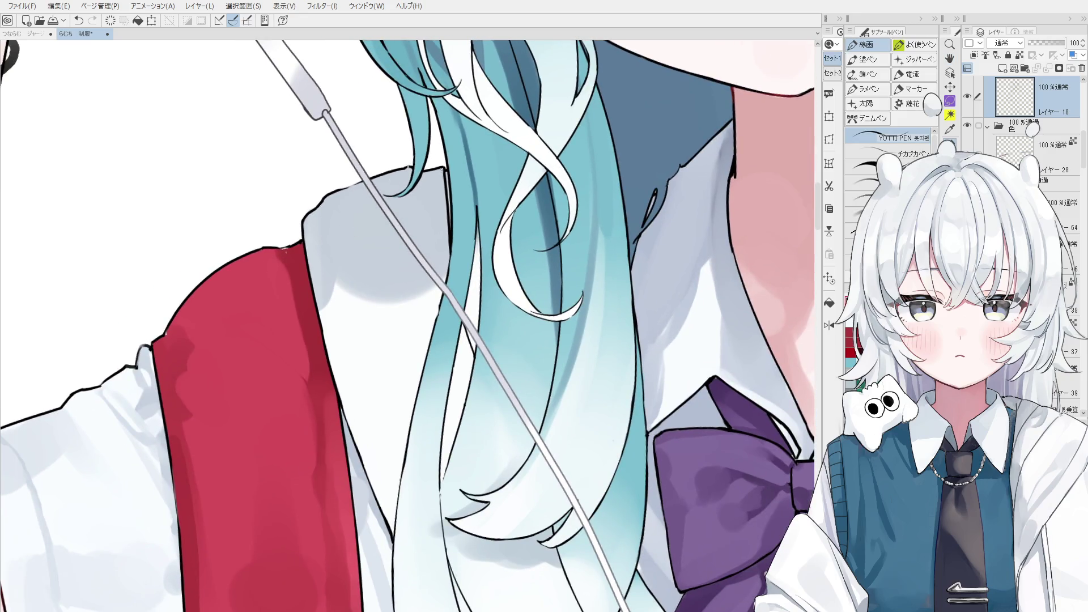
scroll(395, 258, "down", 5)
key("b")
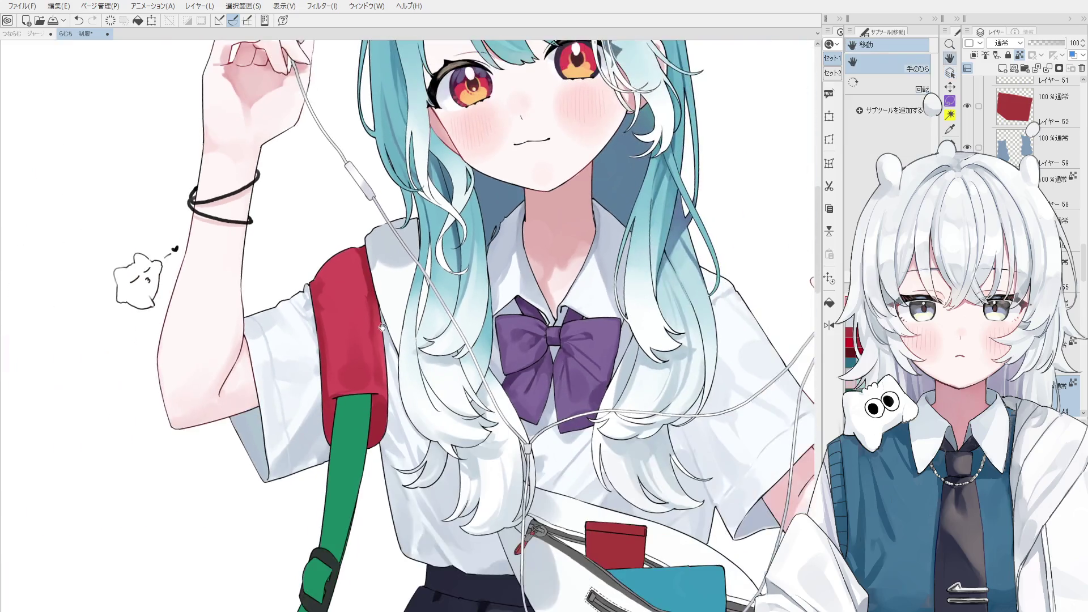
Test and undo a watercolour dab, then blend the shading near the hair and collar.
left_click(391, 288)
key("ctrl+z")
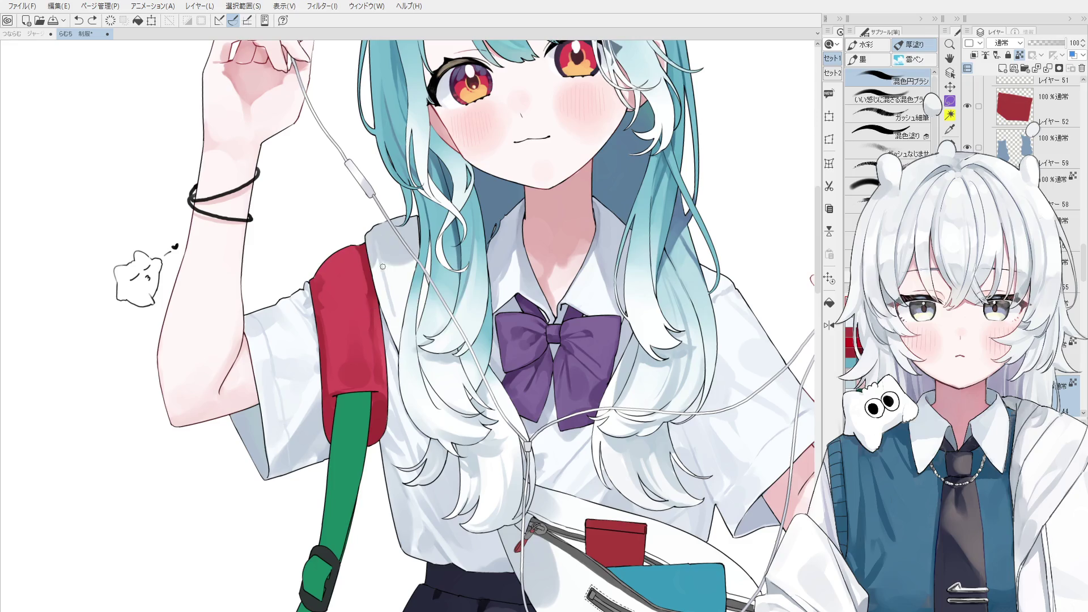
key("ctrl+z")
scroll(400, 266, "down", 1)
scroll(379, 260, "down", 1)
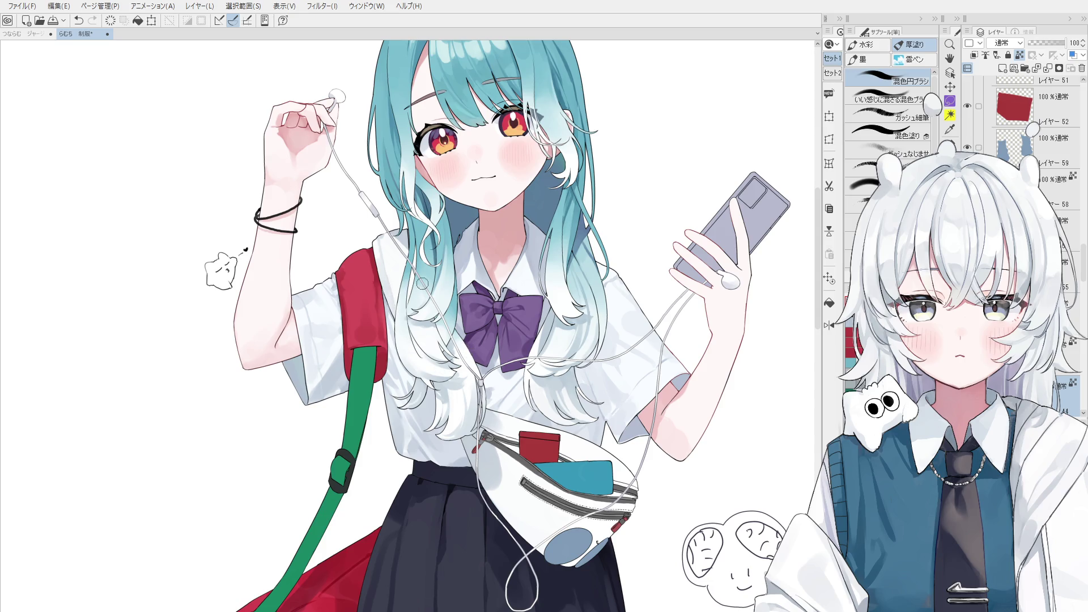
left_click_drag(412, 248, 402, 234)
scroll(206, 401, "down", 1)
key("minus")
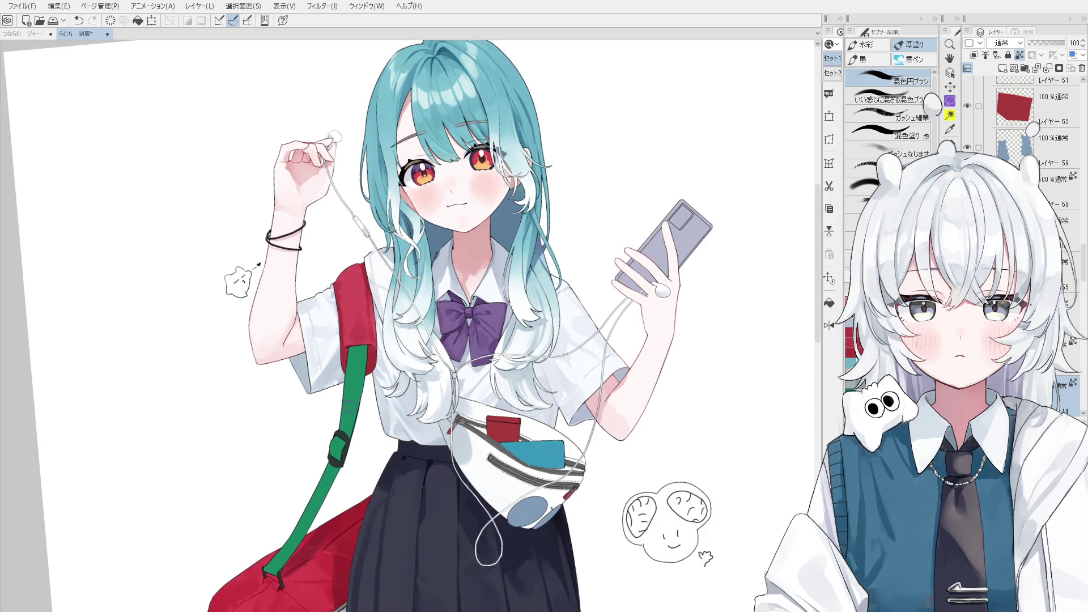
Mirror and tilt the canvas view and pan over the figure.
key("h")
scroll(441, 349, "down", 1)
scroll(429, 302, "up", 2)
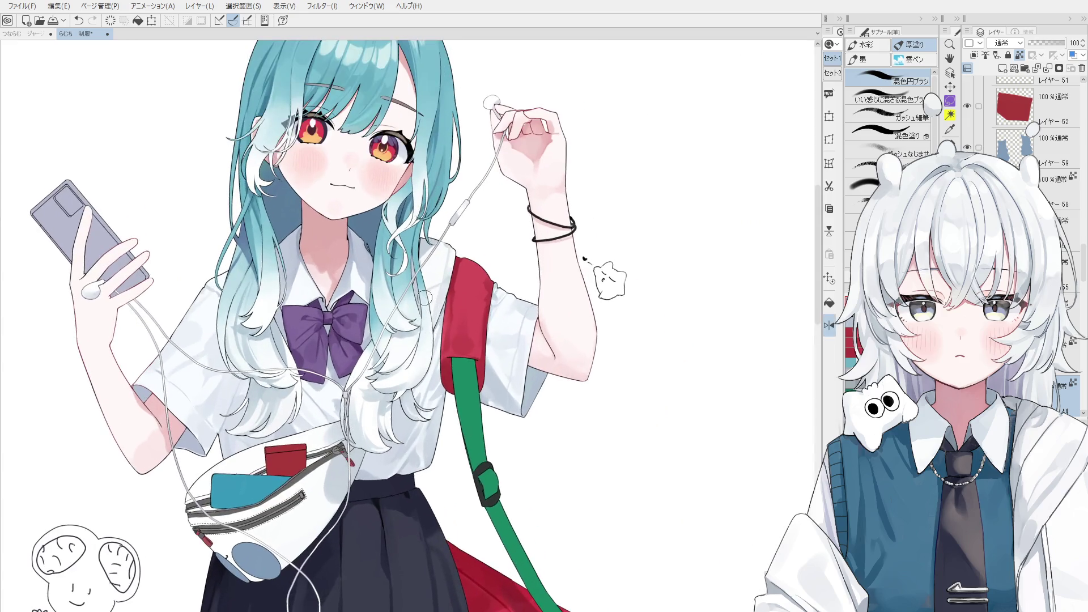
scroll(398, 383, "down", 1)
scroll(398, 383, "down", 1)
key("minus")
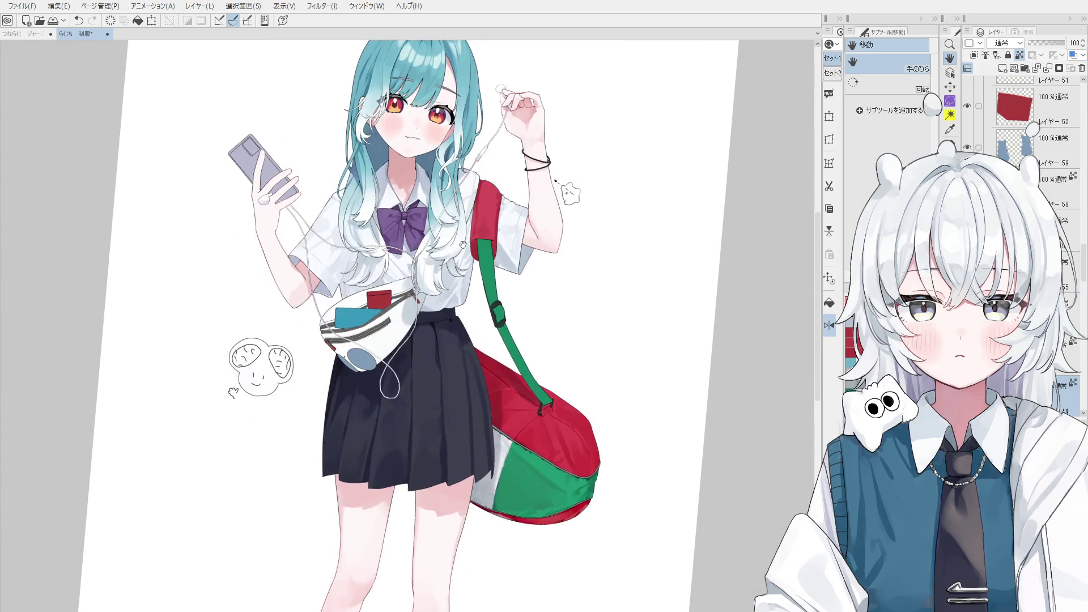
scroll(452, 333, "down", 1)
left_click_drag(375, 273, 412, 273)
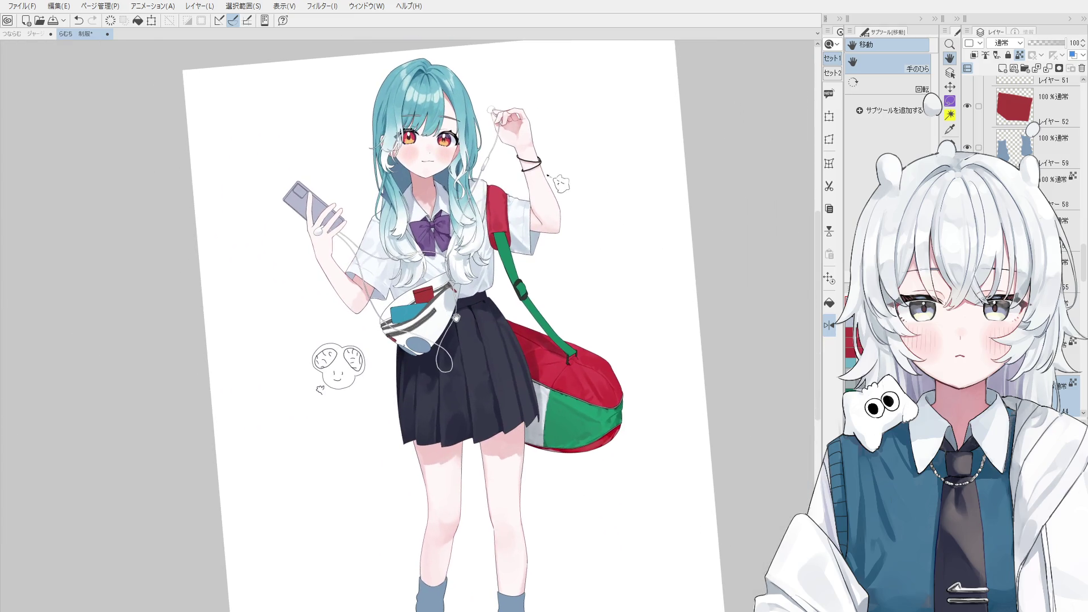
key("o")
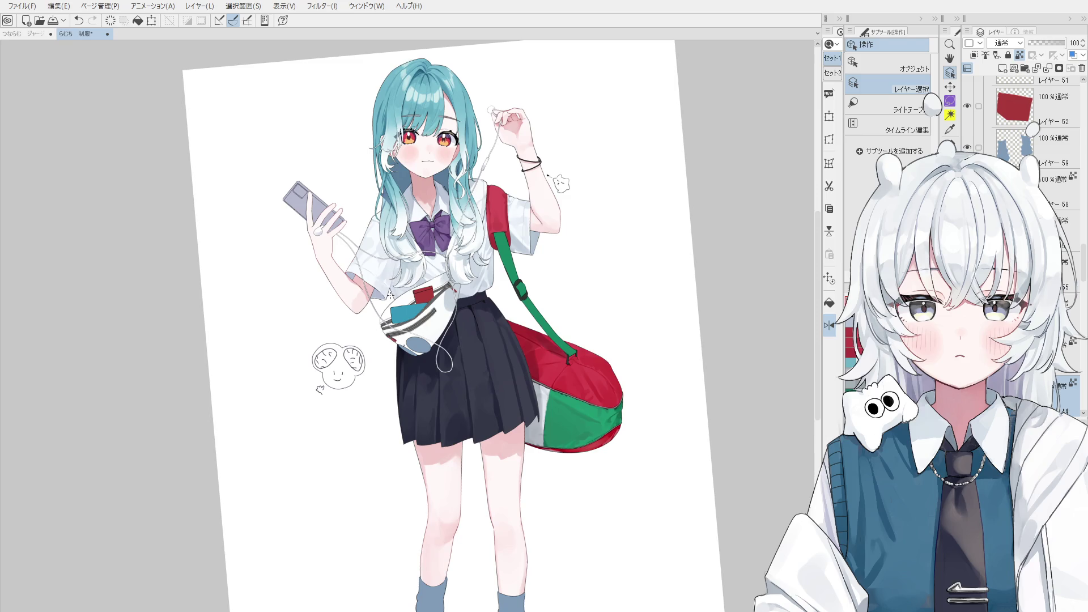
scroll(413, 256, "up", 1)
key("h")
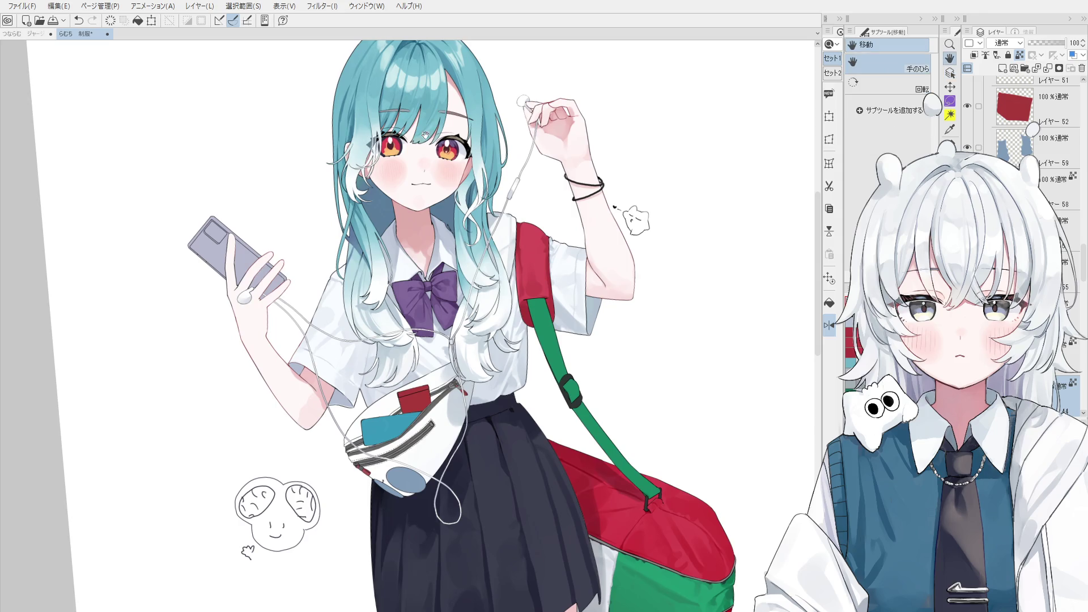
mouse_move(442, 136)
left_mouse_down()
mouse_move(414, 136)
mouse_move(442, 217)
mouse_move(441, 201)
left_mouse_up()
scroll(1066, 347, "down", 3)
scroll(1036, 128, "down", 2)
scroll(1036, 128, "up", 3)
scroll(1036, 127, "up", 3)
Select レイヤー 29 and add a new empty raster layer above it.
left_click(1020, 129)
left_click(1015, 70)
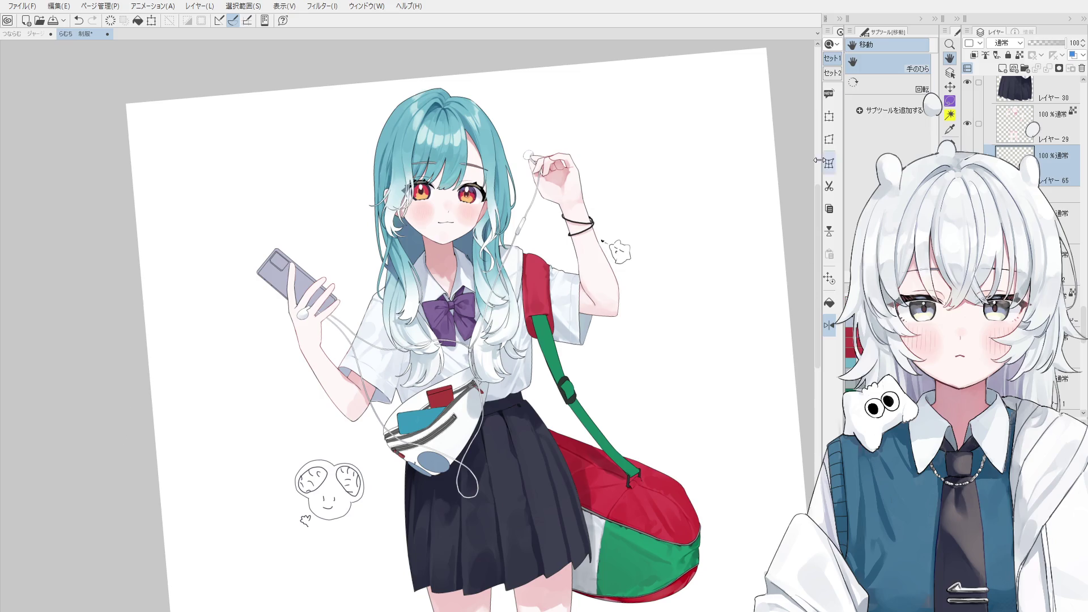
left_click_drag(381, 240, 427, 310)
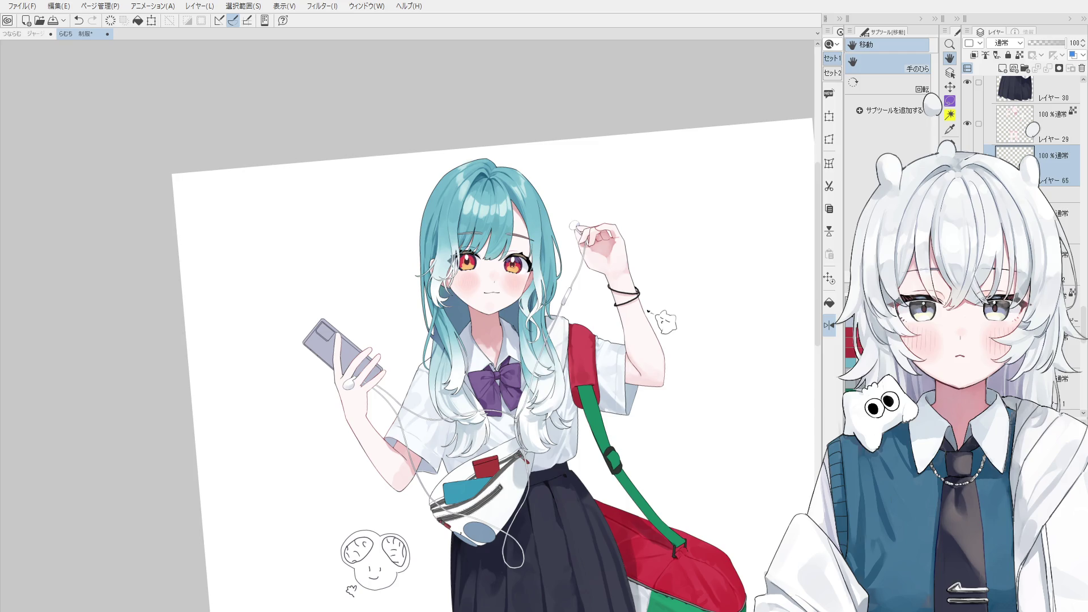
Toggle the new hair stroke with undo/redo to judge it.
key("b")
scroll(421, 280, "up", 3)
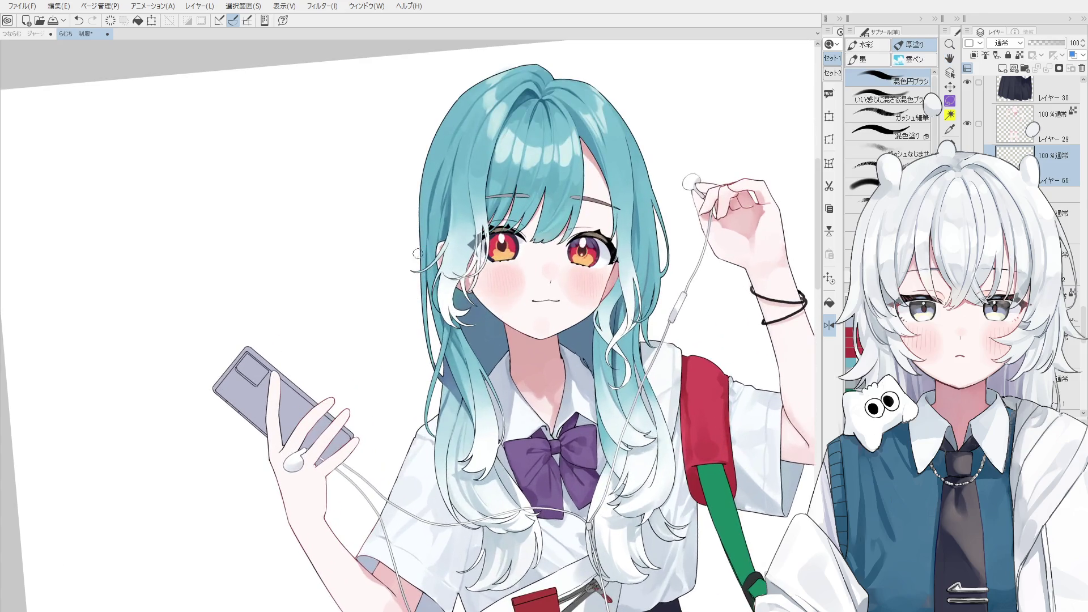
key("ctrl+z")
key("ctrl+y")
key("ctrl+z")
key("ctrl+y")
key("ctrl+z")
key("ctrl+y")
key("ctrl+z")
key("ctrl+y")
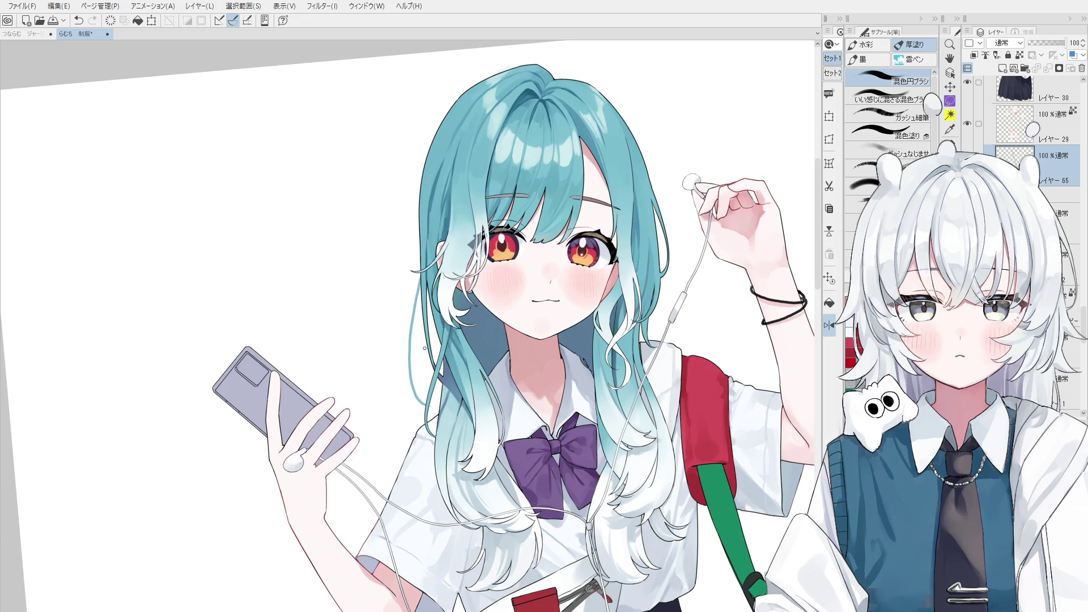
Redraw the teal hair strand beside the pouch several times until it sits right.
left_click_drag(417, 305, 414, 359)
key("ctrl+z")
left_click_drag(417, 286, 411, 357)
key("ctrl+z")
key("ctrl+z")
mouse_move(416, 299)
left_mouse_down()
mouse_move(409, 357)
mouse_move(413, 326)
left_mouse_up()
key("ctrl+z")
key("ctrl+z")
mouse_move(419, 289)
left_mouse_down()
mouse_move(407, 364)
mouse_move(414, 326)
mouse_move(419, 382)
mouse_move(431, 386)
mouse_move(412, 395)
left_mouse_up()
scroll(422, 300, "down", 2)
key("ctrl+z")
key("ctrl+z")
key("ctrl+z")
key("ctrl+z")
Add a lower hair strand and repaint the strand edges, checking mirrored.
left_click_drag(431, 359, 401, 419)
key("ctrl+z")
left_click_drag(428, 298, 425, 392)
key("ctrl+z")
left_click_drag(427, 292, 433, 387)
key("ctrl+z")
left_click_drag(432, 296, 425, 400)
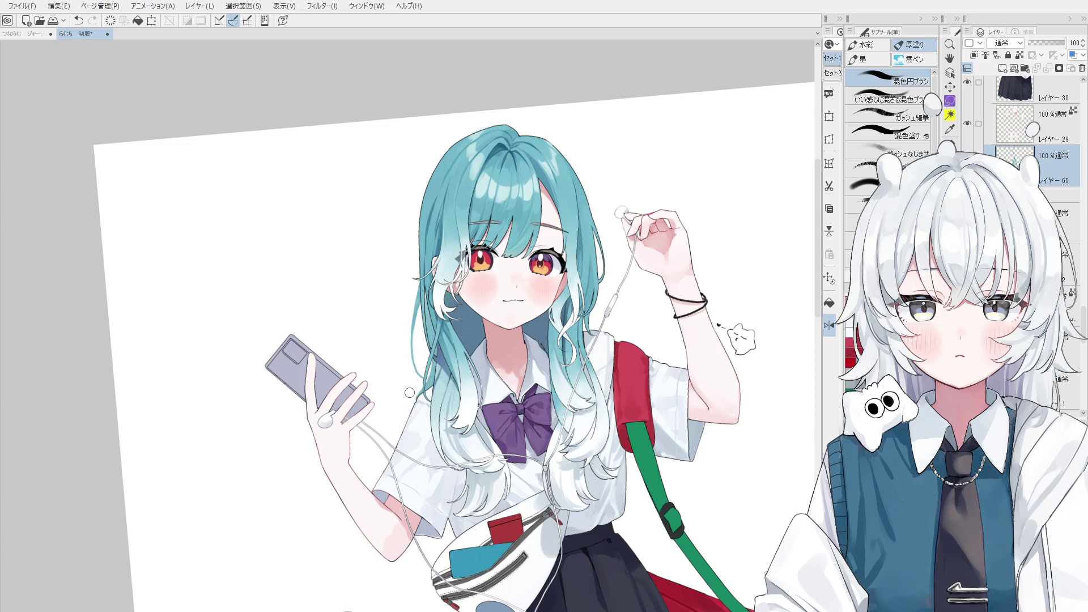
key("h")
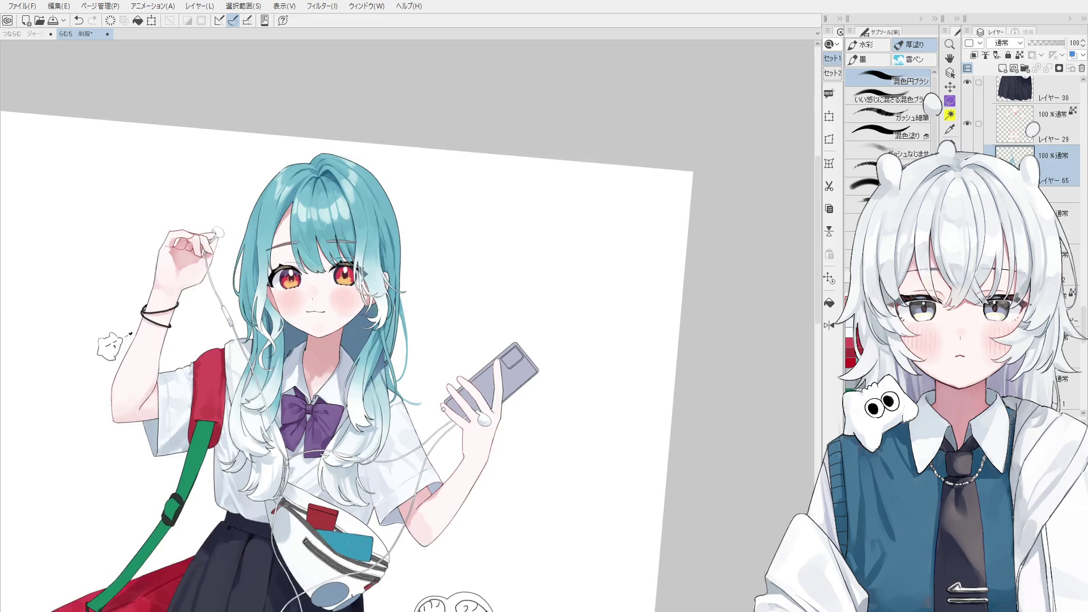
scroll(401, 386, "up", 1)
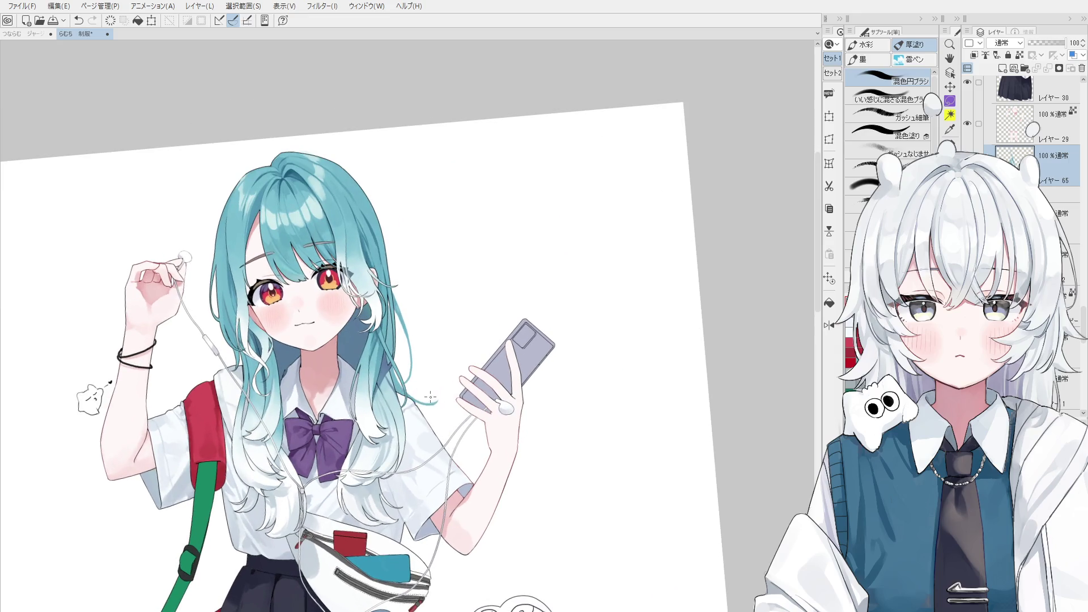
scroll(431, 396, "down", 2)
scroll(458, 347, "up", 1)
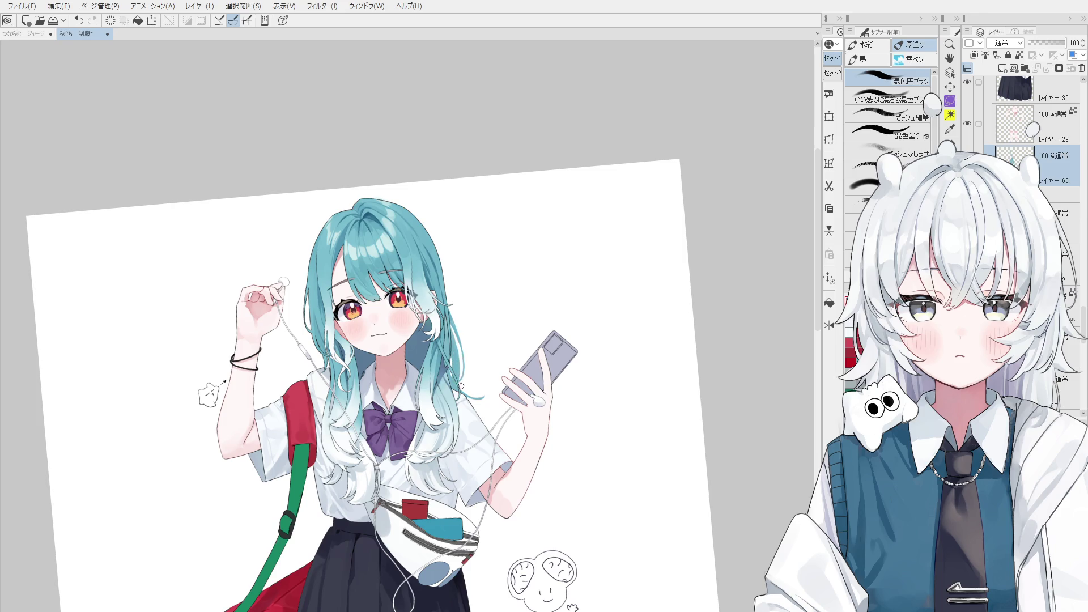
scroll(455, 344, "up", 2)
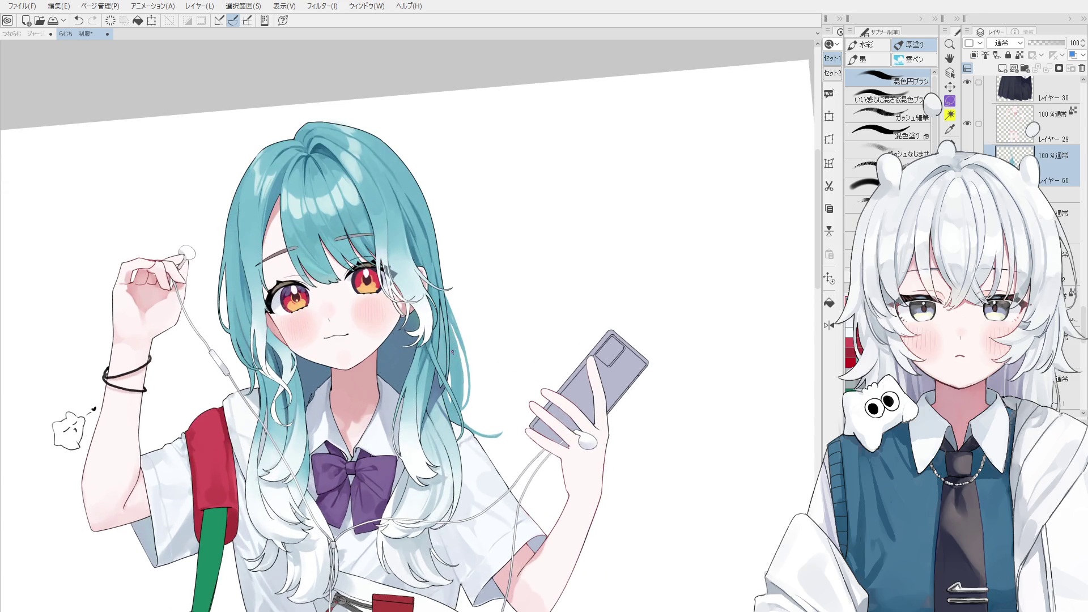
scroll(387, 270, "down", 2)
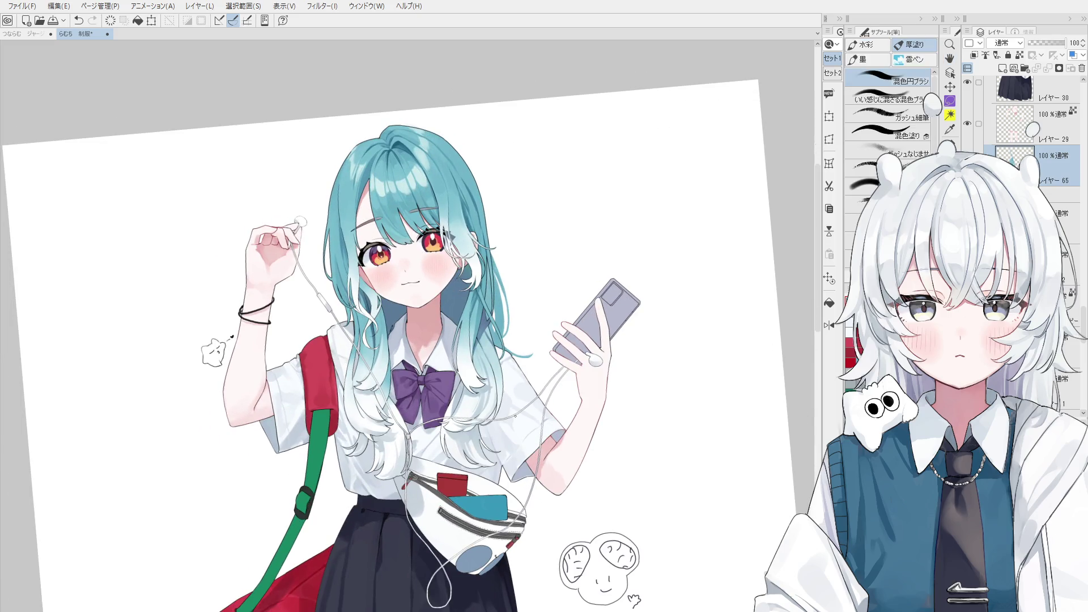
Extend the hair strand tip further right beside the waist pouch.
left_click_drag(499, 479, 542, 535)
left_click_drag(518, 481, 552, 533)
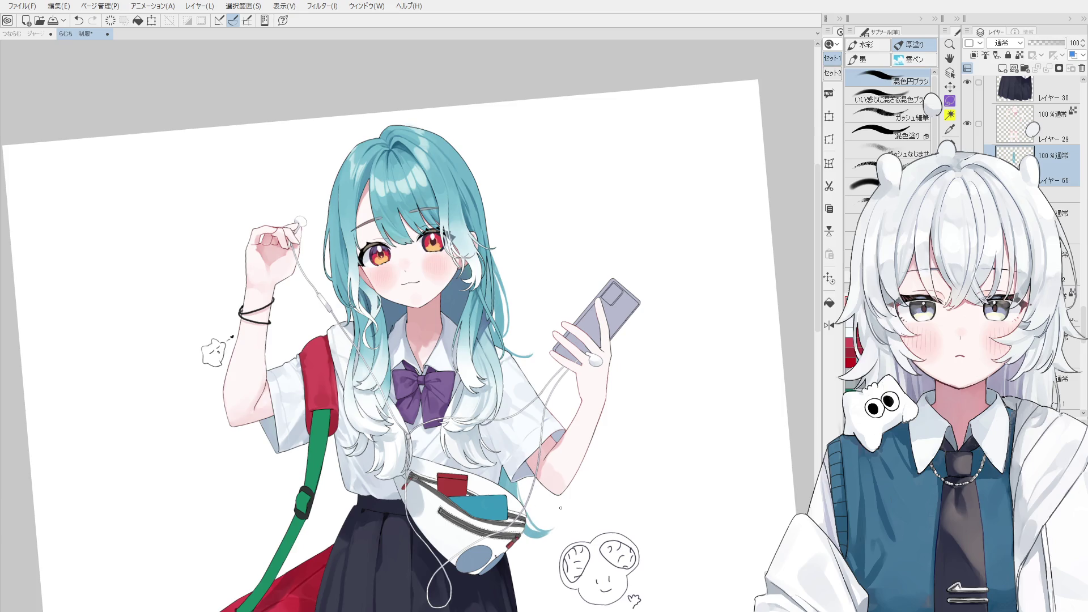
key("o")
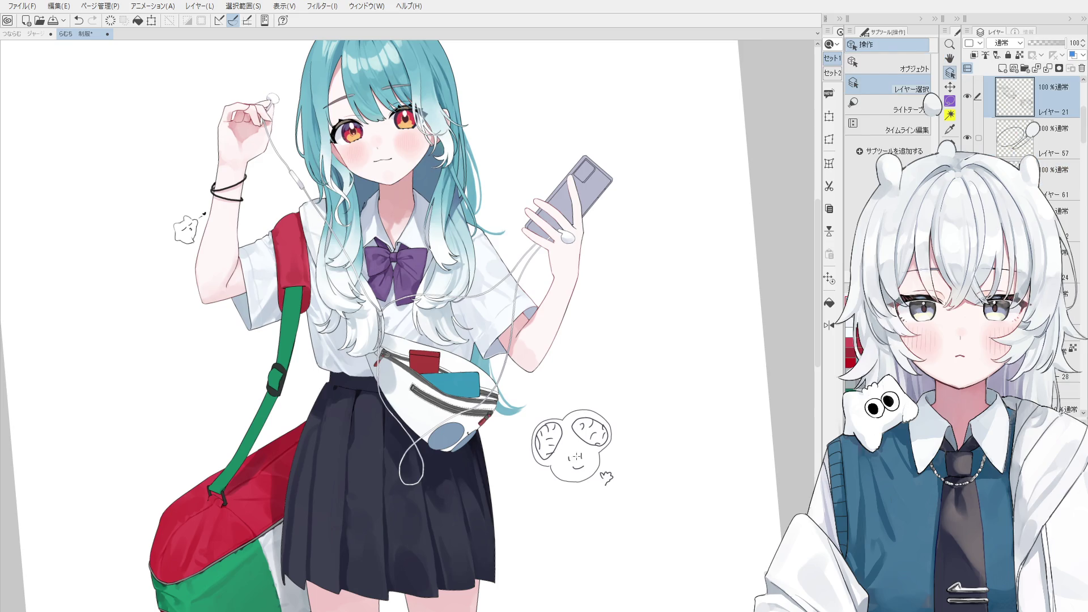
Erase the round doodle beside the skirt and pick the hair layer under the strand.
key("e")
left_click_drag(561, 443, 641, 457)
key("o")
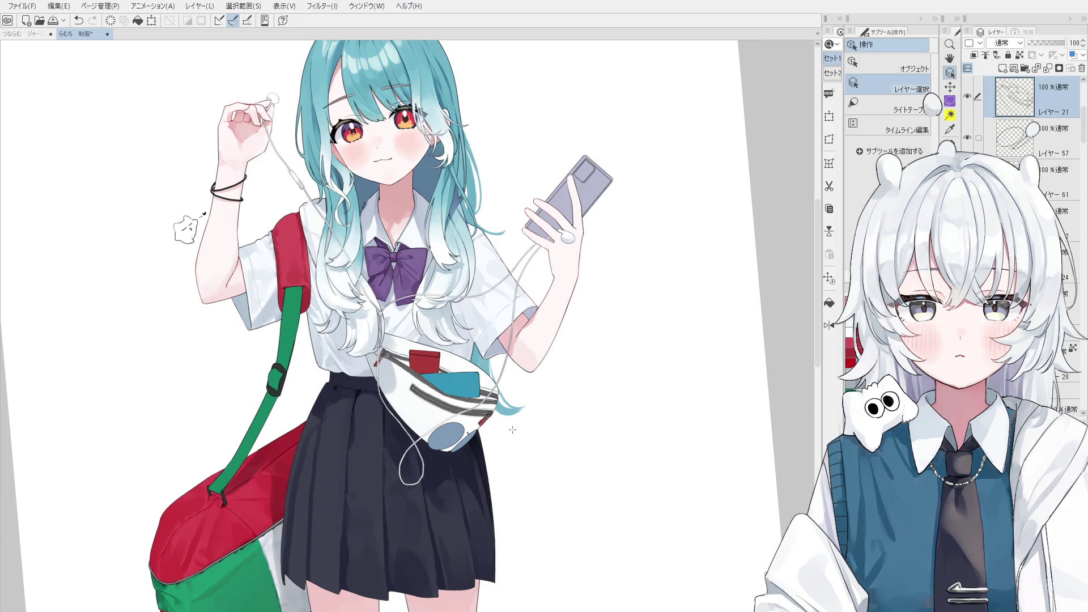
left_click(511, 429)
key("b")
Redraw the hair strand by the pouch shorter and shade its tips lavender.
left_click_drag(489, 398, 505, 459)
key("ctrl+z")
mouse_move(491, 415)
left_mouse_down()
mouse_move(503, 447)
mouse_move(496, 460)
left_mouse_up()
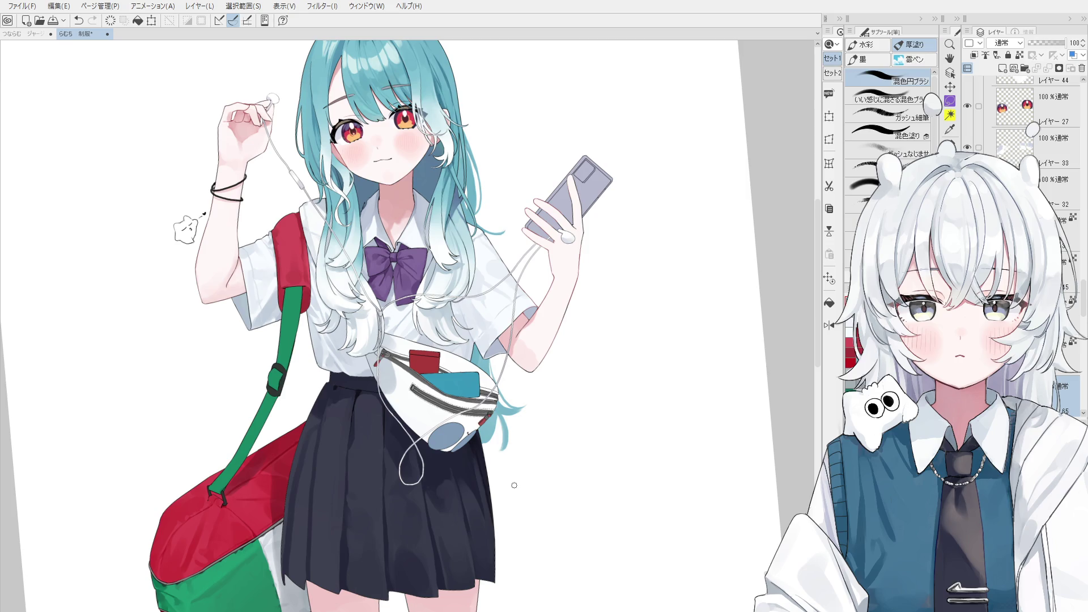
scroll(498, 422, "up", 2)
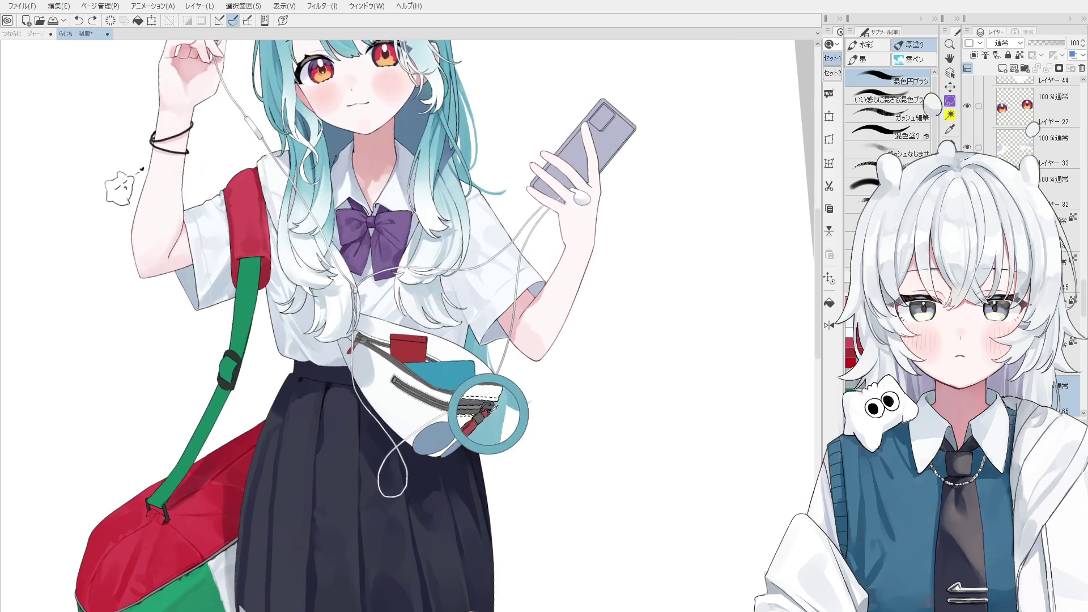
scroll(498, 422, "up", 1)
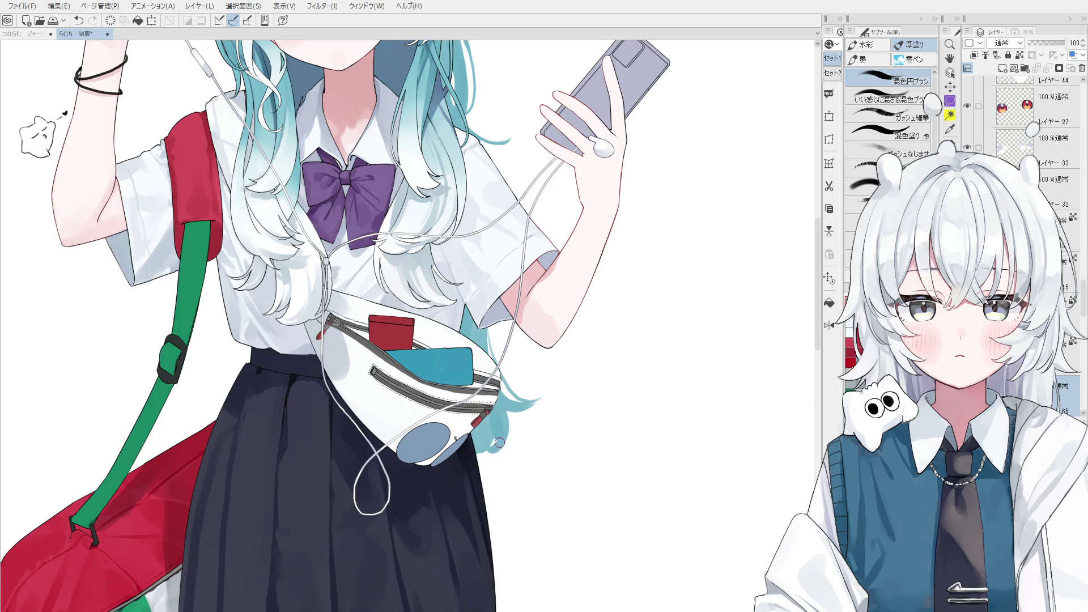
scroll(499, 442, "up", 1)
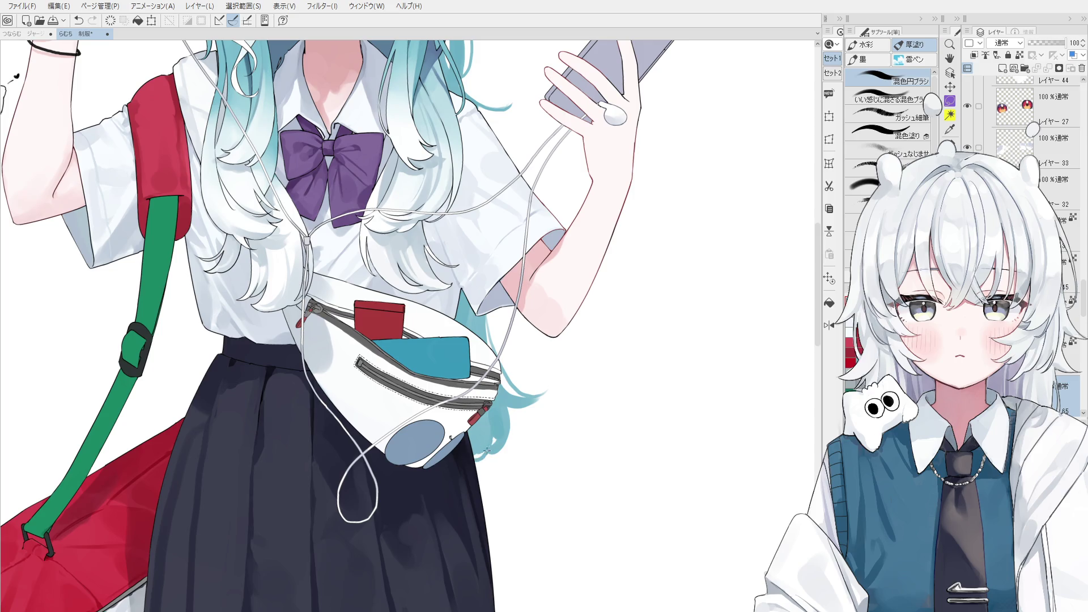
scroll(489, 432, "down", 3)
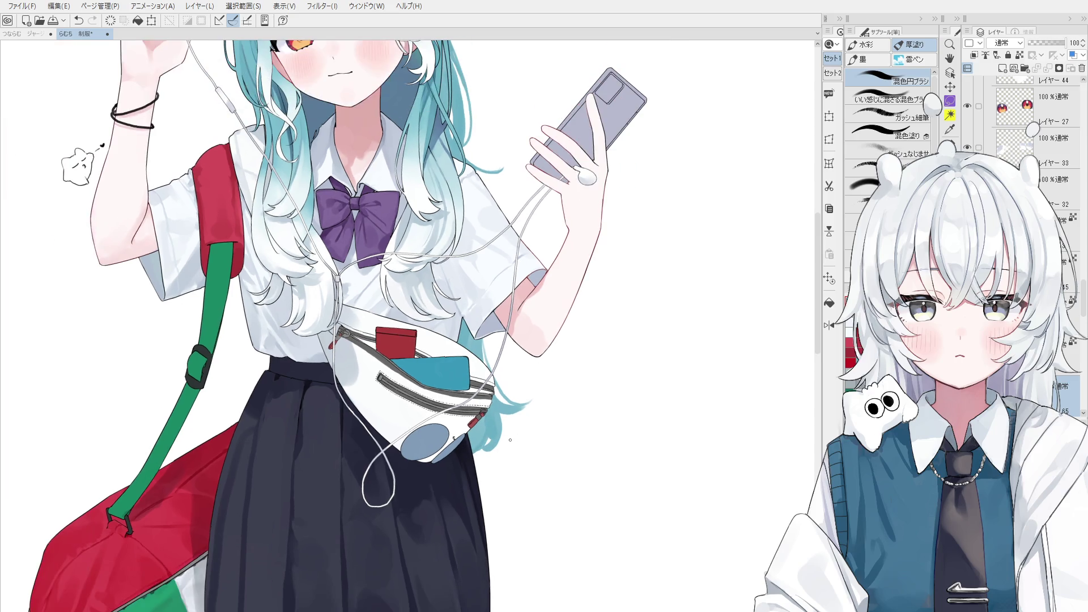
scroll(491, 438, "up", 1)
scroll(490, 440, "up", 1)
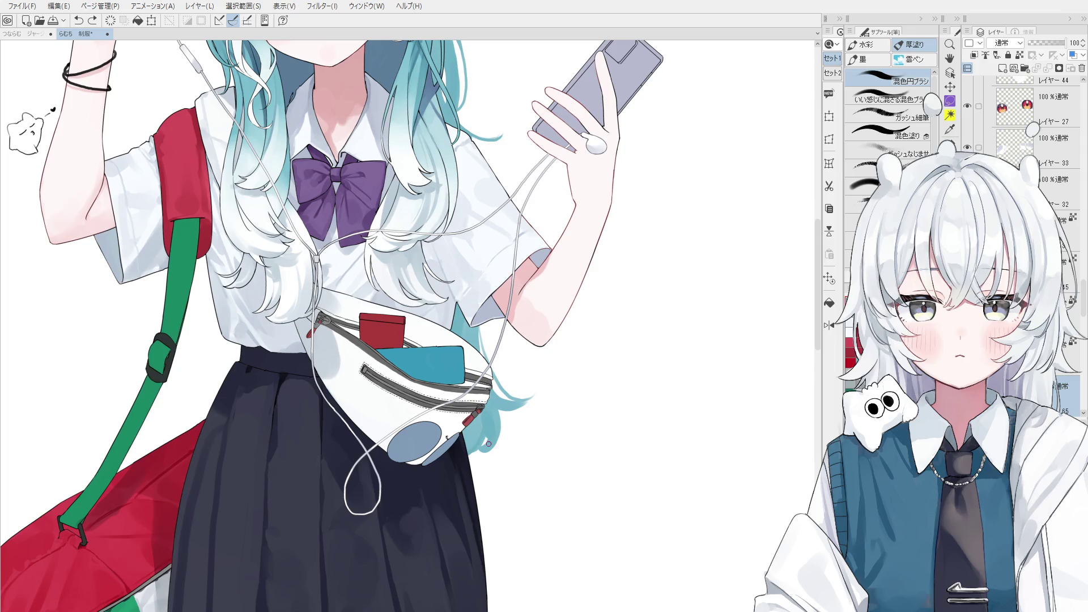
scroll(489, 443, "down", 2)
scroll(506, 469, "down", 1)
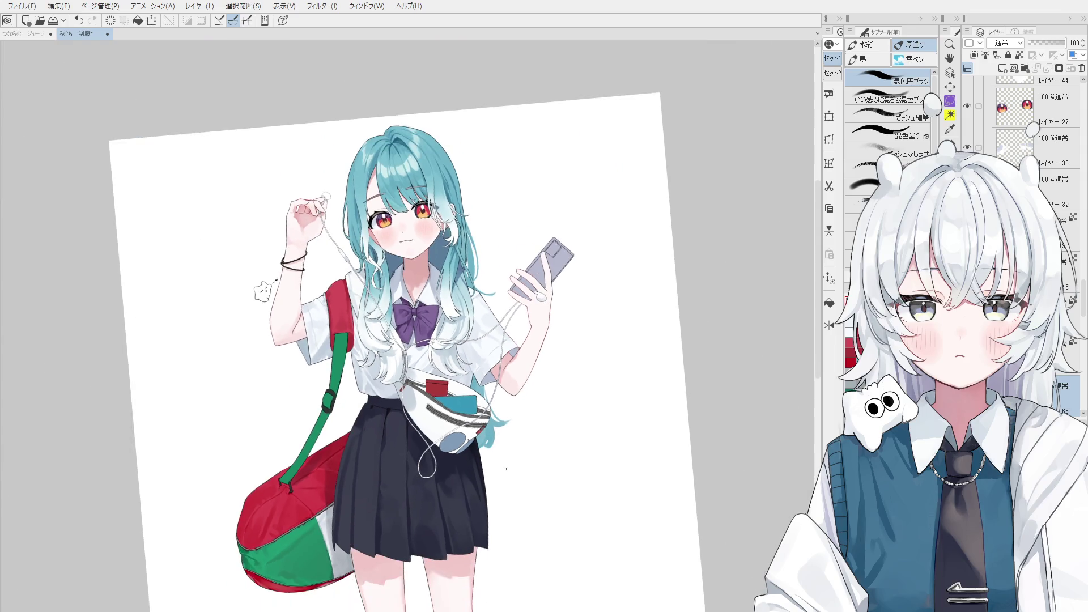
scroll(501, 442, "up", 2)
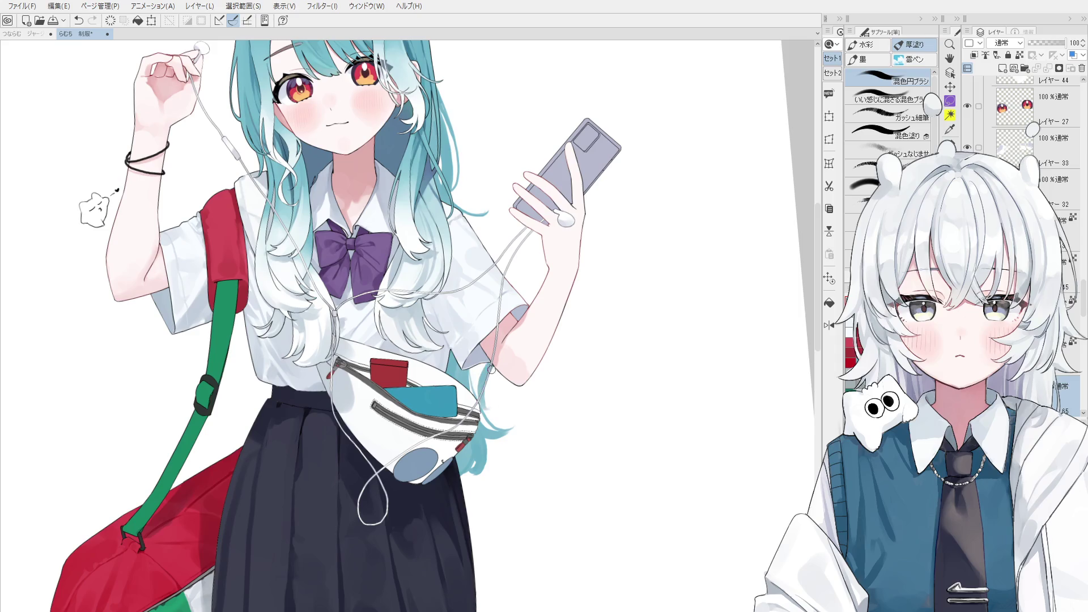
scroll(1028, 127, "down", 2)
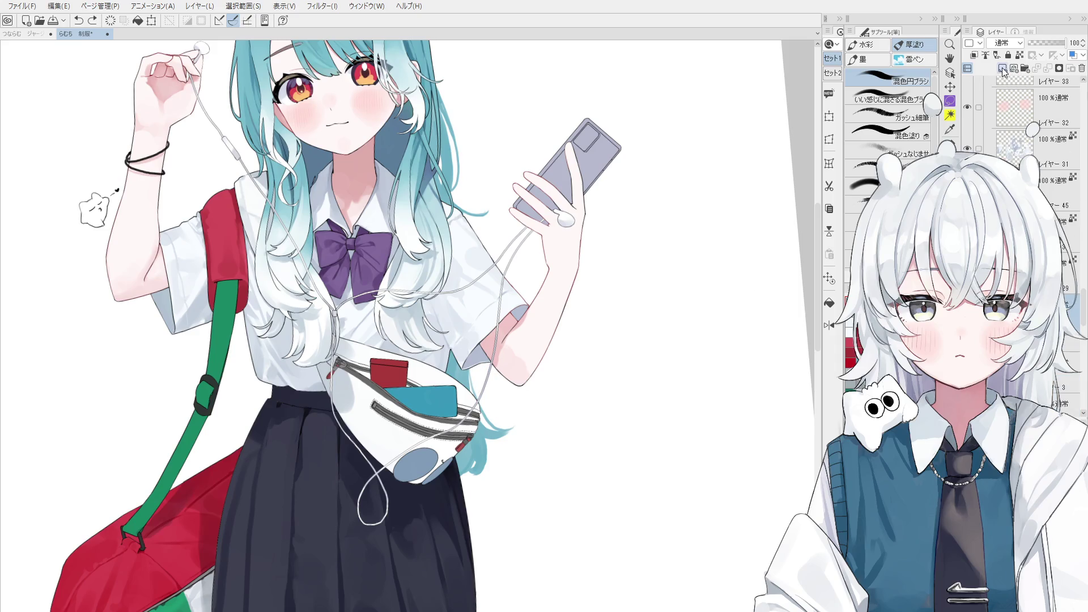
scroll(1029, 128, "down", 1)
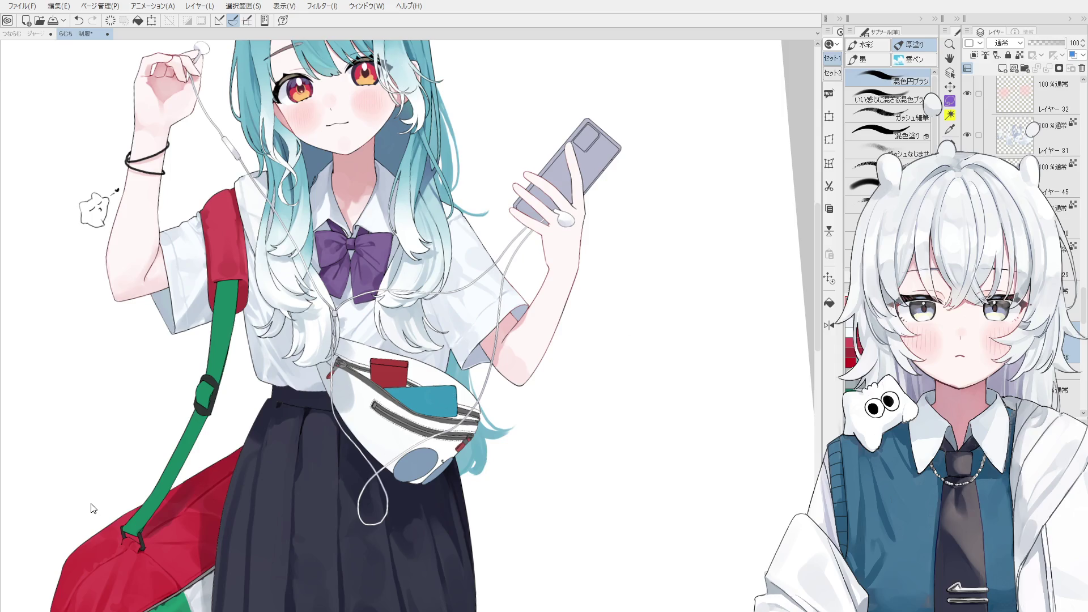
mouse_move(517, 486)
left_mouse_down()
mouse_move(488, 499)
mouse_move(476, 391)
left_mouse_up()
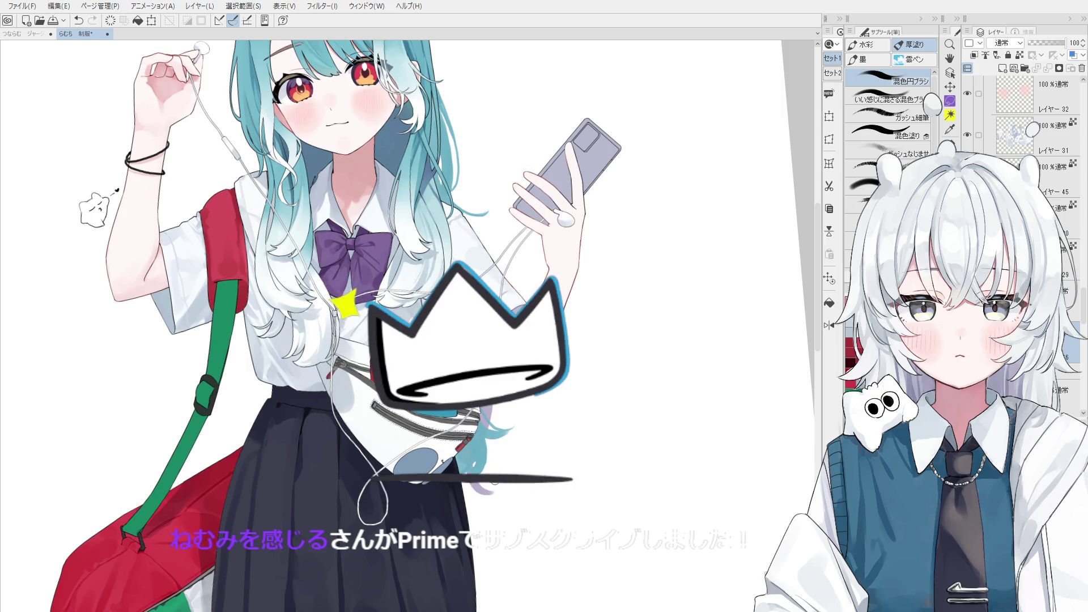
scroll(515, 464, "down", 3)
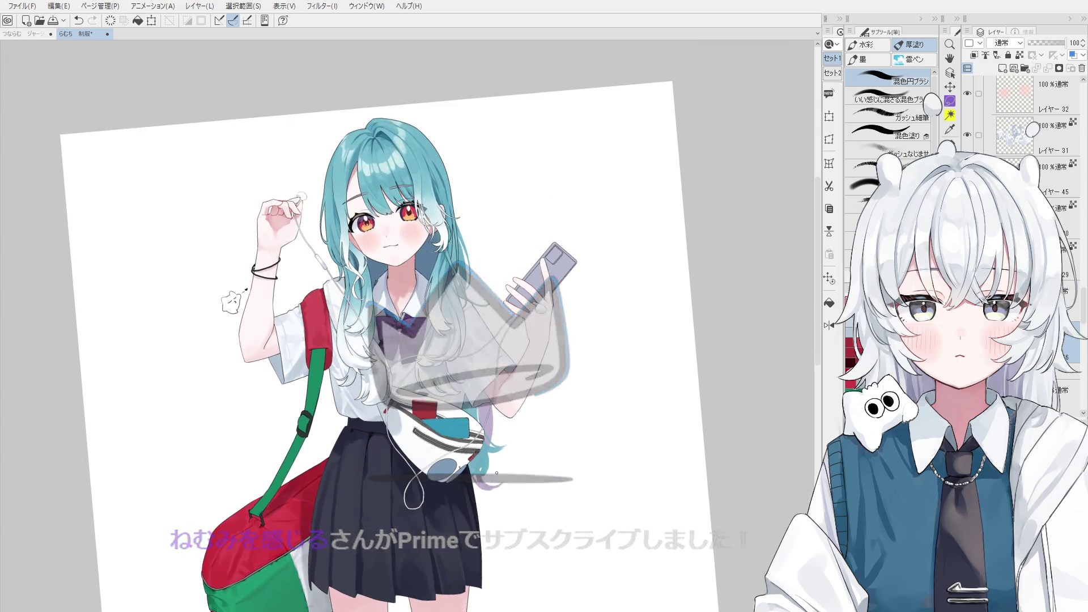
scroll(515, 465, "down", 2)
key("space")
scroll(515, 464, "up", 3)
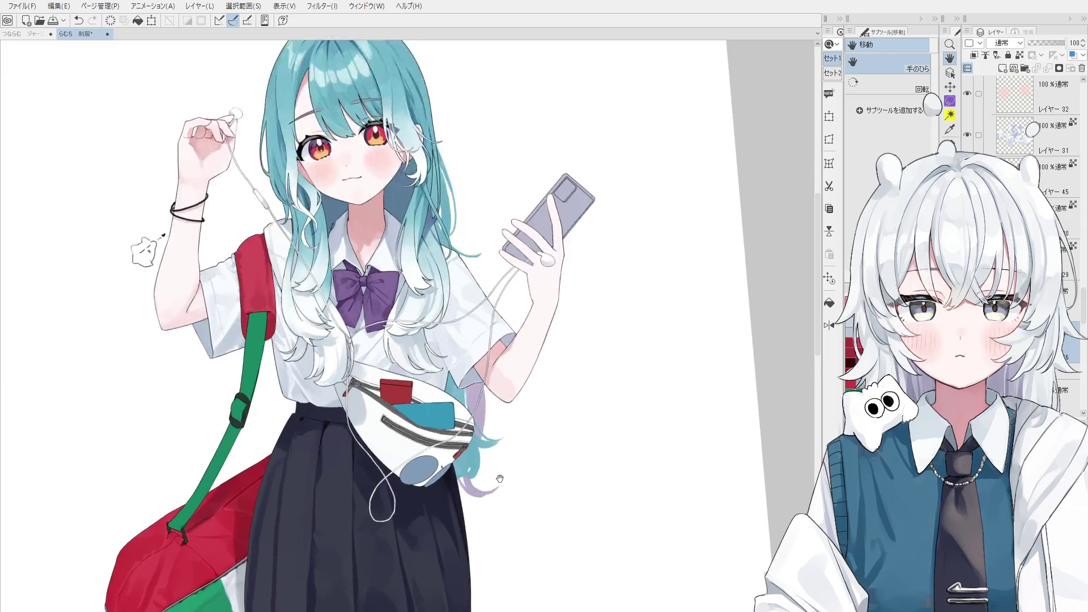
scroll(516, 466, "up", 2)
left_click_drag(454, 481, 461, 498)
key("b")
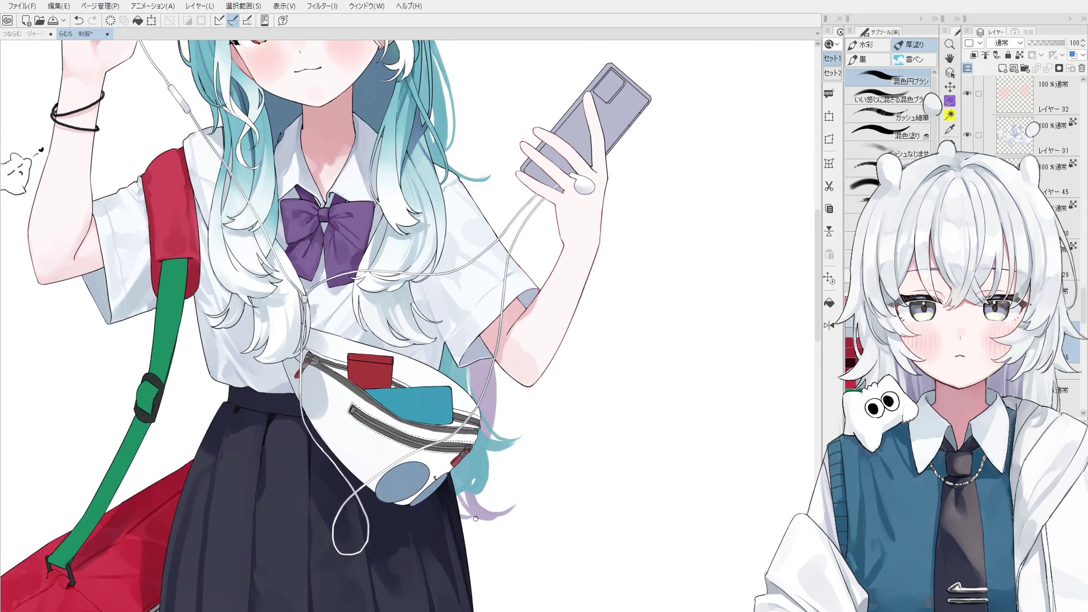
key("ctrl+z")
scroll(507, 419, "down", 2)
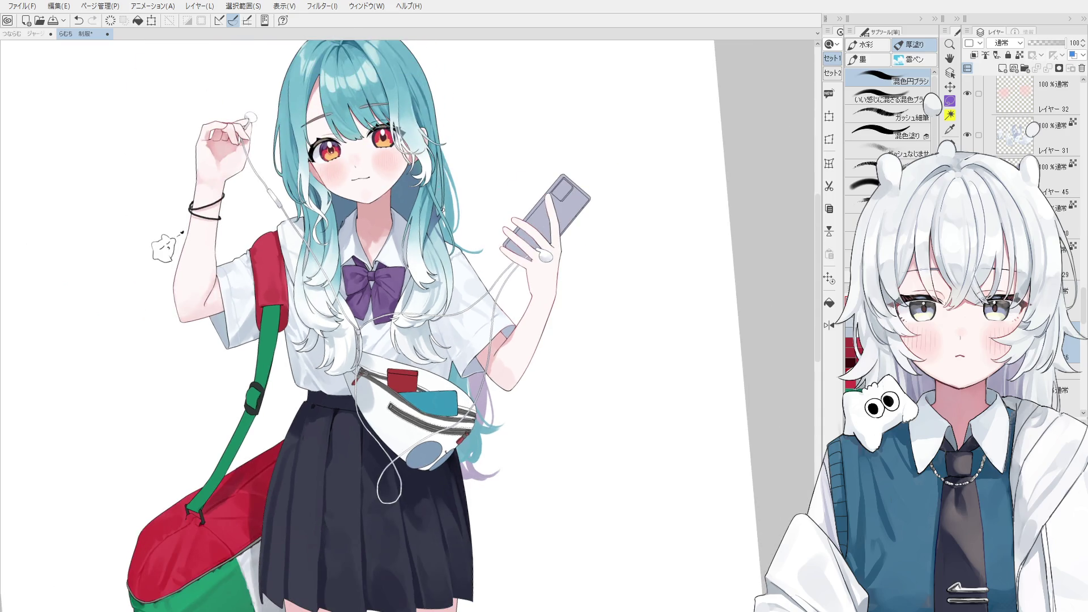
left_click_drag(453, 194, 456, 222)
scroll(454, 237, "down", 1)
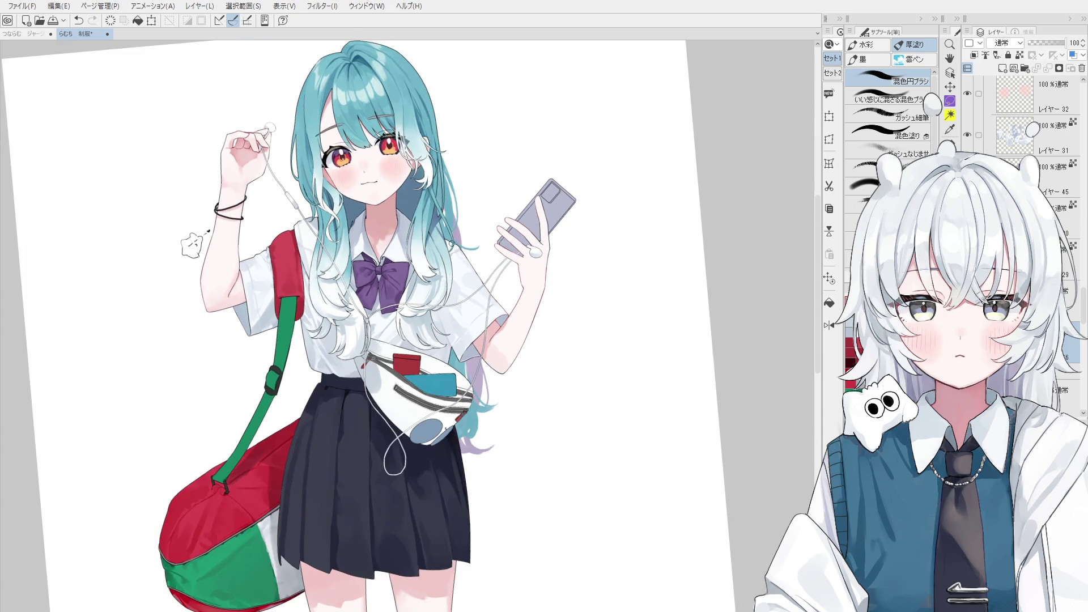
key("-")
left_click_drag(314, 405, 325, 376)
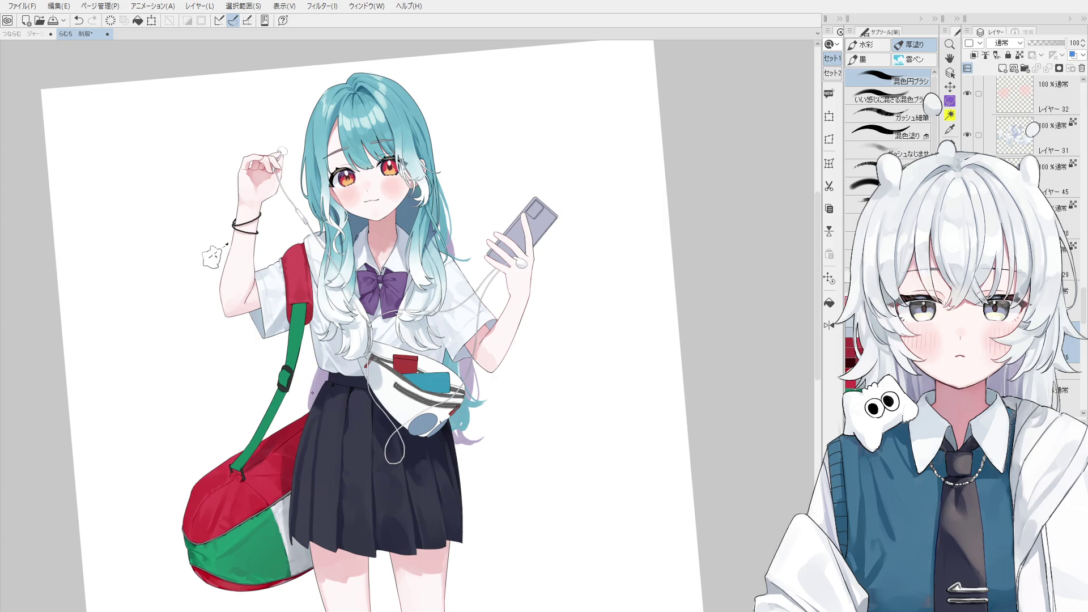
key("space")
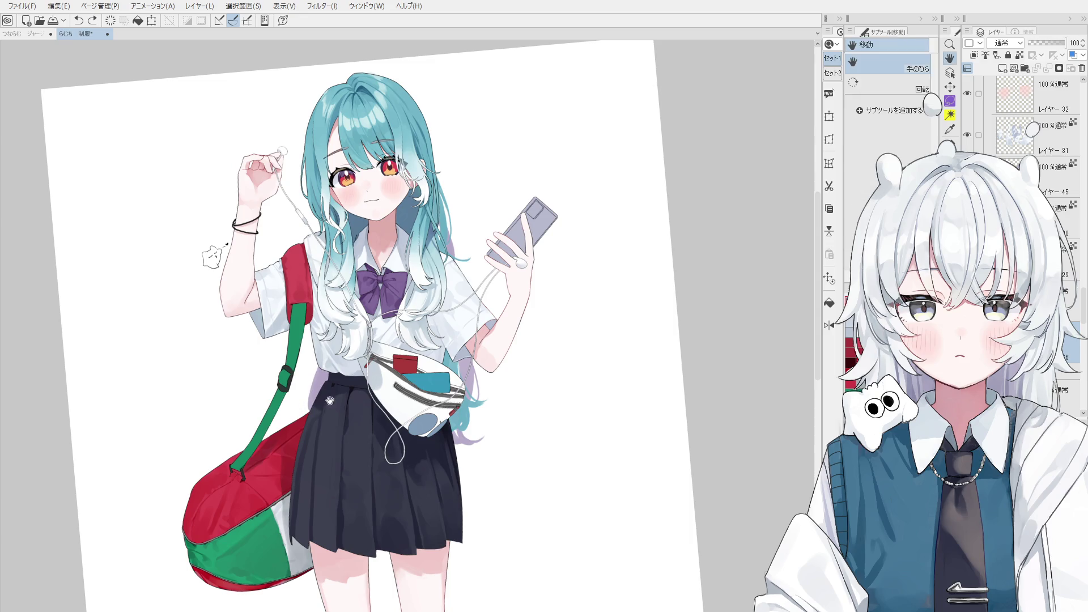
scroll(351, 391, "up", 2)
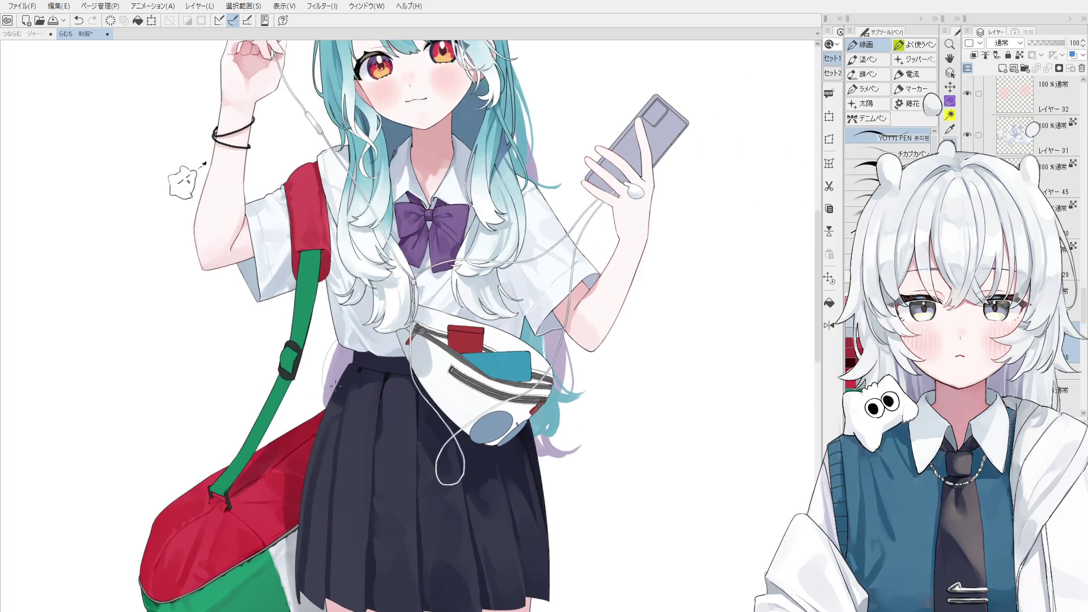
key("ctrl+0")
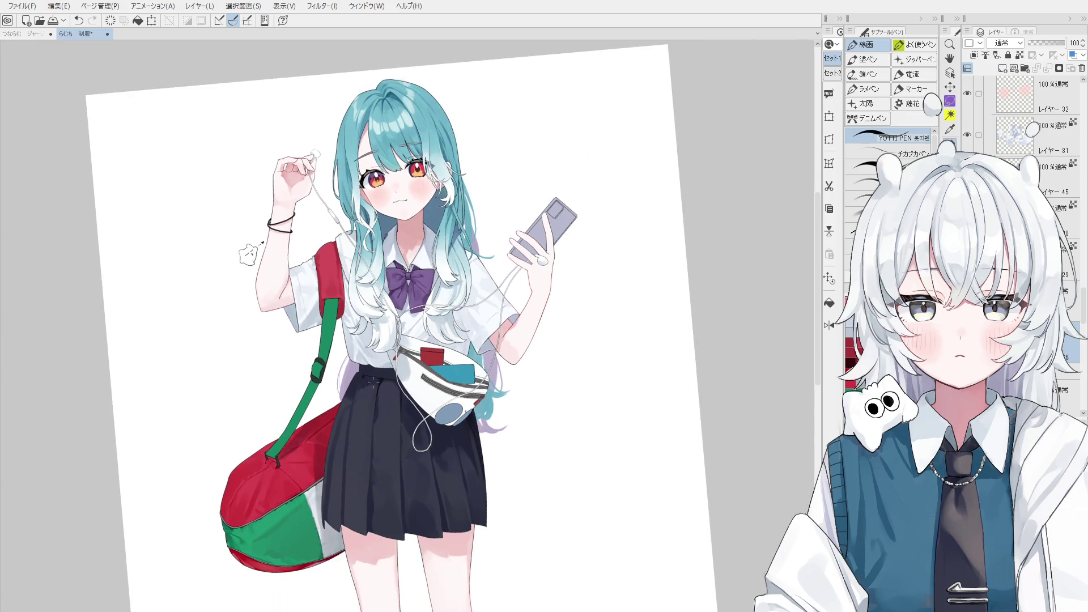
key("ctrl+shift+t")
key("o")
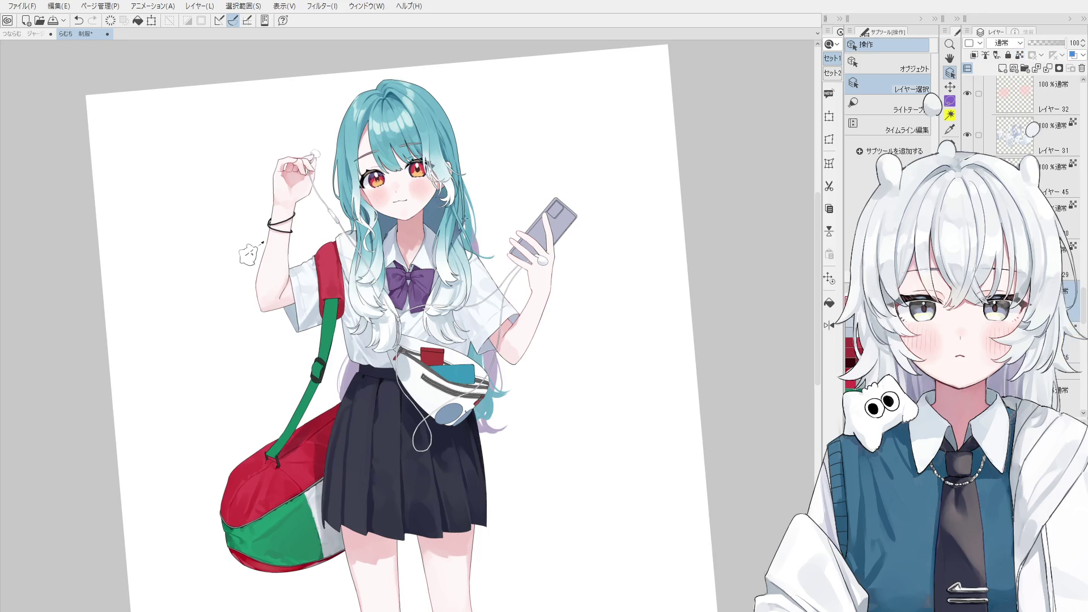
left_click(351, 372)
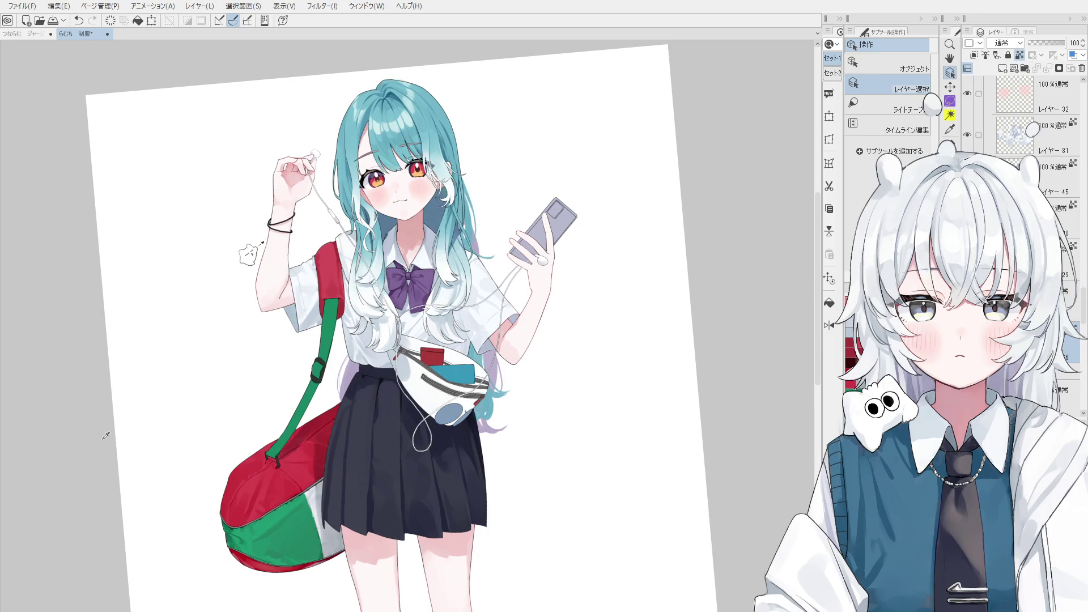
key("b")
left_click_drag(363, 362, 398, 389)
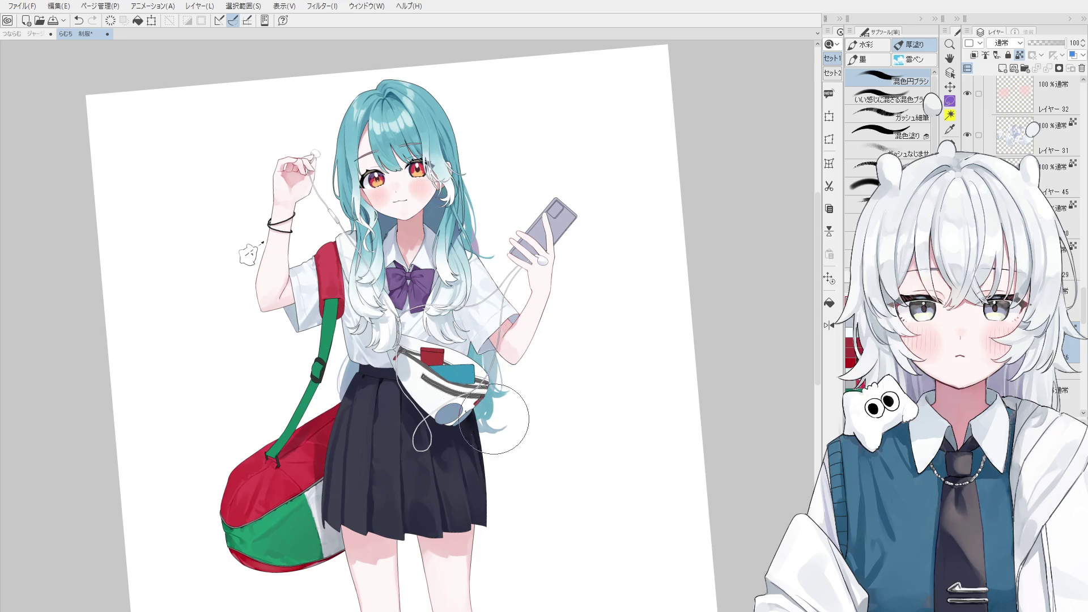
key("o")
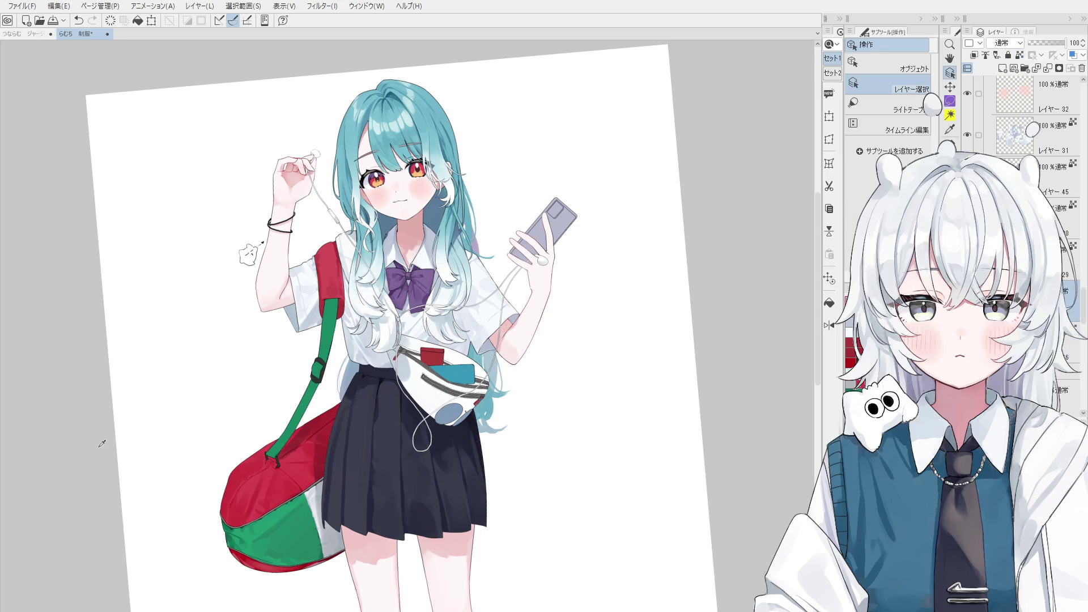
key("b")
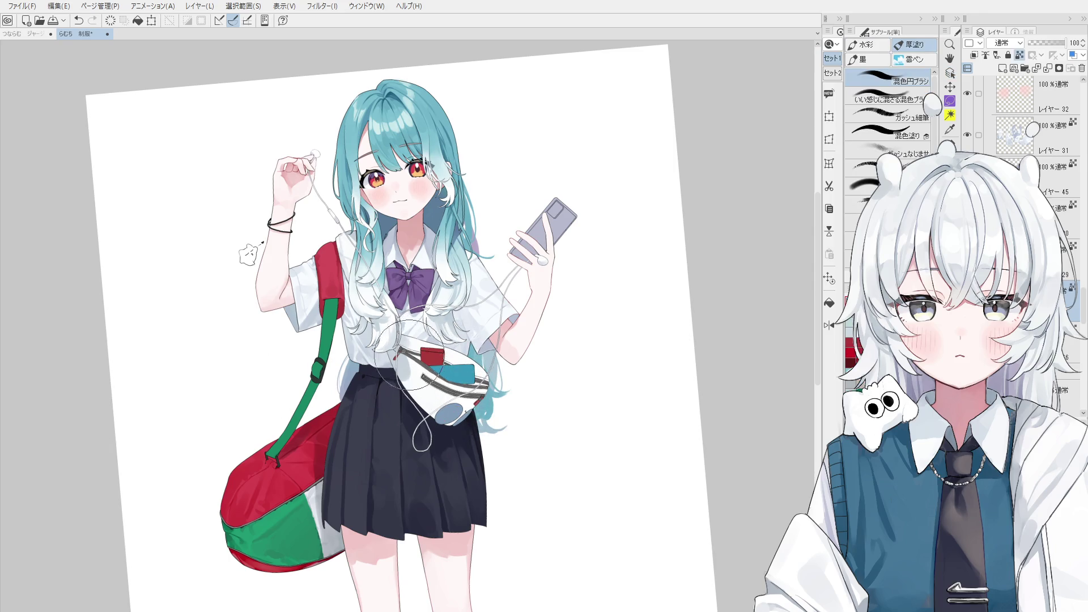
key("o")
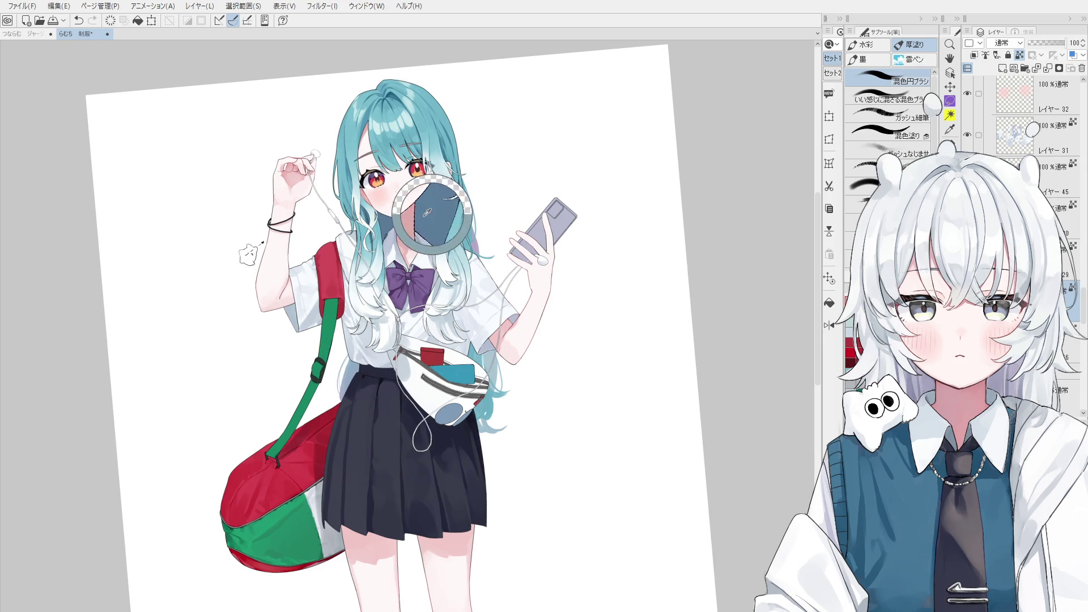
Undo the stray stroke beside the waist bag's red zipper tag.
left_click(435, 209)
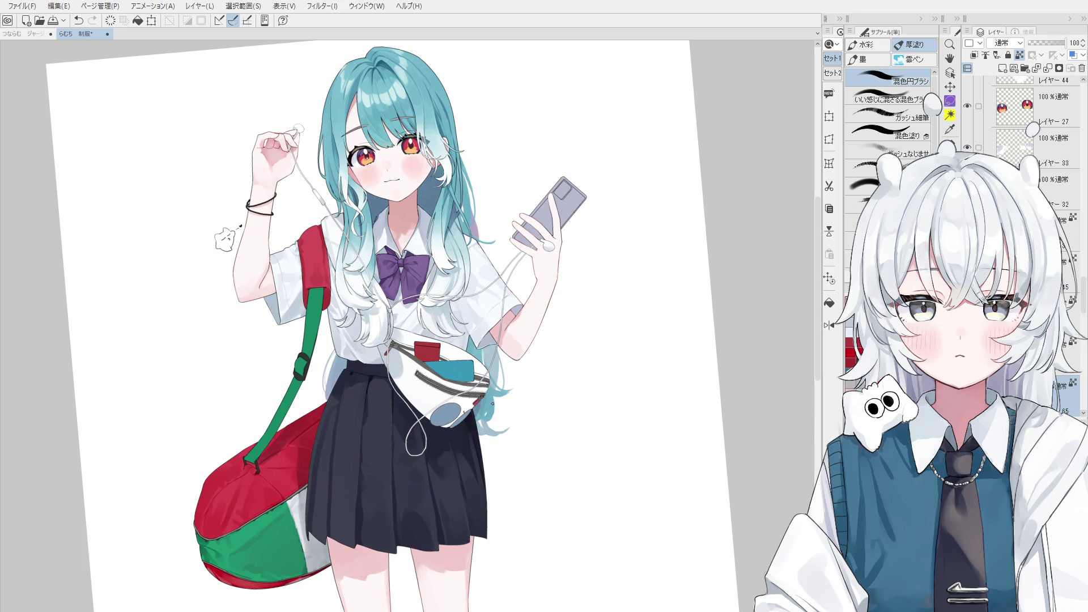
scroll(486, 402, "up", 2)
key("ctrl+z")
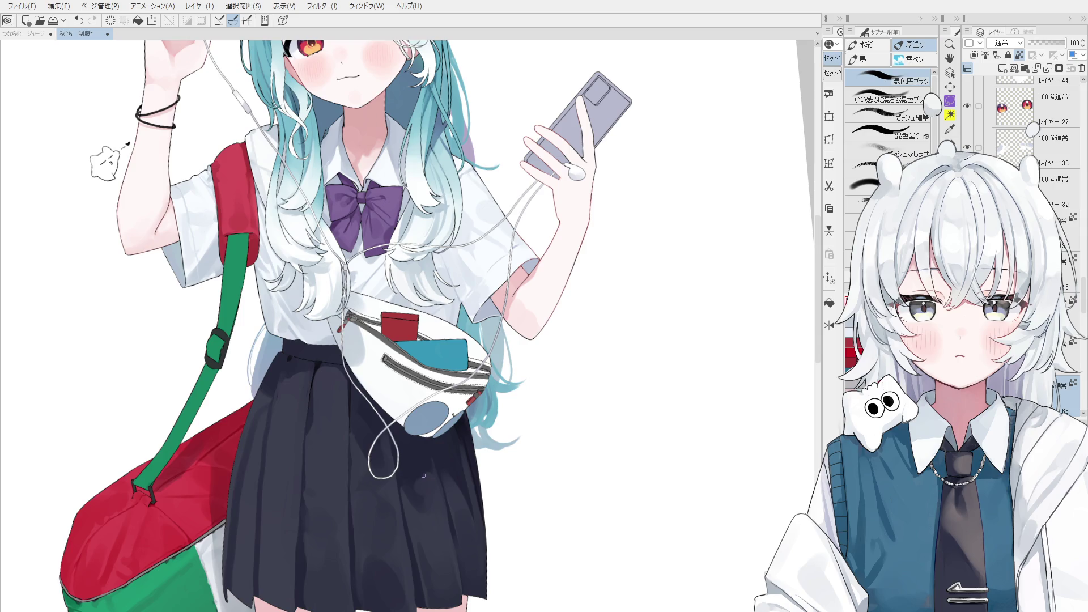
left_click_drag(430, 467, 398, 365)
scroll(474, 426, "up", 3)
left_click(473, 425)
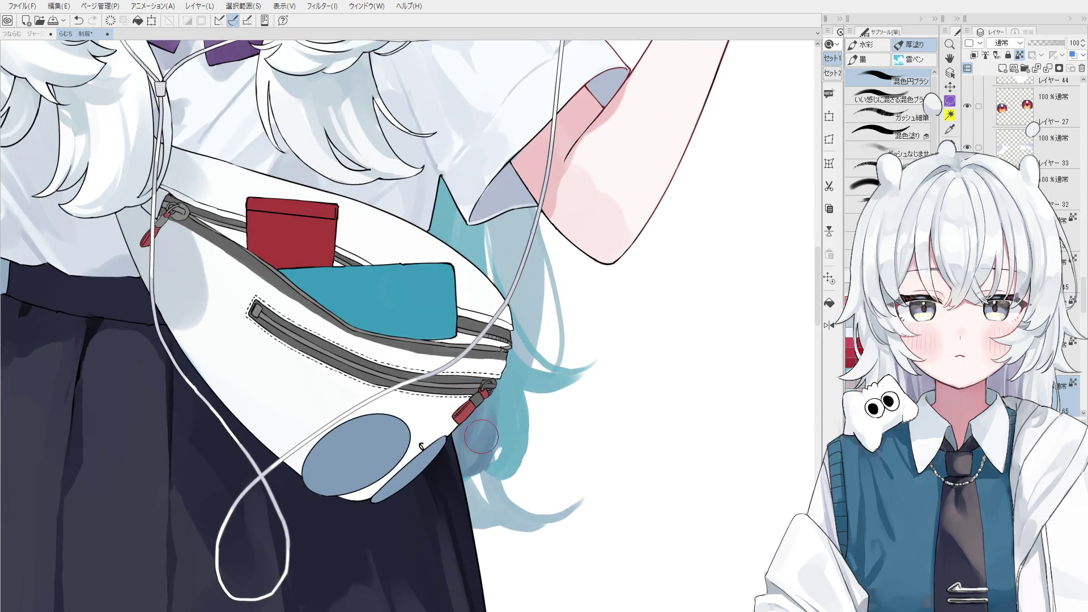
scroll(481, 436, "down", 1)
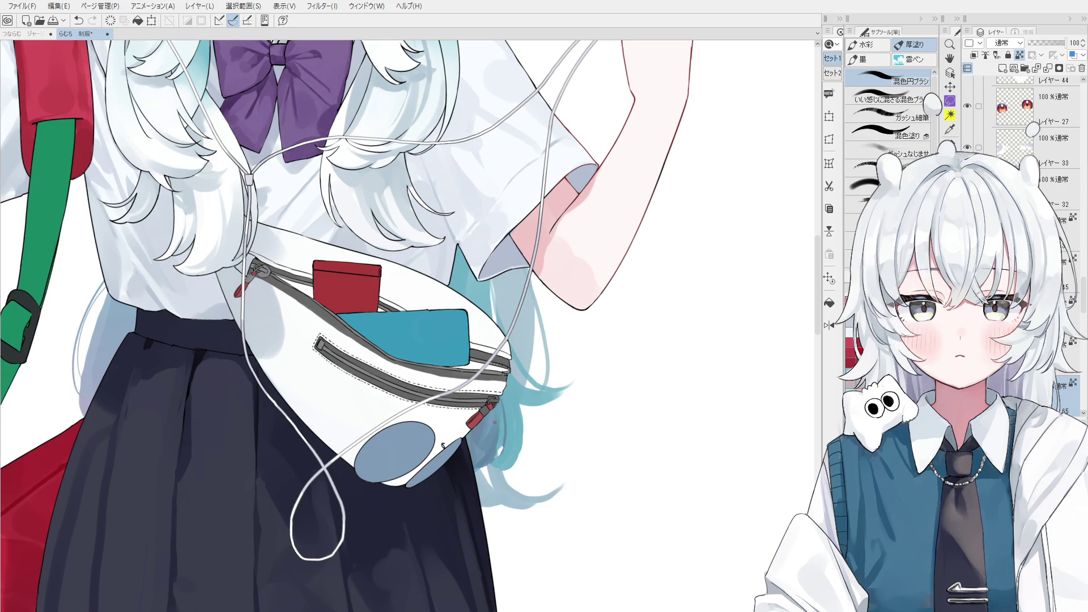
scroll(518, 424, "down", 1)
scroll(521, 416, "down", 1)
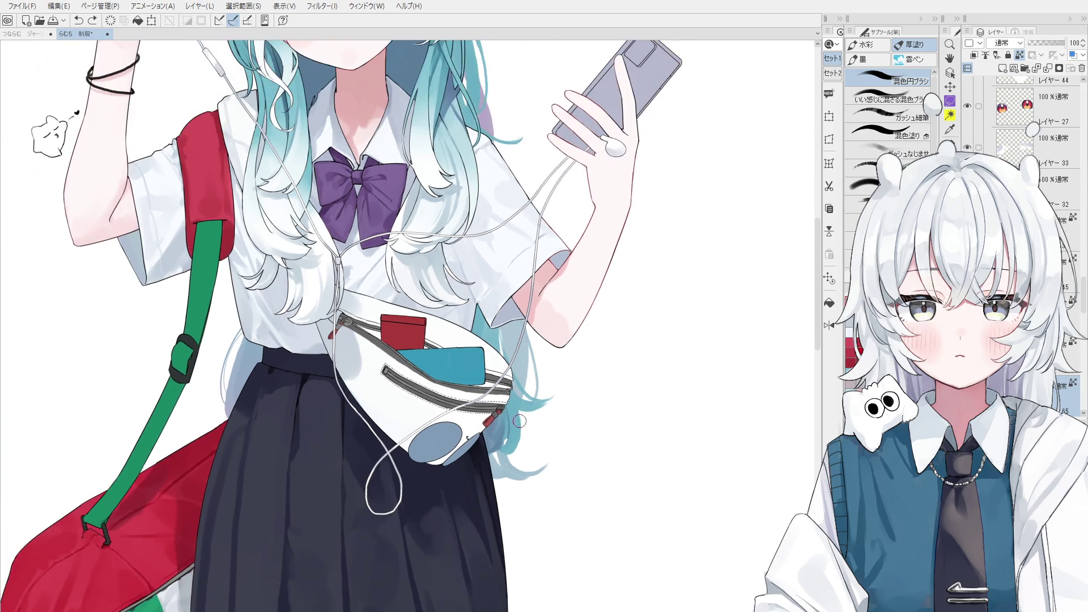
Flip, pan and rotate the canvas view to review the figure.
key("h")
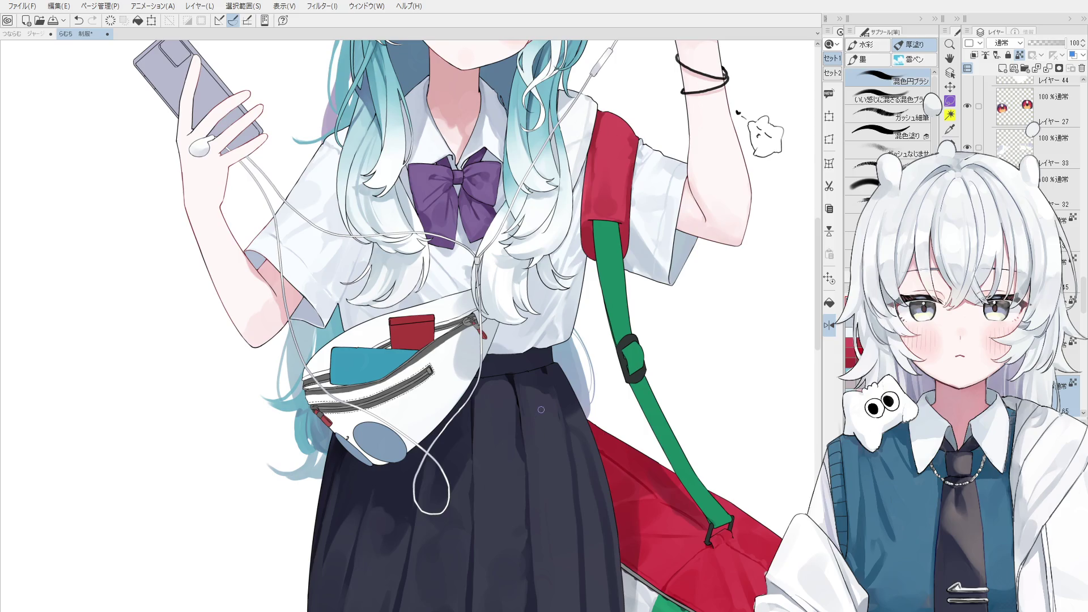
scroll(313, 400, "down", 1)
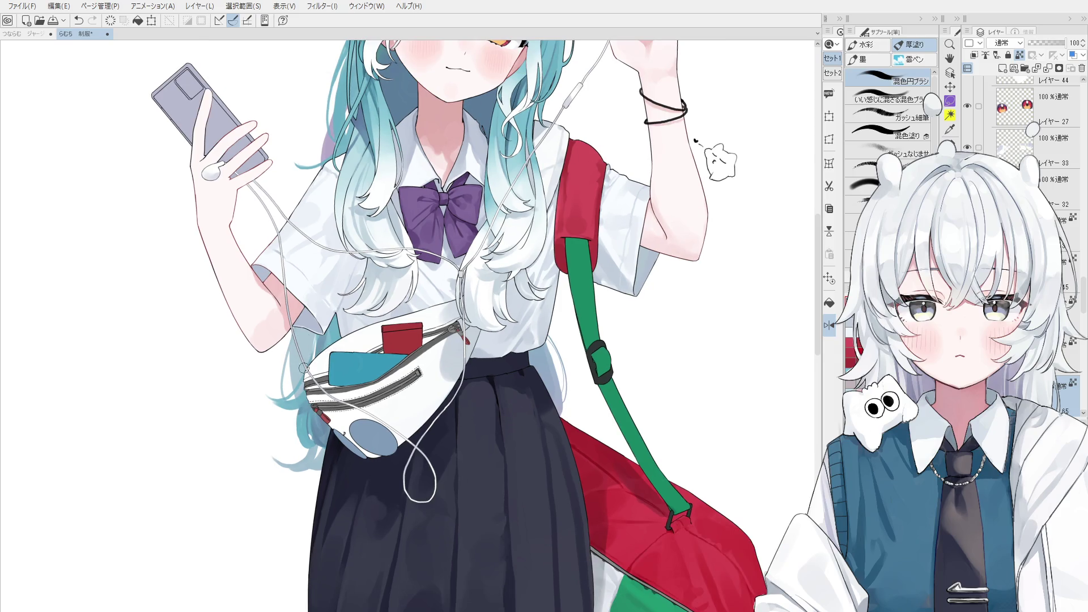
key("h")
key("space")
left_click_drag(479, 383, 498, 378)
scroll(535, 426, "down", 1)
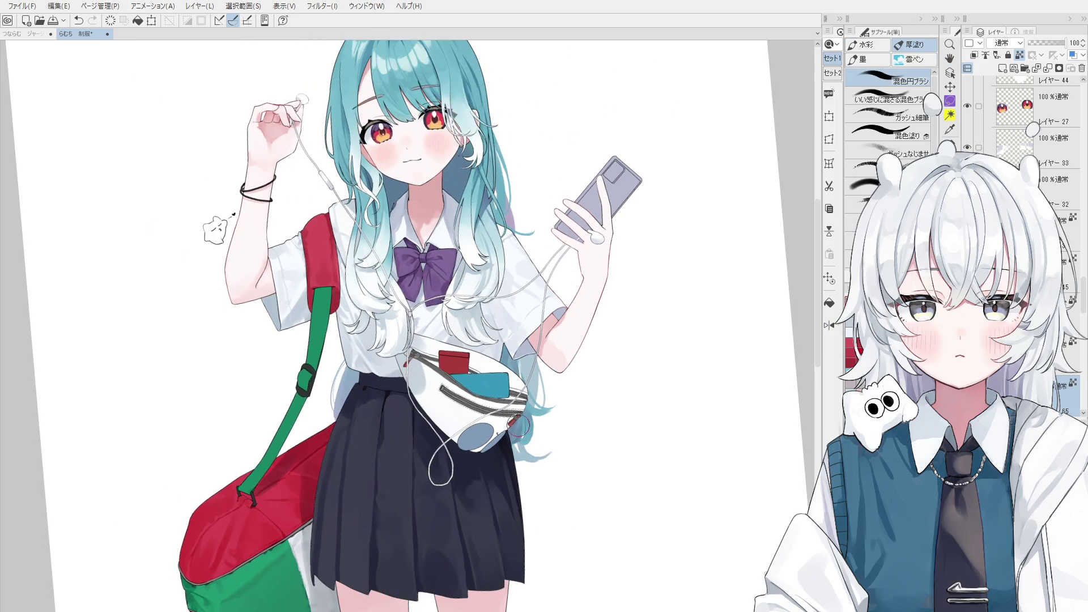
key("space")
left_click_drag(379, 339, 501, 507)
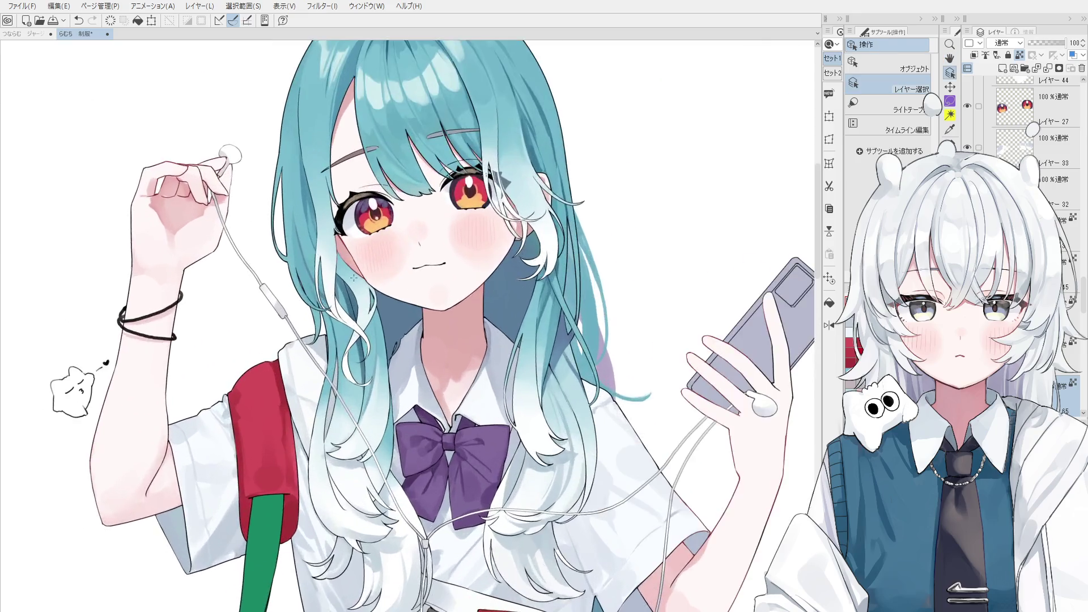
scroll(478, 448, "up", 5)
Sample the teal hair and paint over the dark line beside the face, blending it in.
left_click(336, 295, "ctrl+shift")
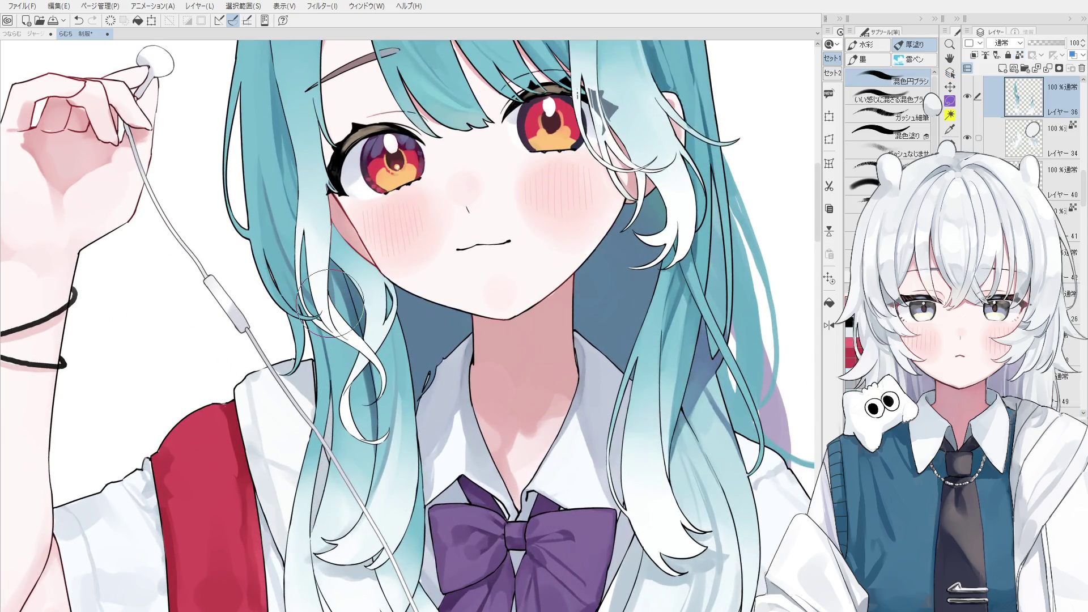
left_click(336, 368, "alt")
mouse_move(327, 383)
left_mouse_down()
mouse_move(331, 280)
mouse_move(340, 365)
left_mouse_up()
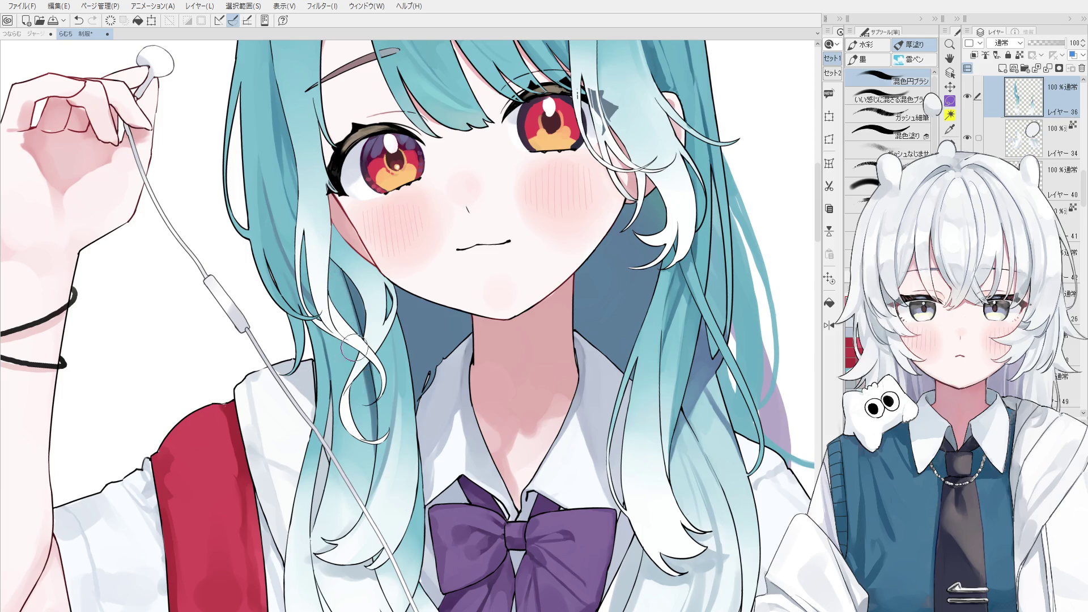
scroll(344, 340, "down", 1)
scroll(345, 366, "down", 1)
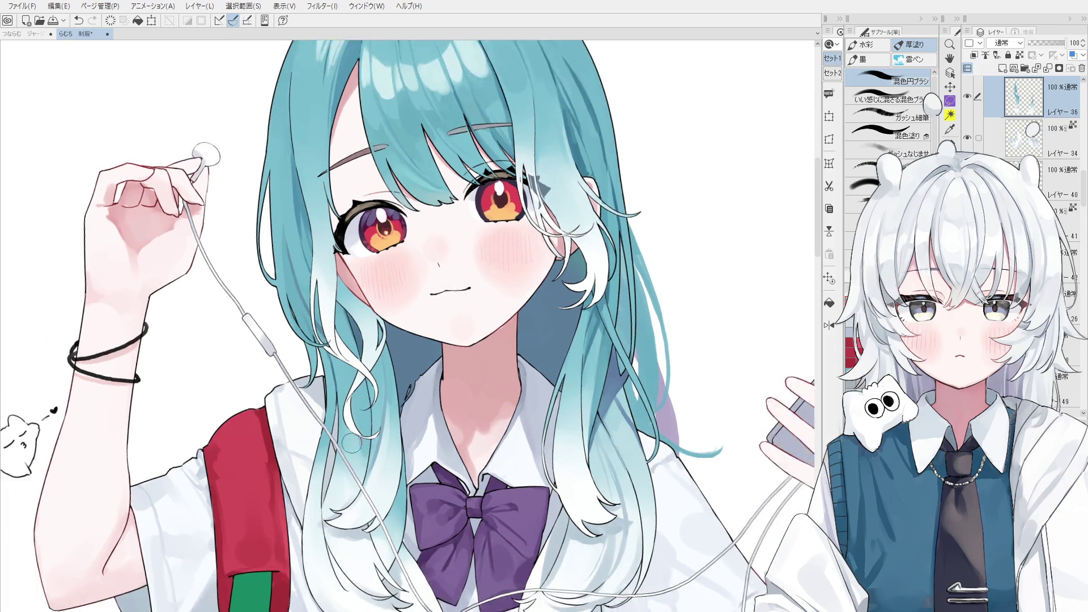
scroll(342, 408, "down", 1)
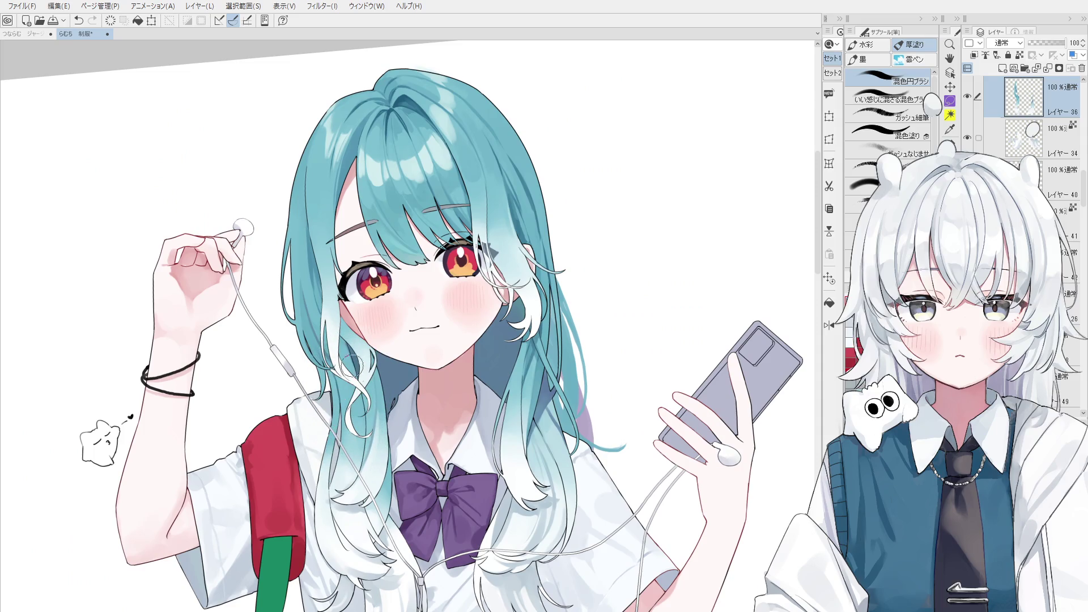
scroll(347, 345, "down", 1)
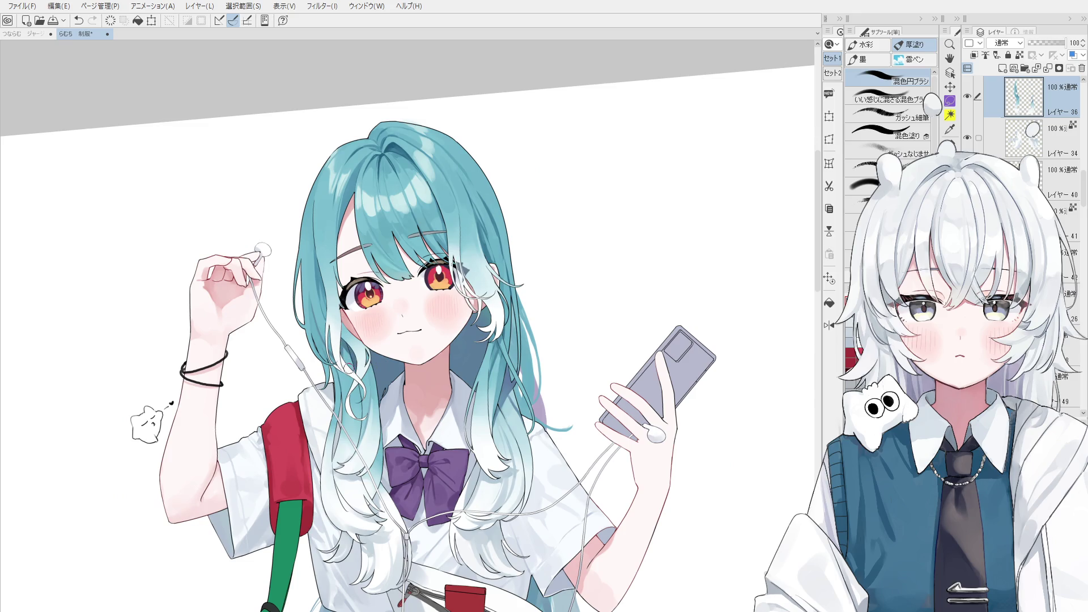
scroll(336, 316, "up", 1)
scroll(308, 289, "up", 1)
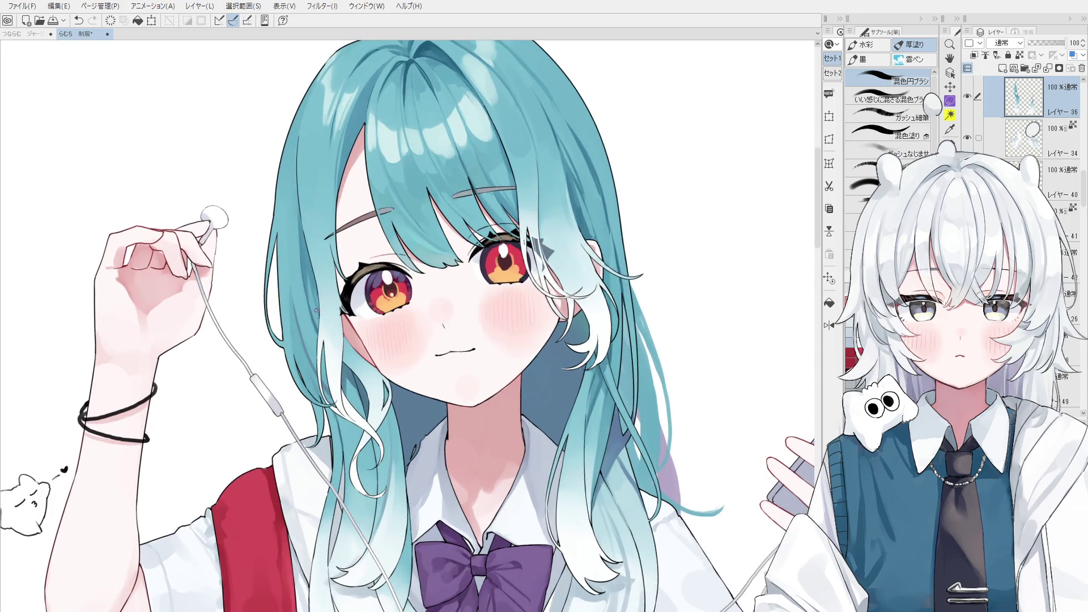
left_click_drag(305, 260, 320, 323)
left_click_drag(308, 265, 326, 314)
scroll(368, 259, "down", 3)
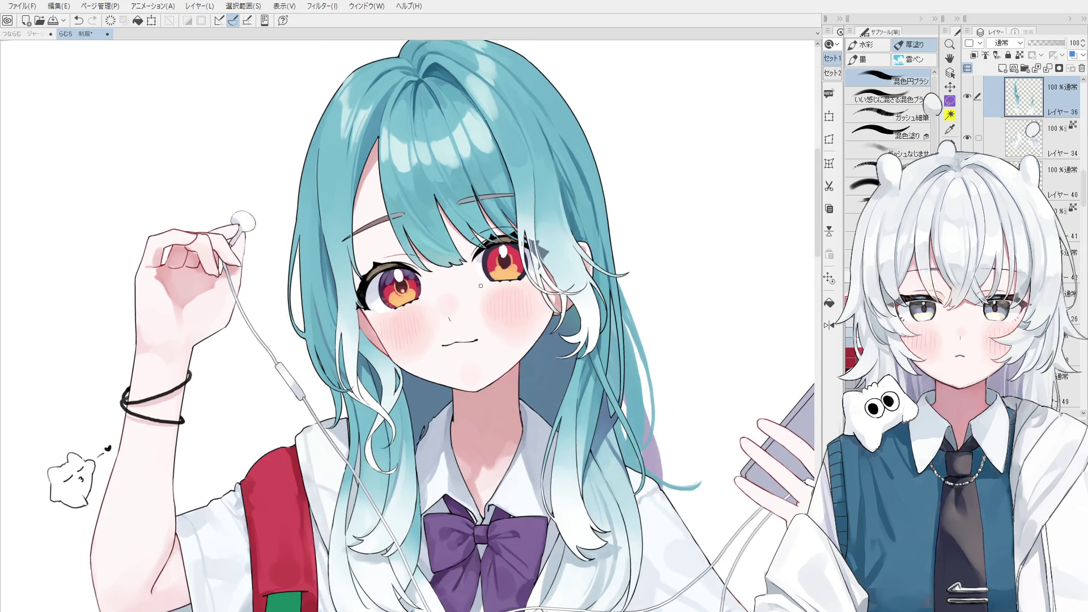
Add a new layer above the hair set to Multiply and clipped to the layer below.
left_click(553, 292, "ctrl+shift")
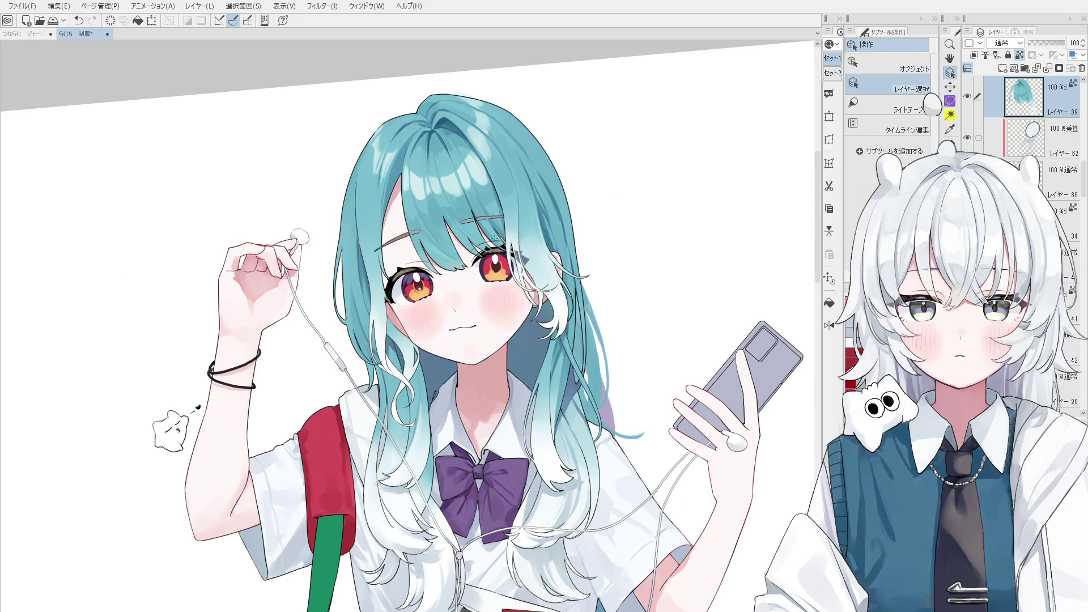
left_click(1012, 69)
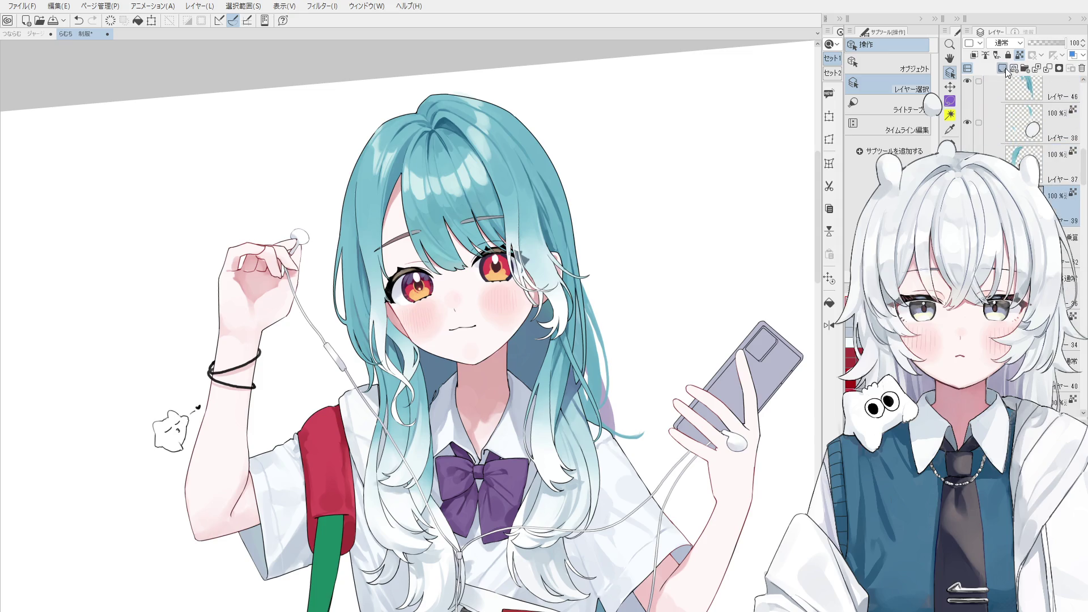
left_click(977, 55)
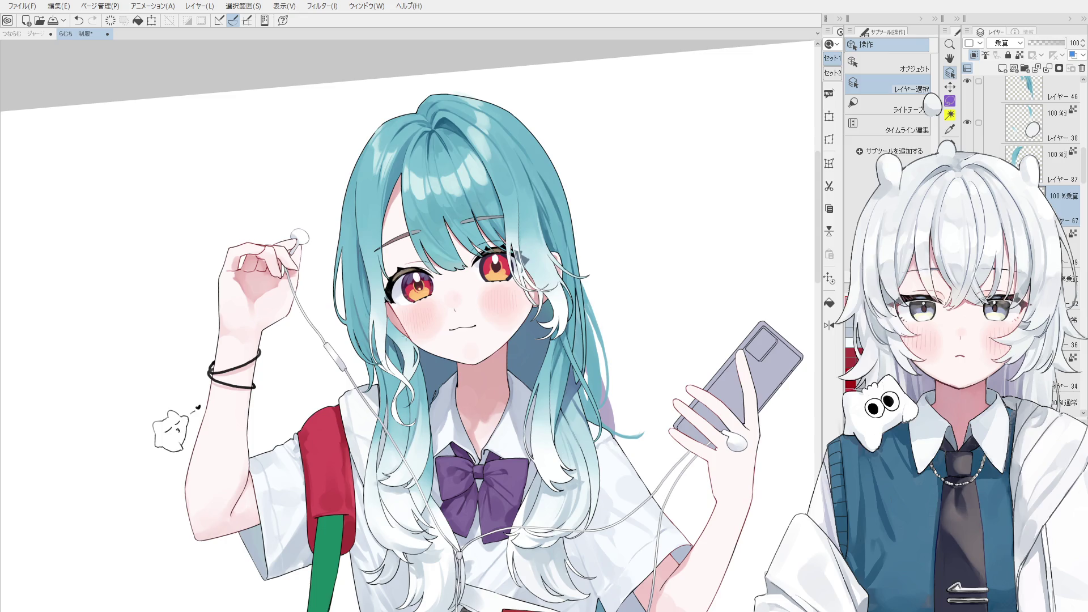
Locate and select the multiply shading layer in the layer list.
left_click(571, 390)
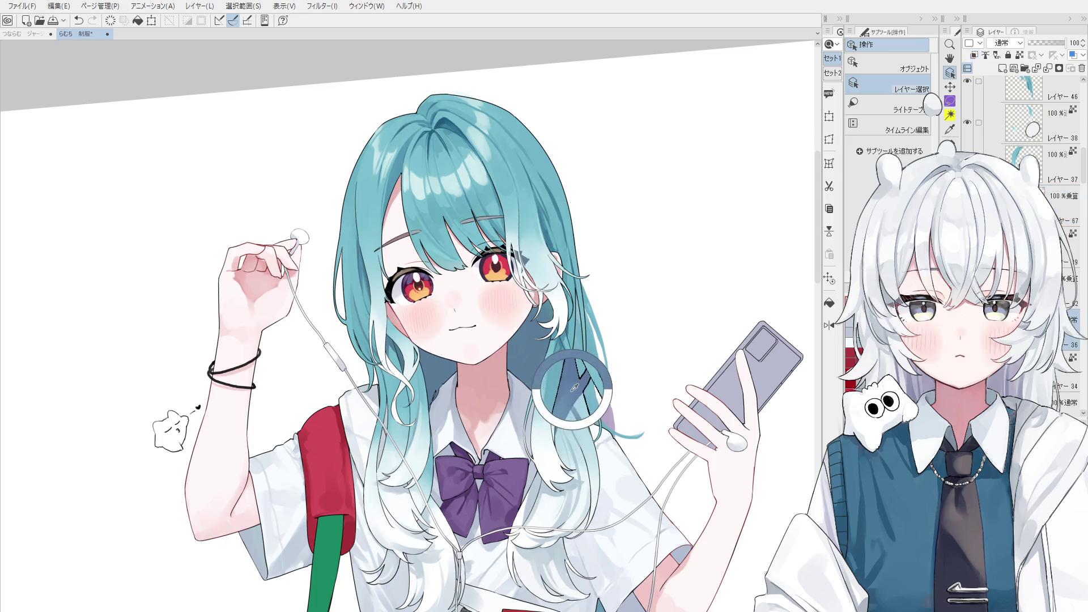
left_click(570, 502)
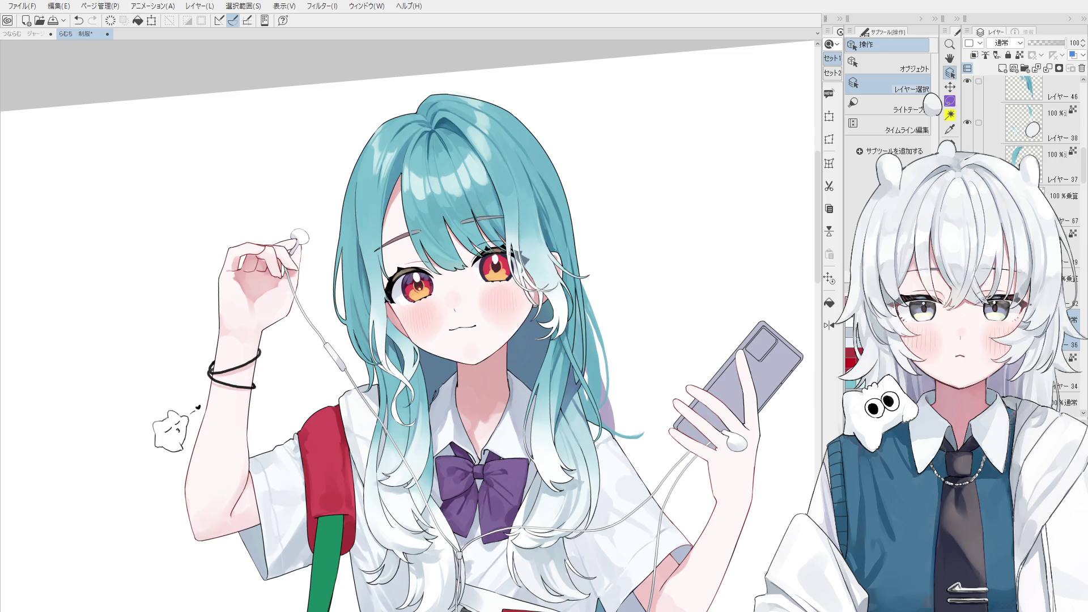
left_click(563, 502)
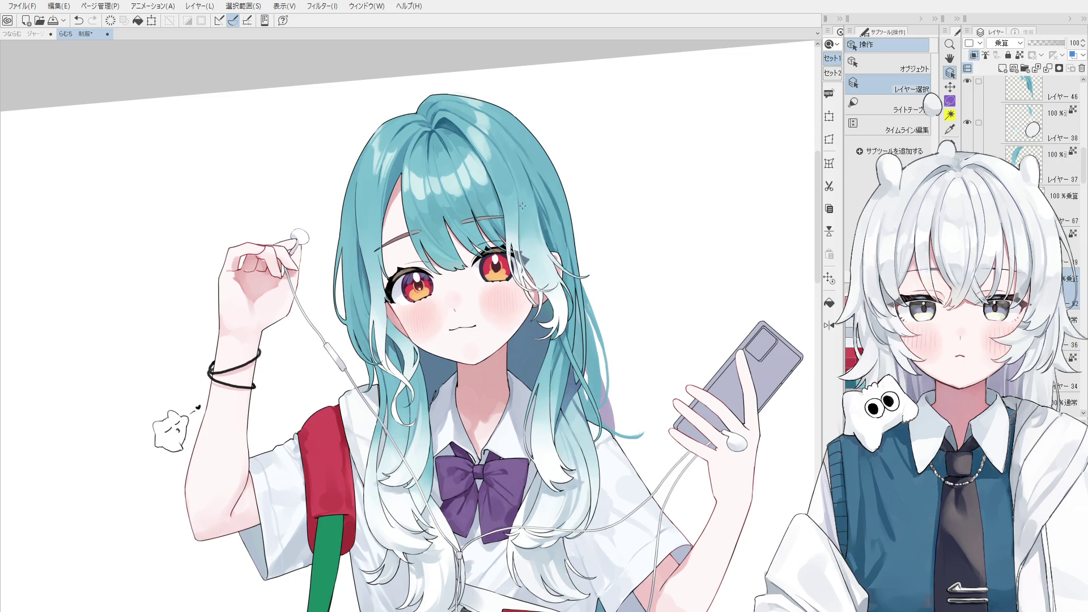
left_click(545, 282)
left_click(653, 282, "ctrl+shift")
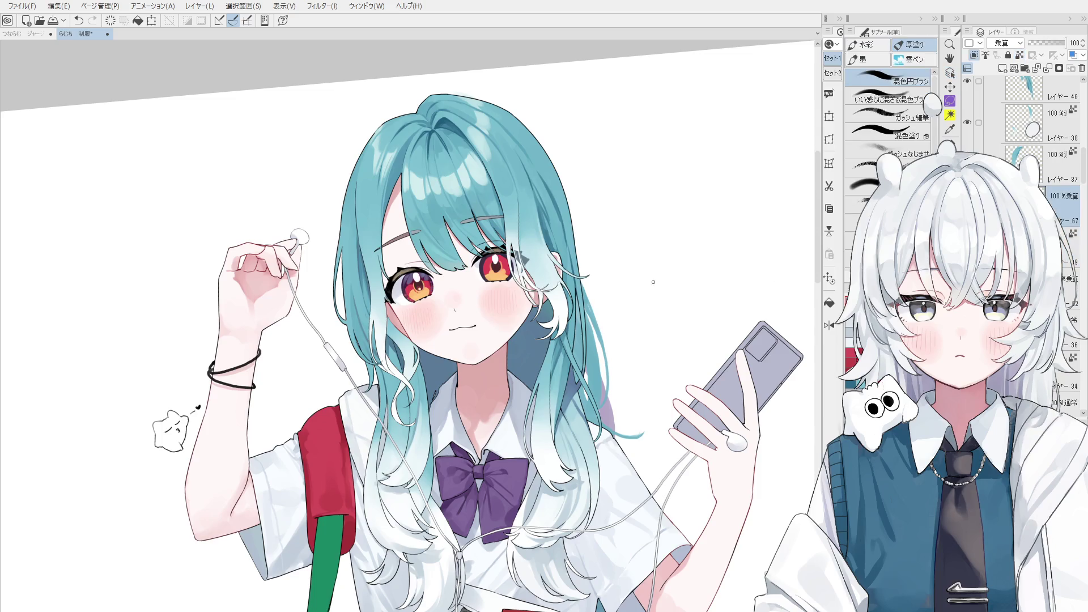
scroll(546, 278, "up", 1)
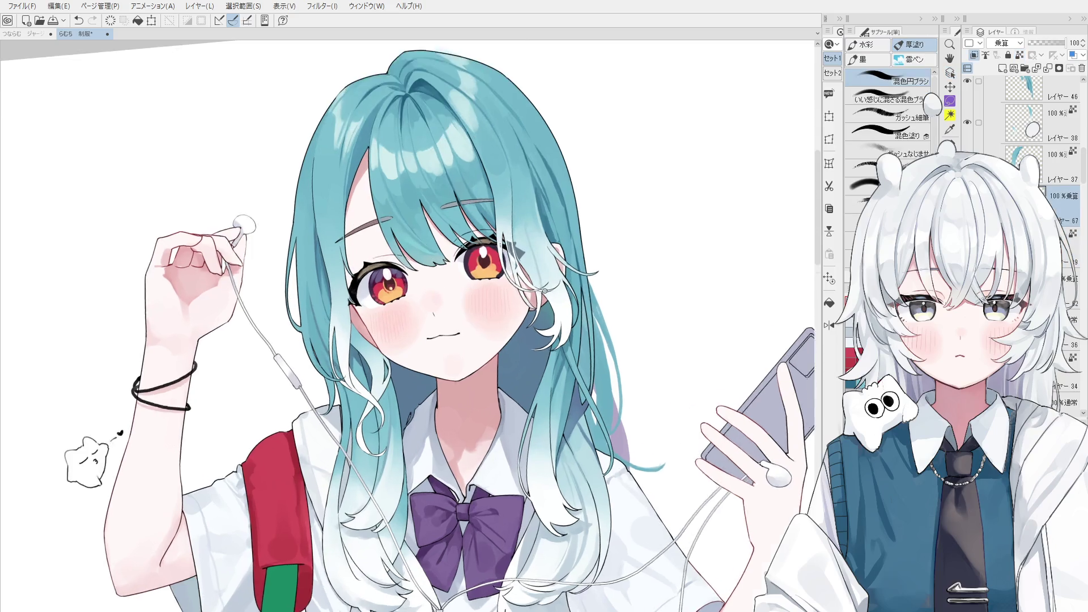
scroll(544, 290, "up", 2)
Shade the white hair strand in faint blue-grey and save the illustration.
left_click_drag(534, 297, 548, 290)
key("ctrl+s")
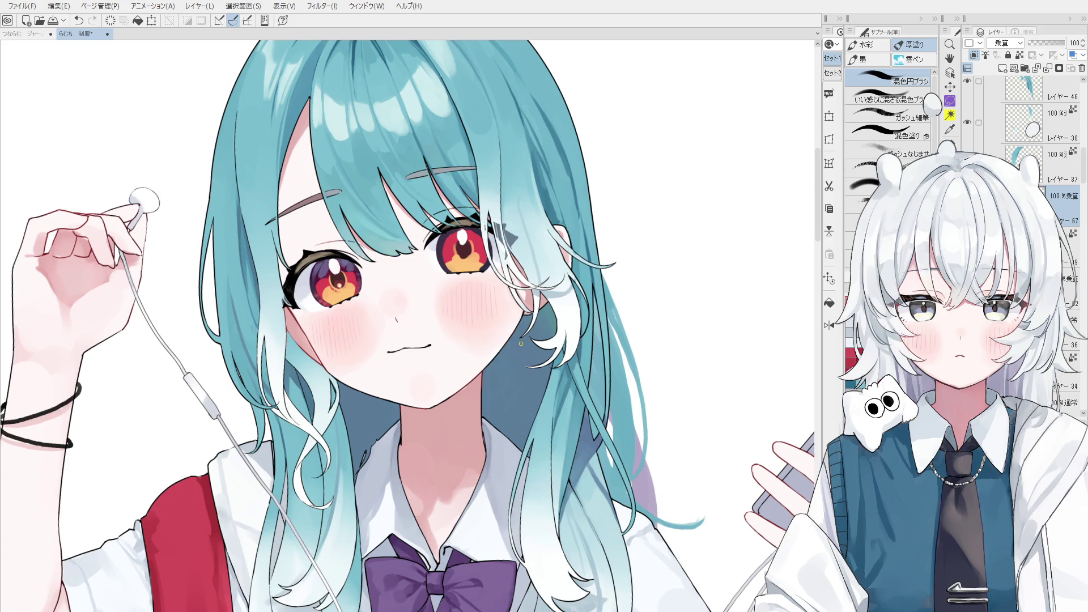
scroll(400, 153, "up", 2)
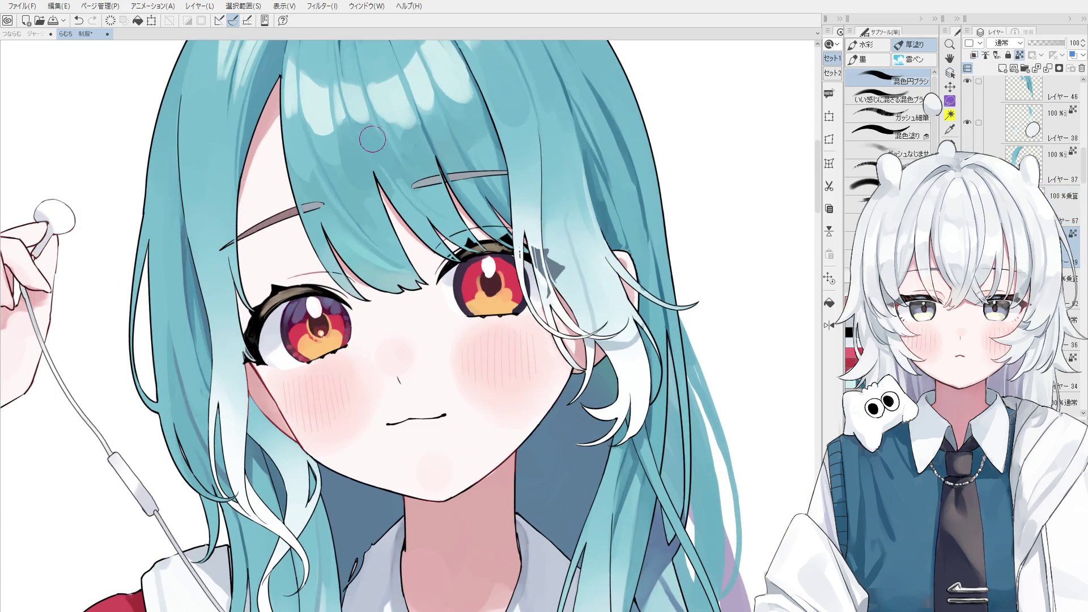
scroll(377, 153, "down", 2)
scroll(361, 144, "up", 1)
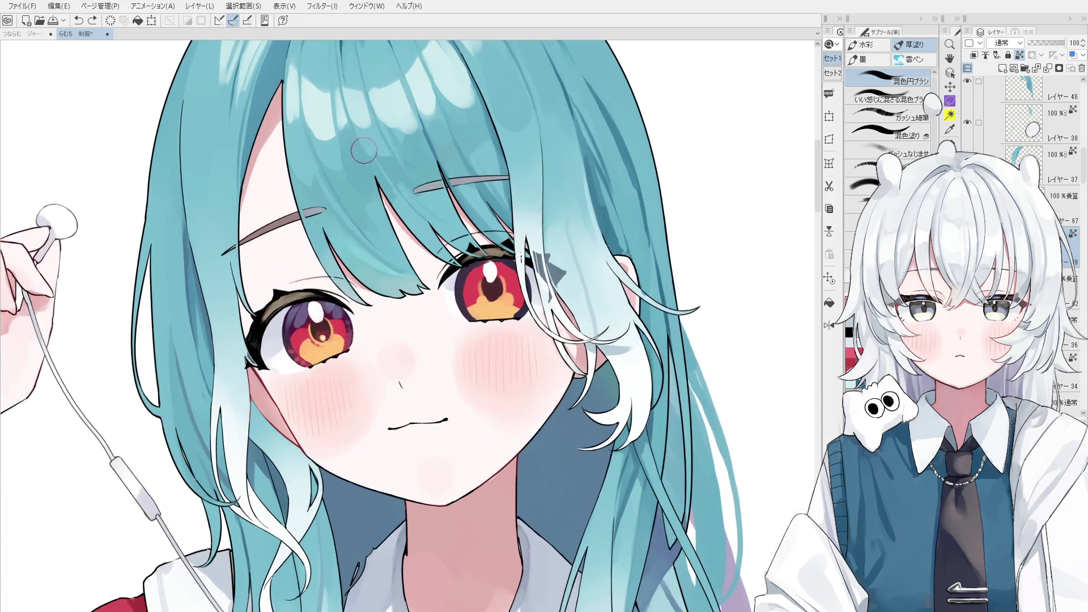
scroll(365, 130, "down", 1)
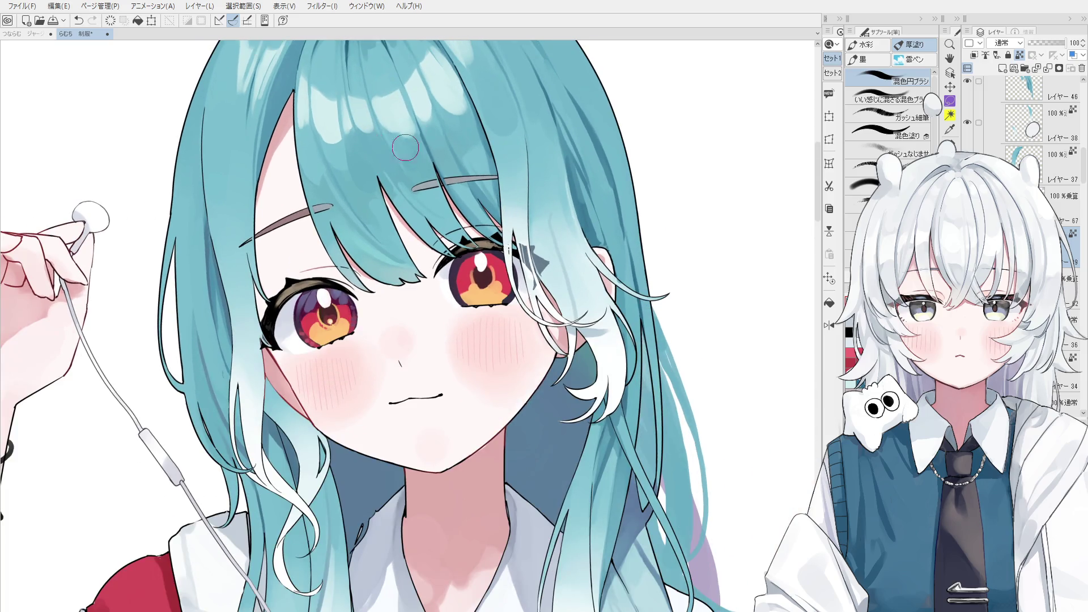
scroll(411, 144, "down", 1)
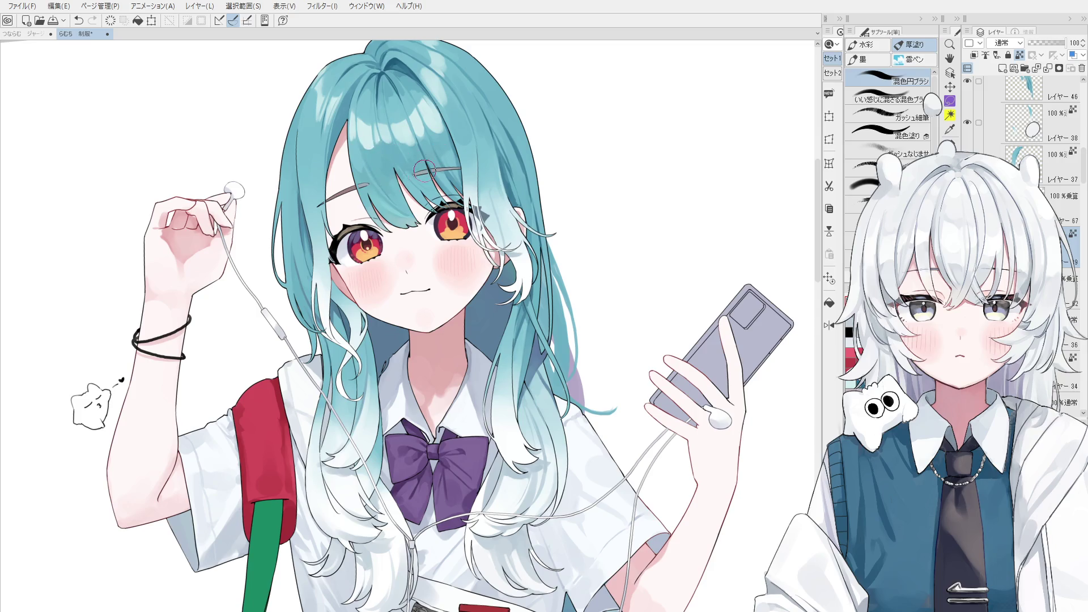
scroll(425, 157, "up", 1)
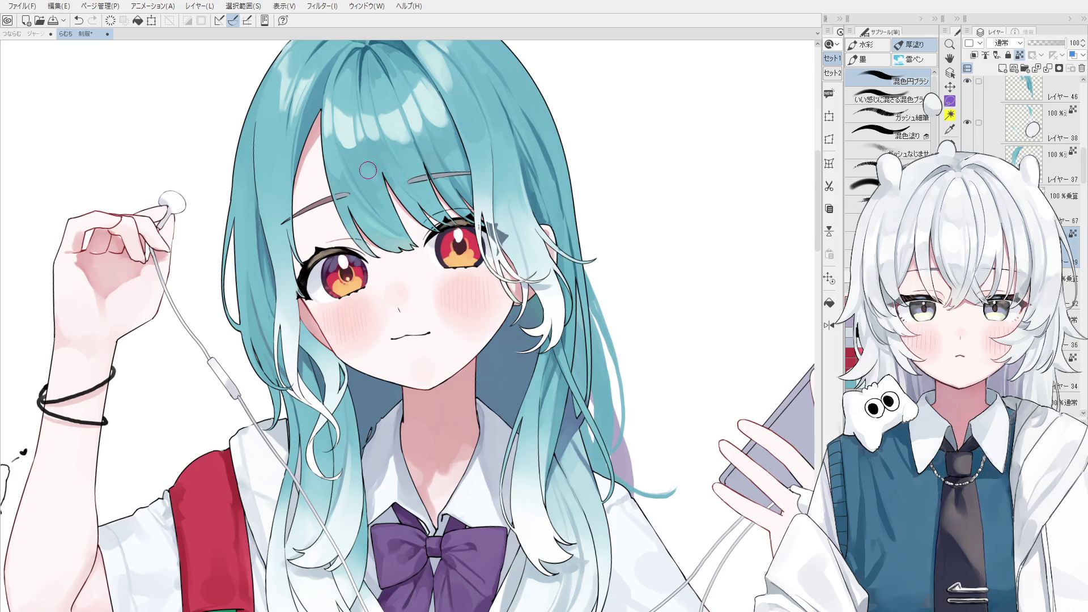
Blend darker shading streaks into the teal hair strands beside the eye.
key("ctrl+z")
scroll(374, 183, "down", 1)
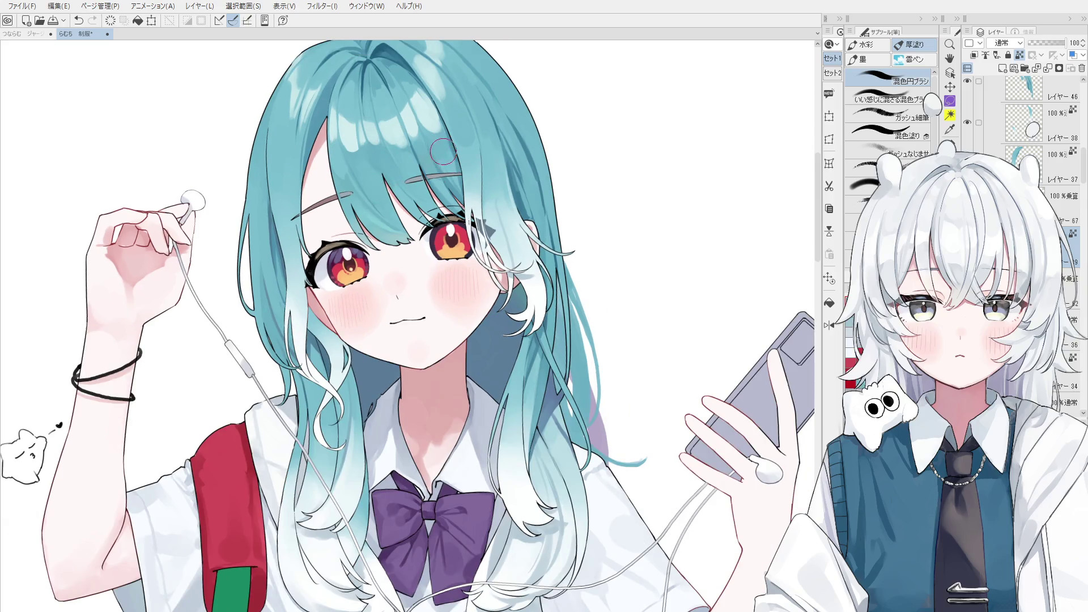
scroll(450, 153, "down", 1)
scroll(489, 170, "up", 2)
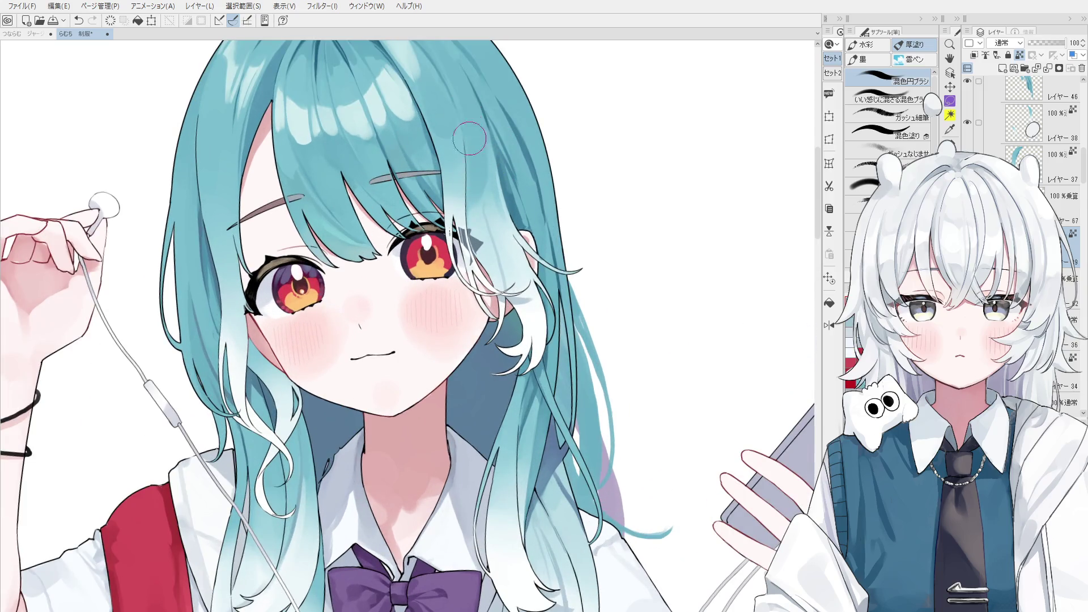
scroll(479, 178, "down", 1)
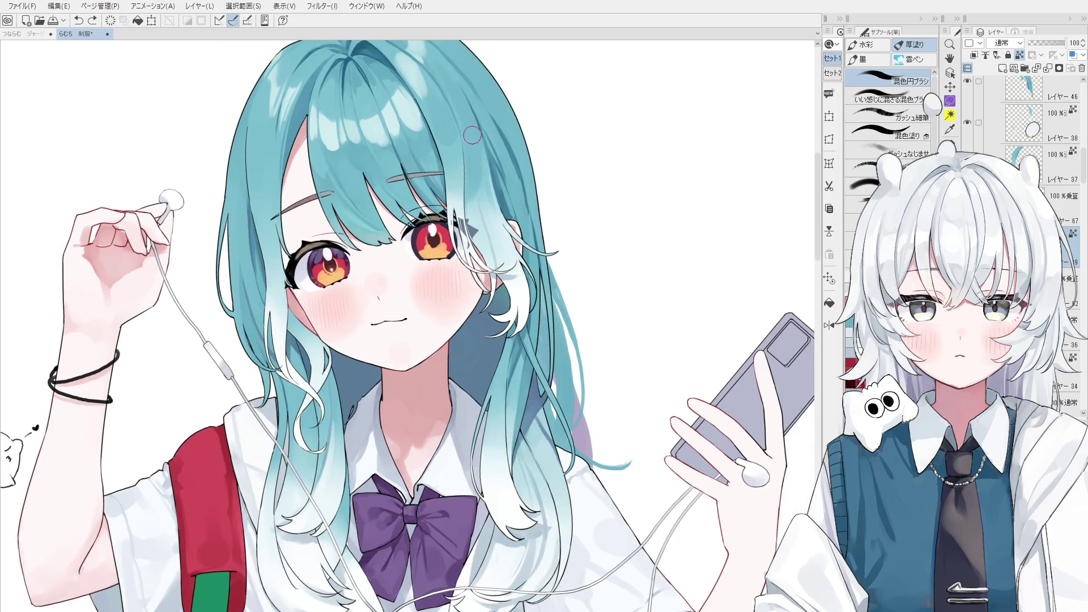
left_click_drag(471, 182, 469, 210)
left_click_drag(472, 162, 470, 217)
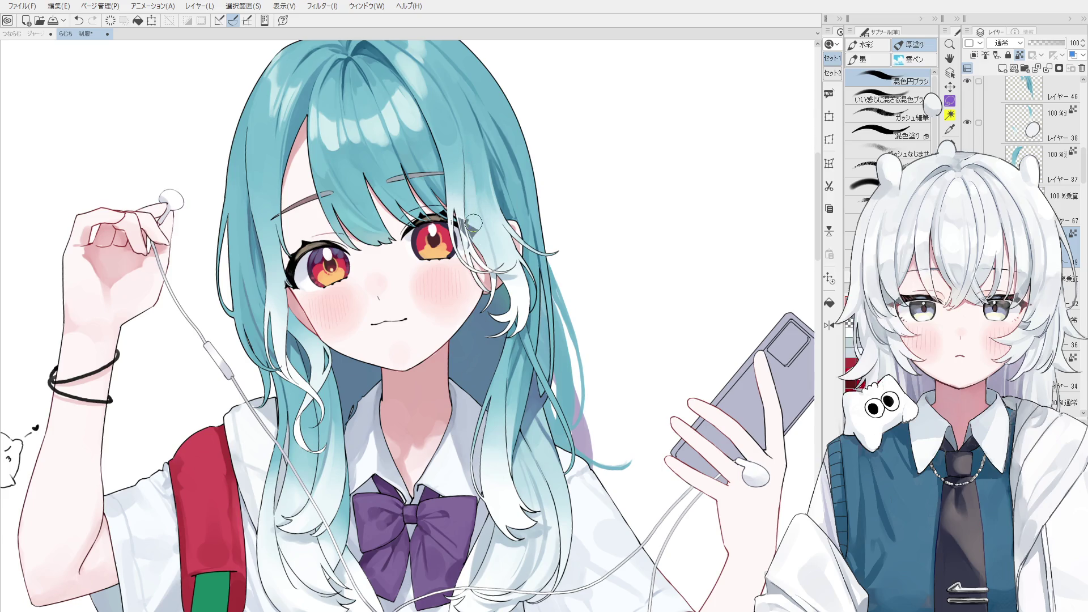
key("o")
scroll(494, 239, "up", 1)
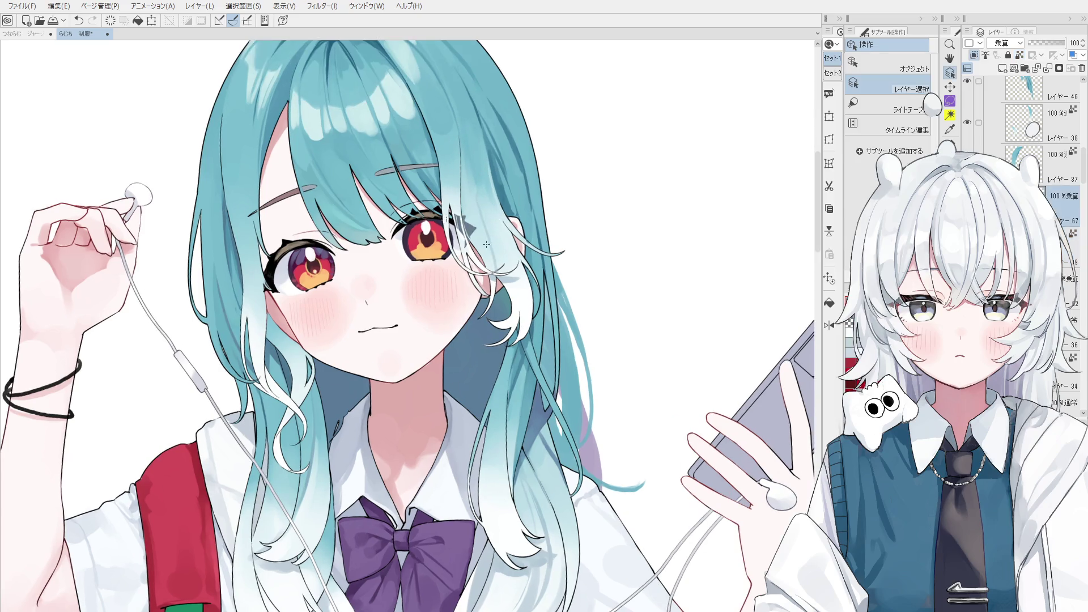
key("b")
Redraw the thin hair strand beside the eye and repaint the small hair-tip stroke.
key("ctrl+z")
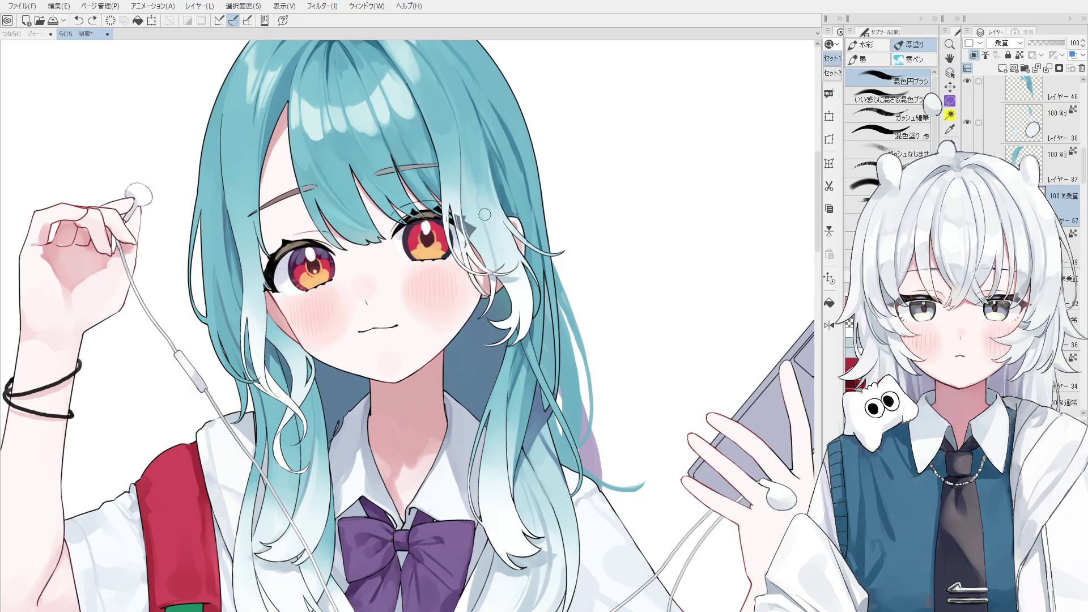
left_click_drag(458, 141, 465, 223)
scroll(493, 277, "up", 1)
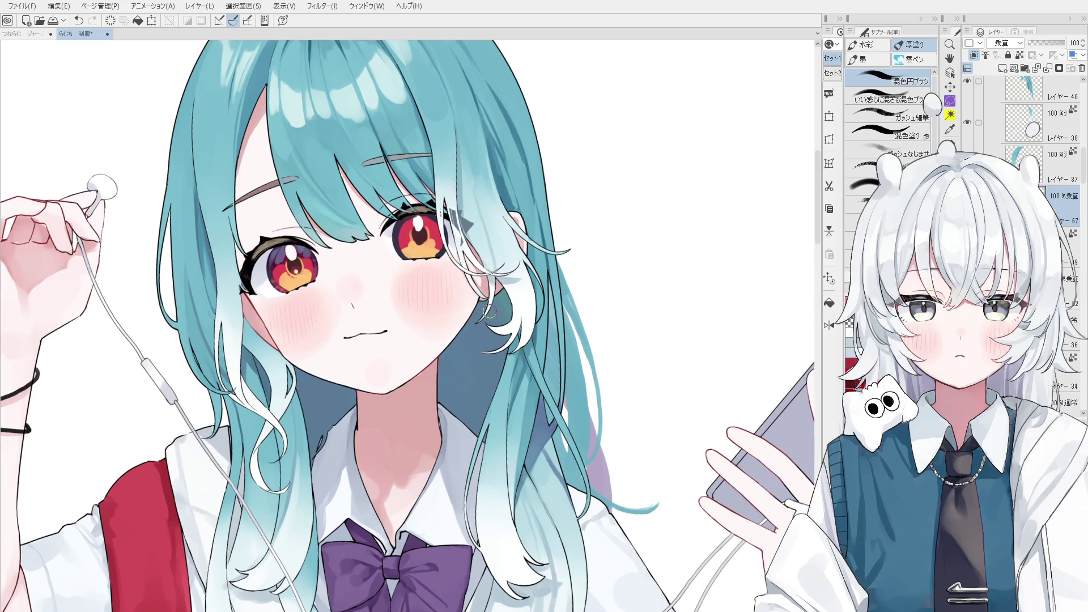
scroll(516, 326, "up", 1)
key("ctrl+z")
mouse_move(510, 316)
left_mouse_down()
mouse_move(508, 337)
mouse_move(496, 324)
left_mouse_up()
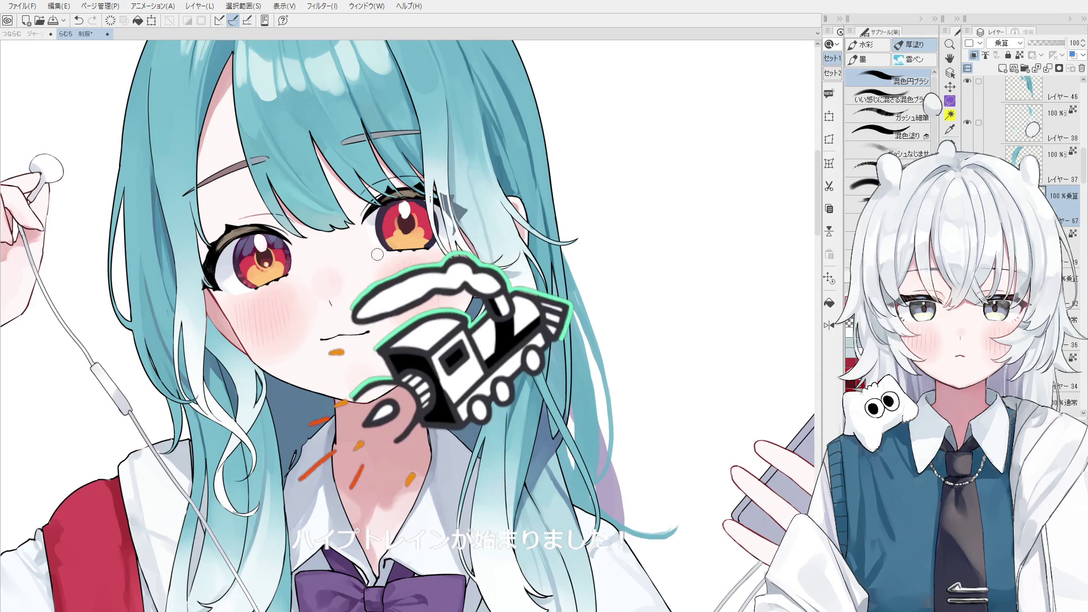
scroll(376, 253, "down", 3)
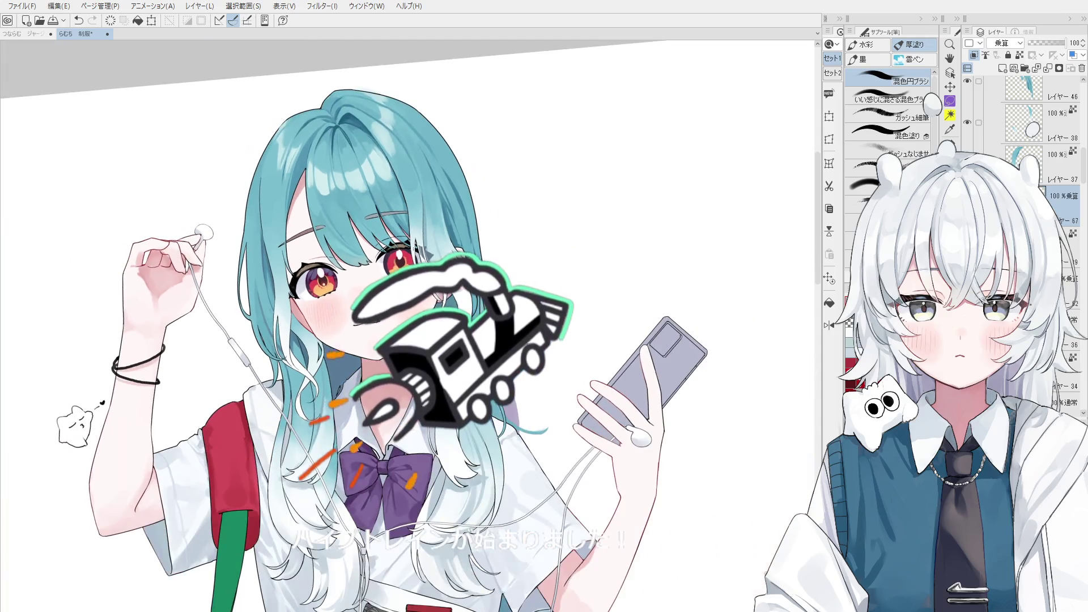
Add a small darker touch to the hair curl beside the face.
key("o")
scroll(353, 361, "up", 2)
scroll(353, 361, "up", 2)
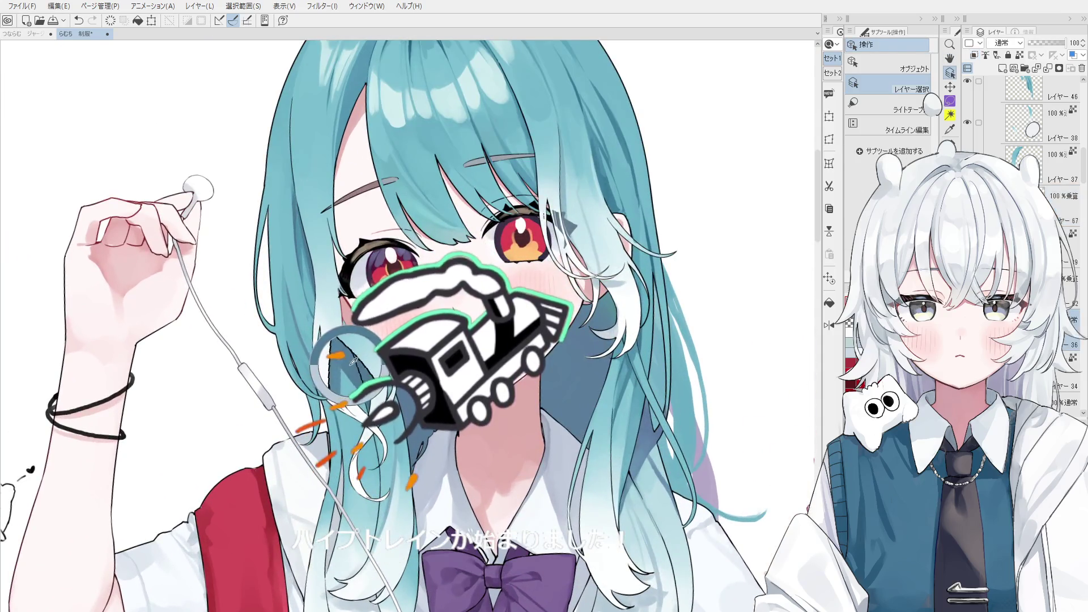
key("b")
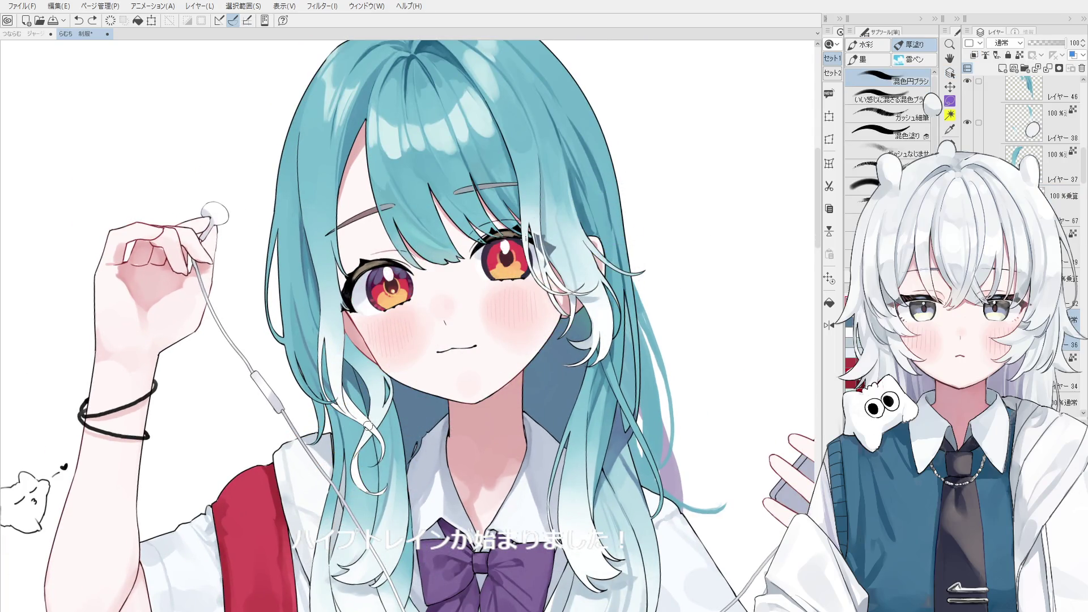
scroll(368, 425, "up", 1)
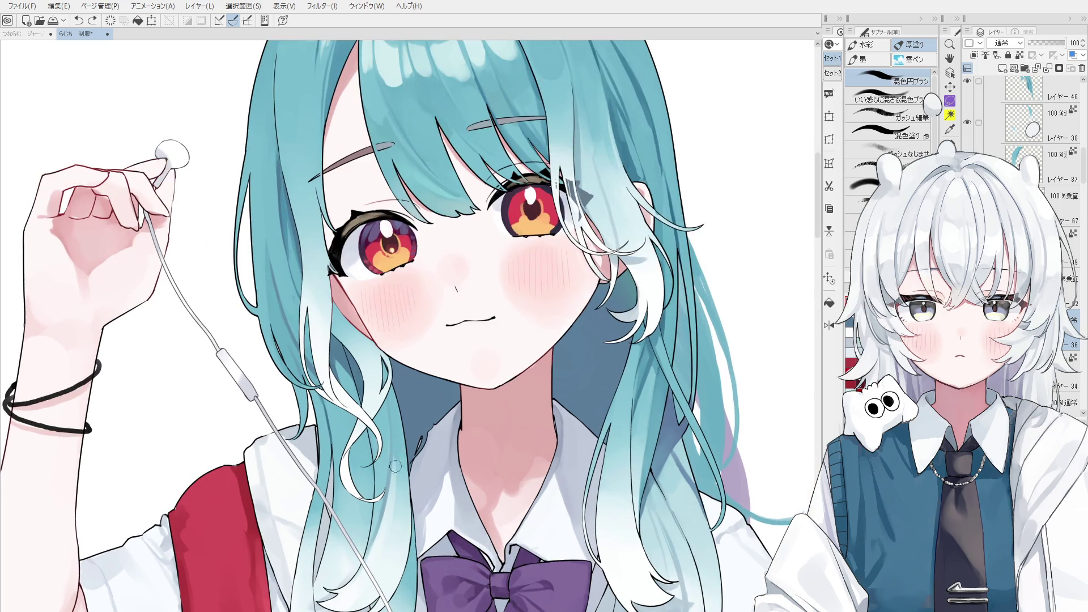
left_click_drag(377, 450, 377, 428)
Check the drawing mirrored, restore the view and undo the last hair shading stroke.
key("h")
scroll(425, 417, "up", 1)
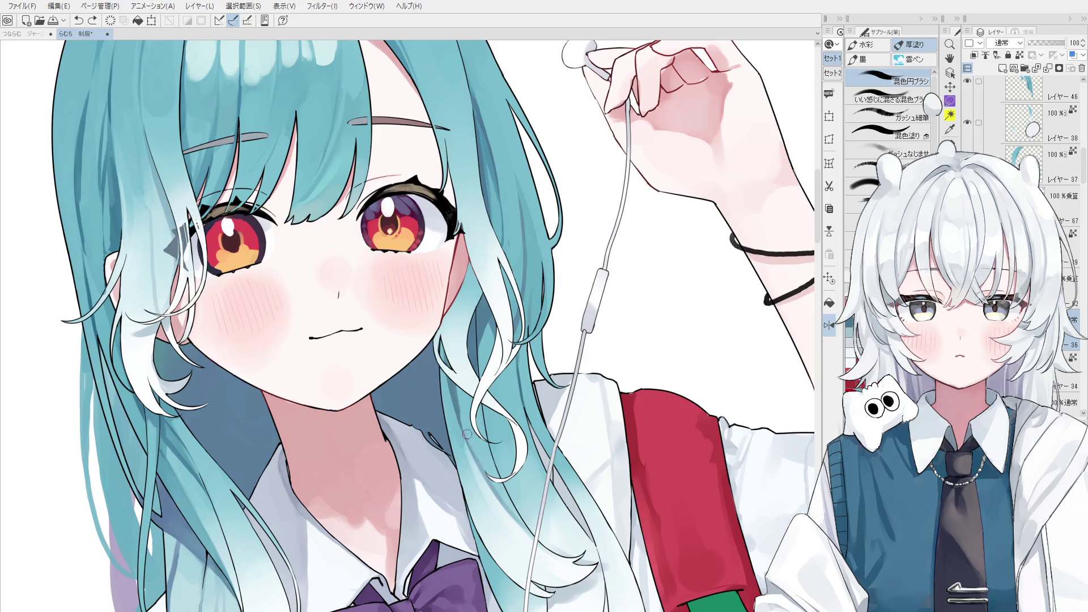
key("h")
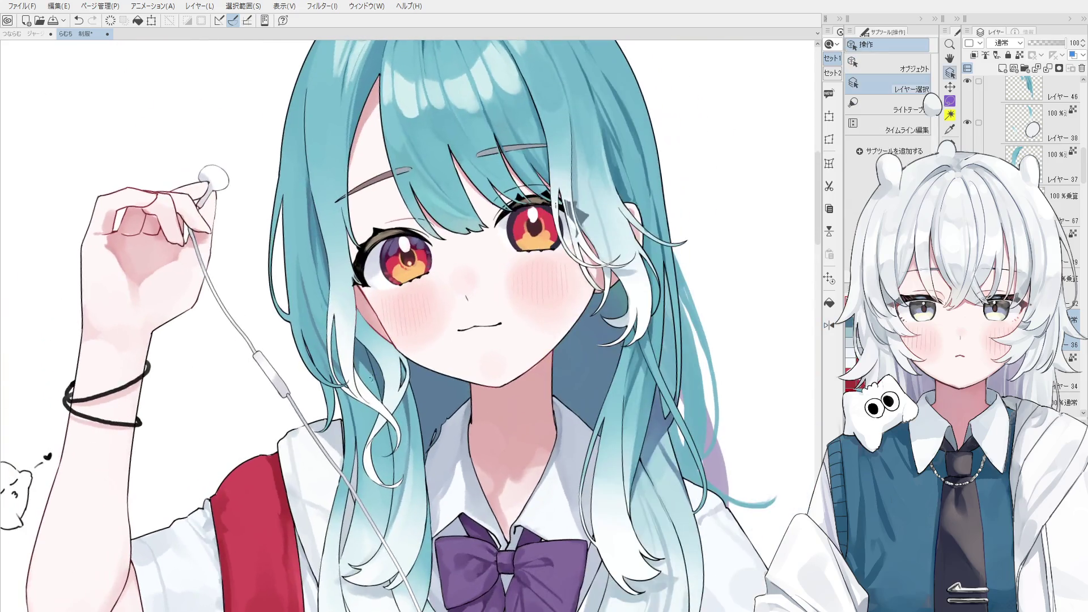
key("ctrl+z")
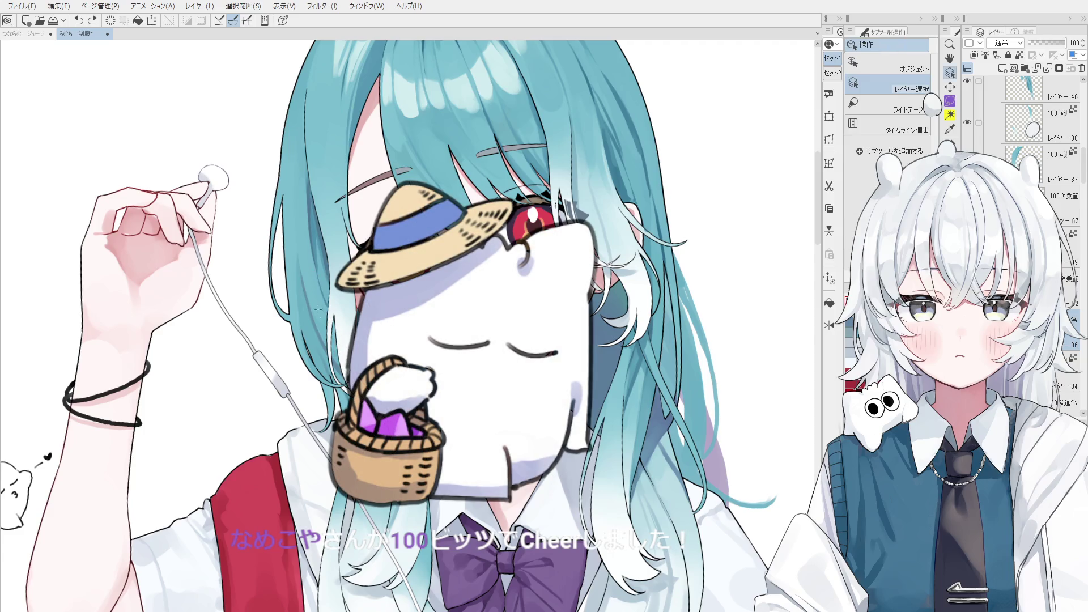
left_click(323, 313, "ctrl+shift")
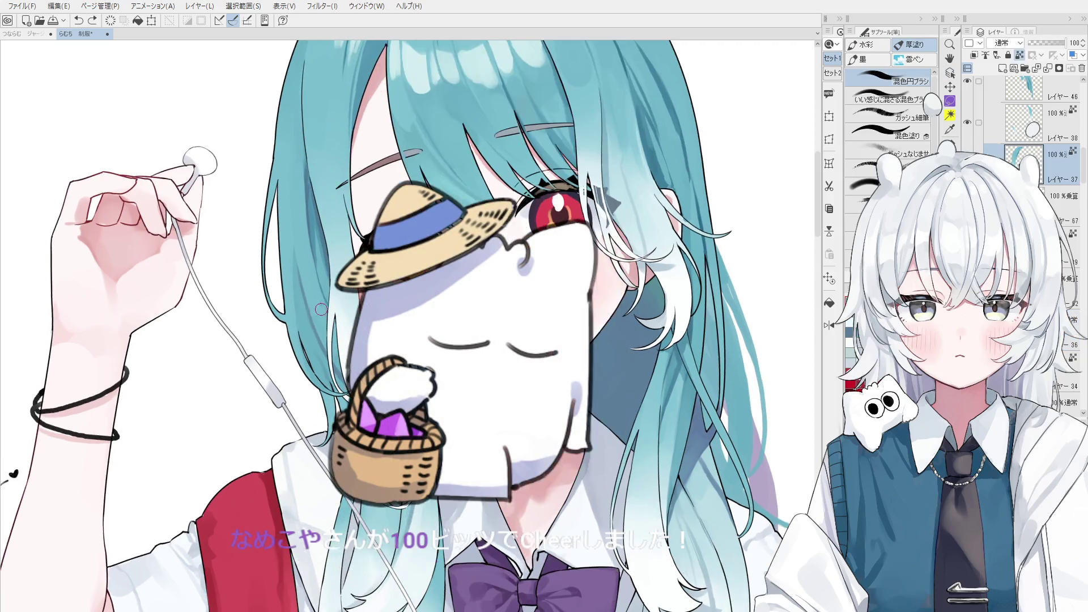
scroll(320, 313, "up", 5)
Cycle through eraser, layer-pick and brush tools, then switch to panning the canvas.
key("e")
scroll(320, 312, "down", 3)
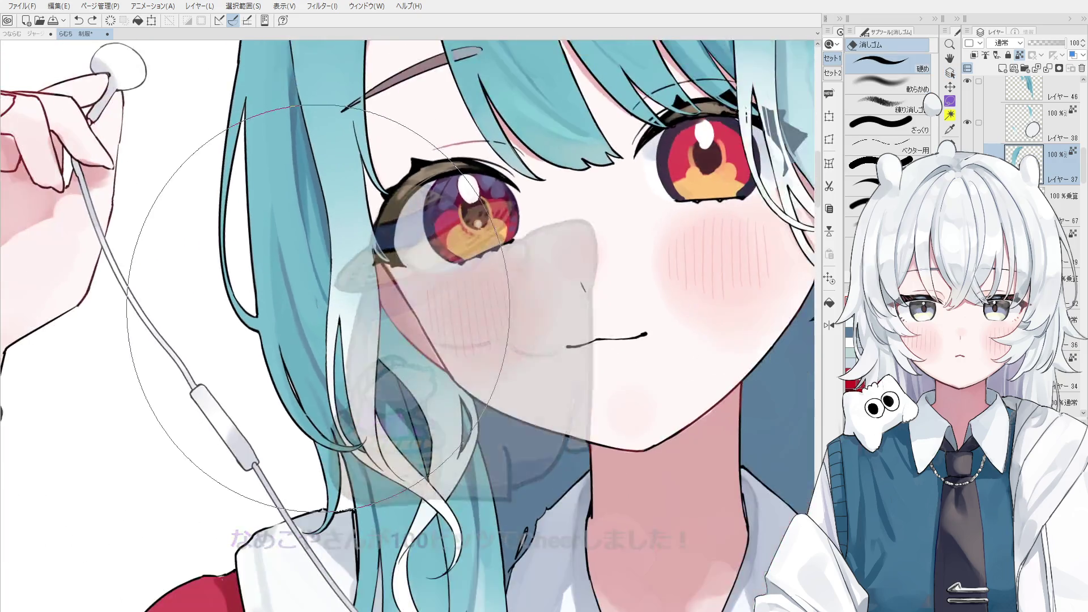
key("o")
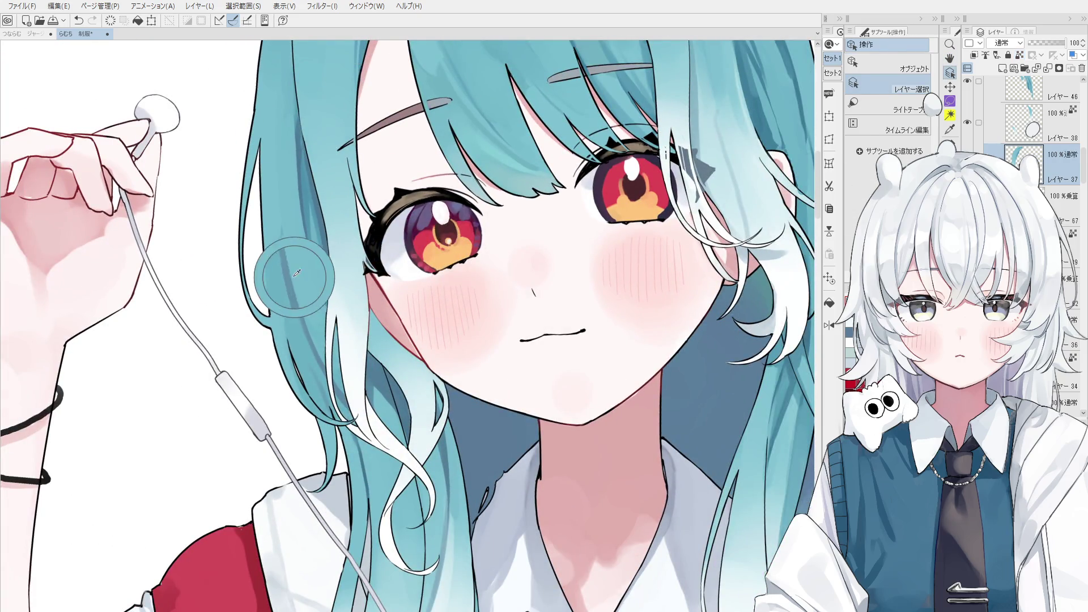
key("b")
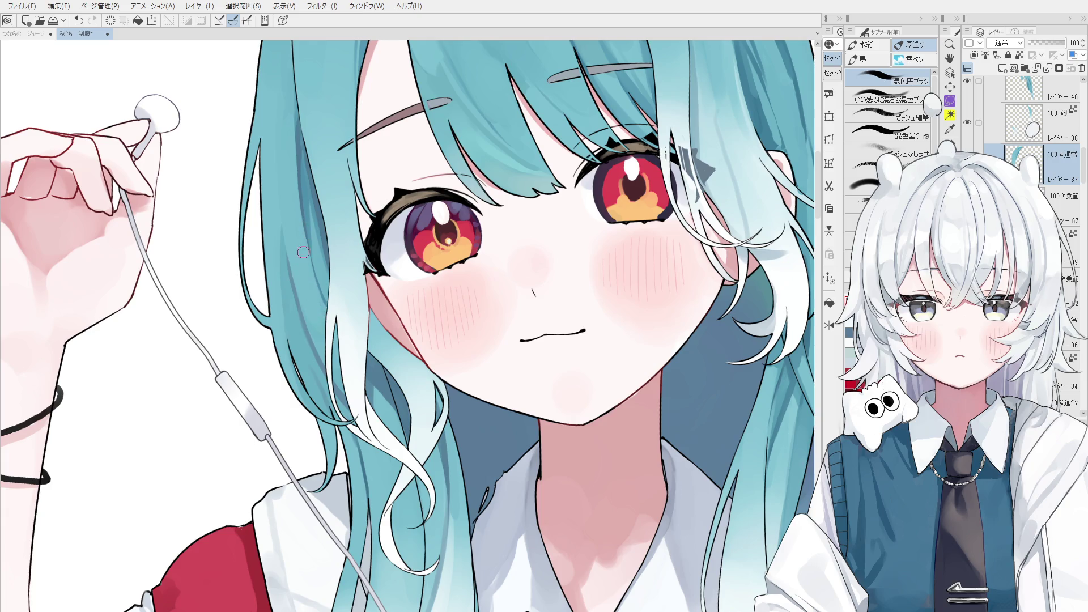
key("h")
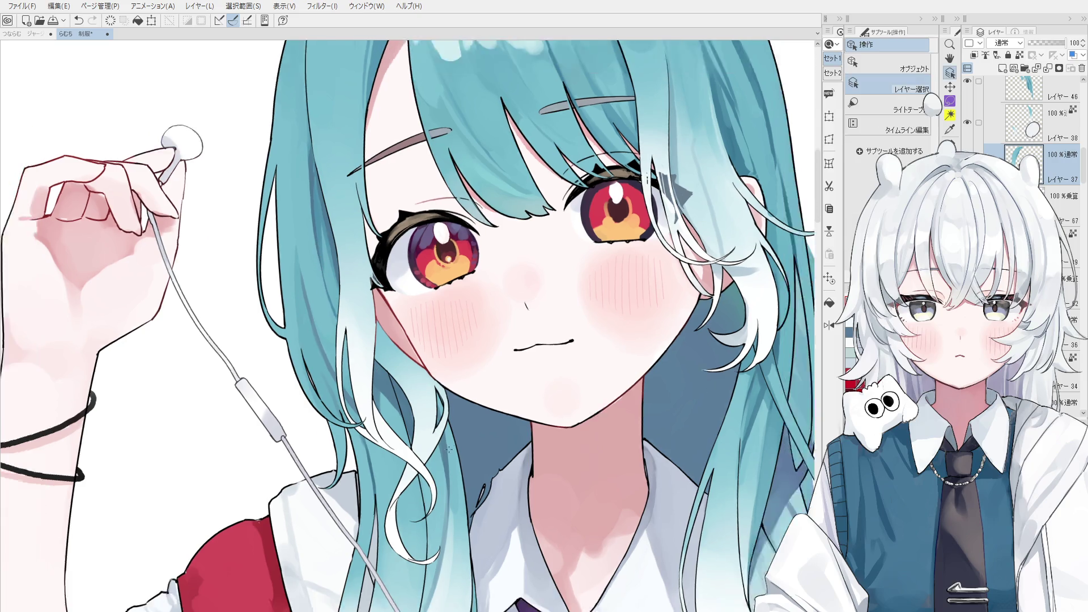
scroll(510, 312, "down", 5)
scroll(511, 312, "down", 3)
scroll(510, 311, "down", 1)
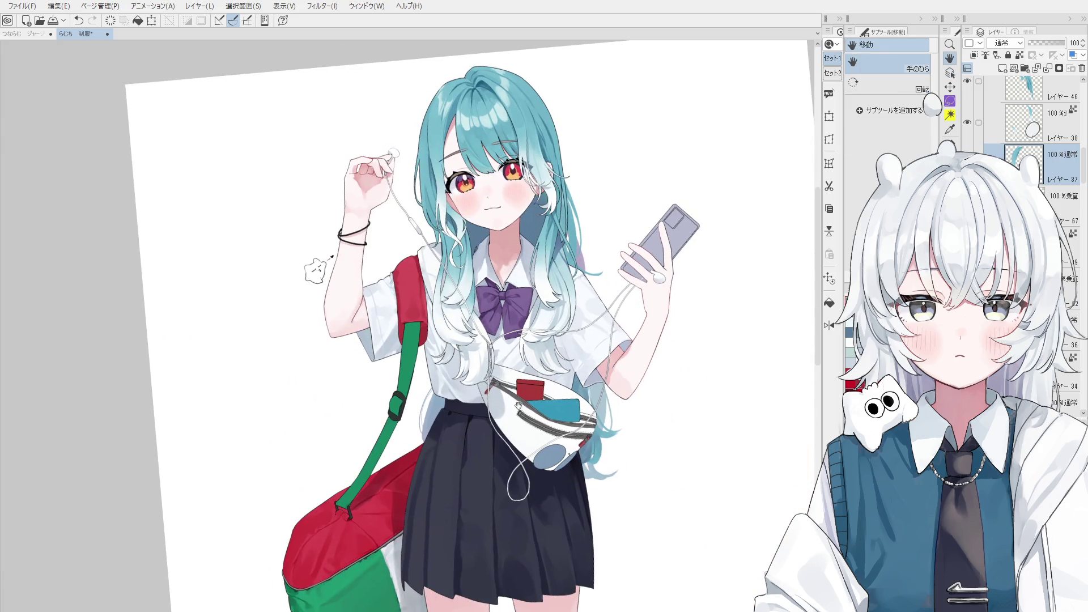
Sample the pouch's teal colour with a larger brush and mirror the canvas horizontally.
key("b")
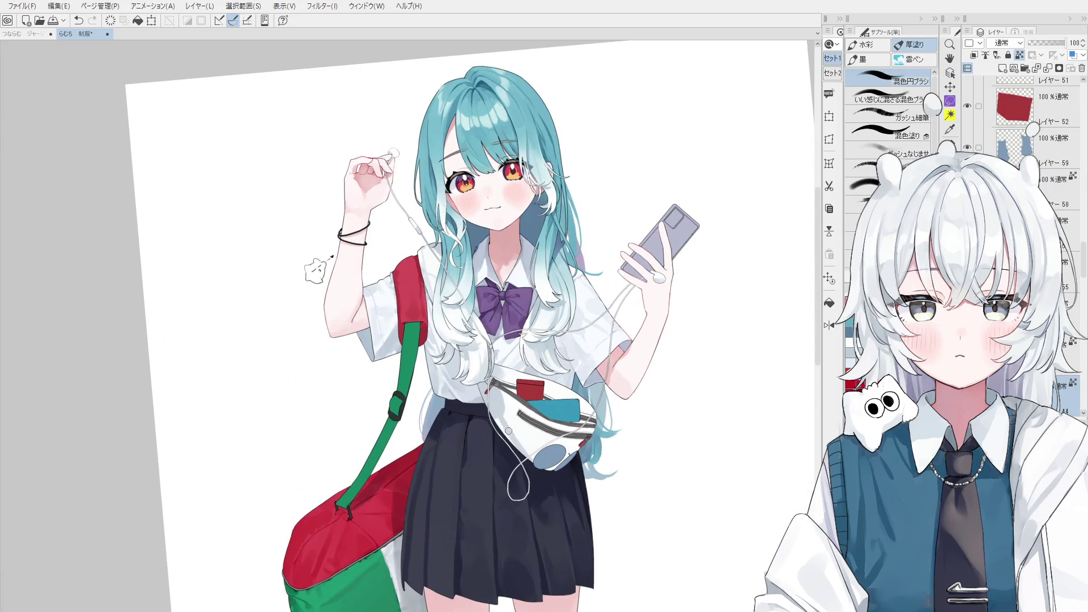
scroll(522, 456, "up", 1)
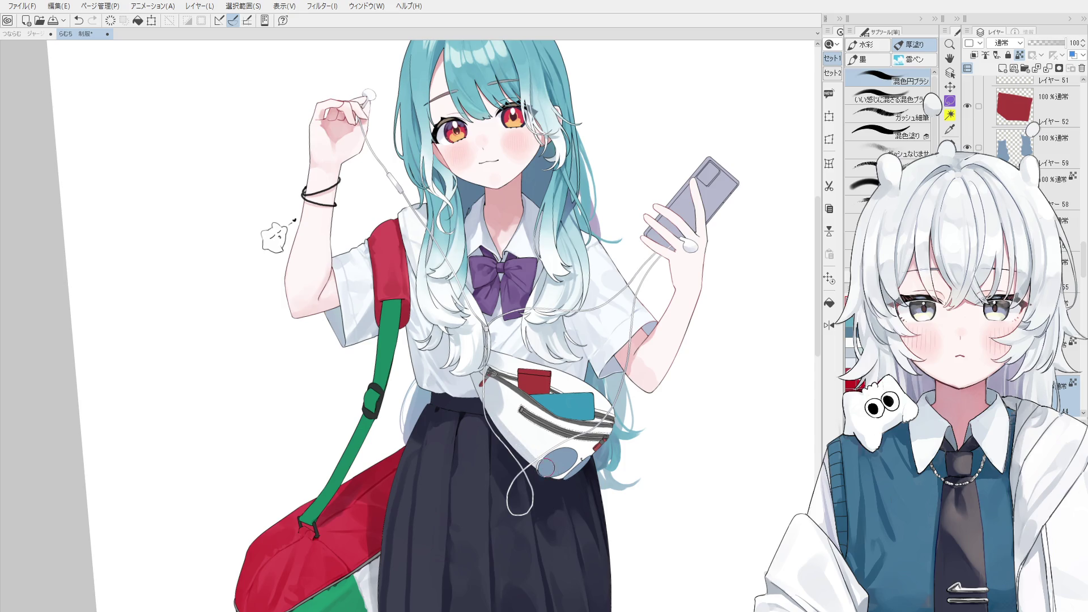
scroll(533, 421, "up", 2)
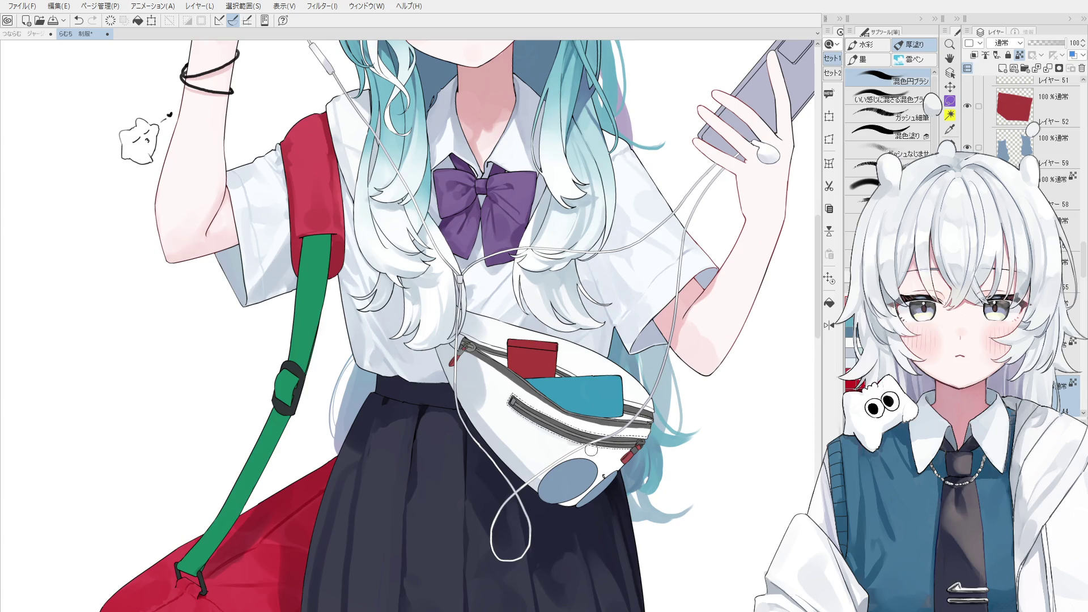
key("bracketright")
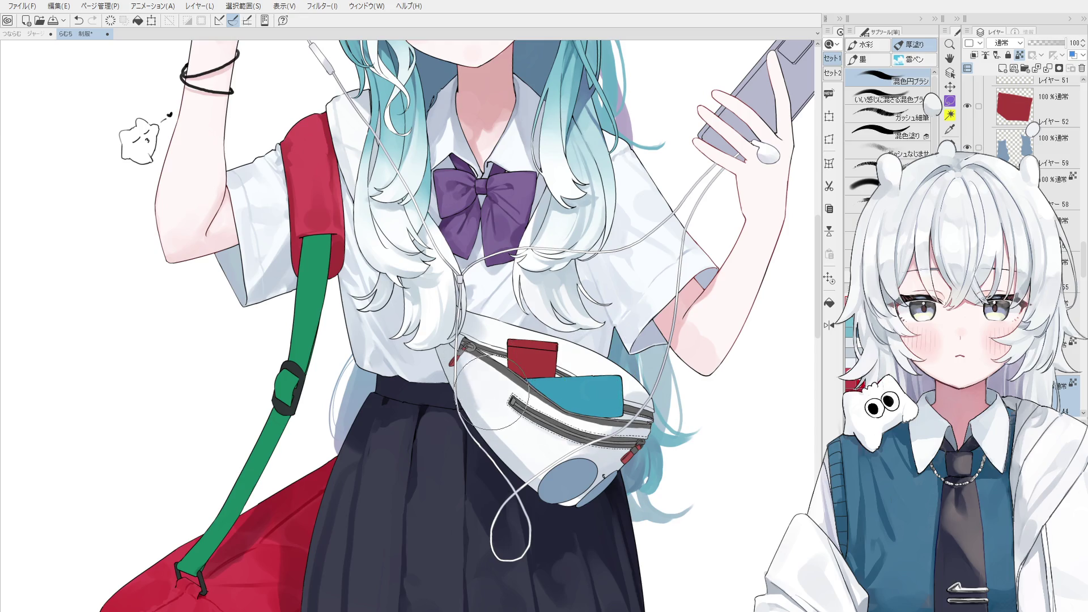
left_click(608, 383, "alt")
left_click_drag(608, 383, 663, 397)
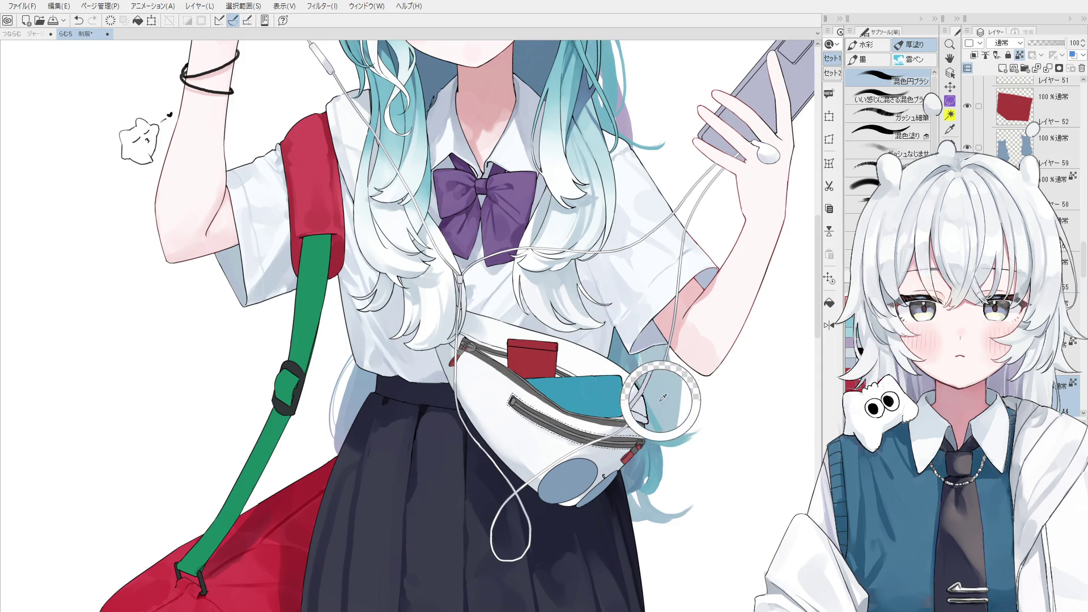
key("h")
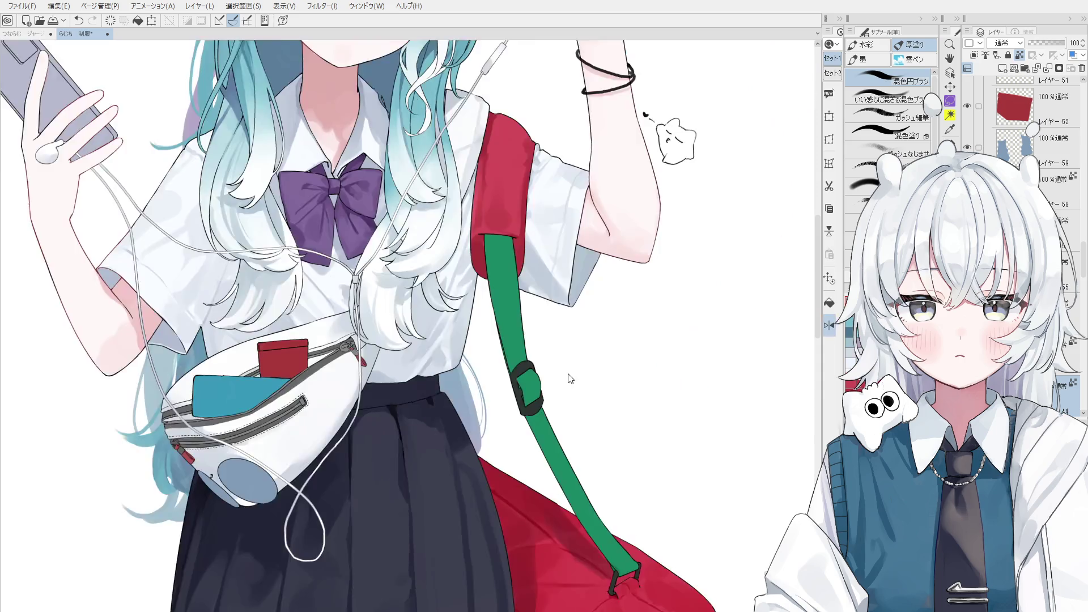
scroll(569, 379, "down", 3)
scroll(408, 340, "up", 5)
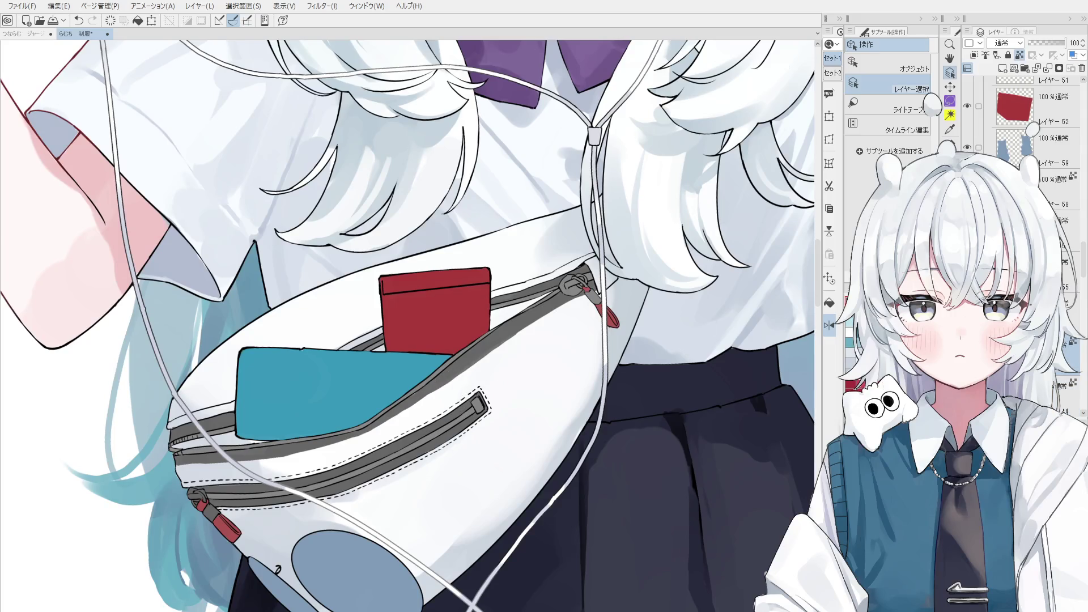
scroll(542, 407, "down", 3)
scroll(542, 406, "up", 1)
Adjust the brush size on the pouch and undo a short stroke along the bag opening.
key("b")
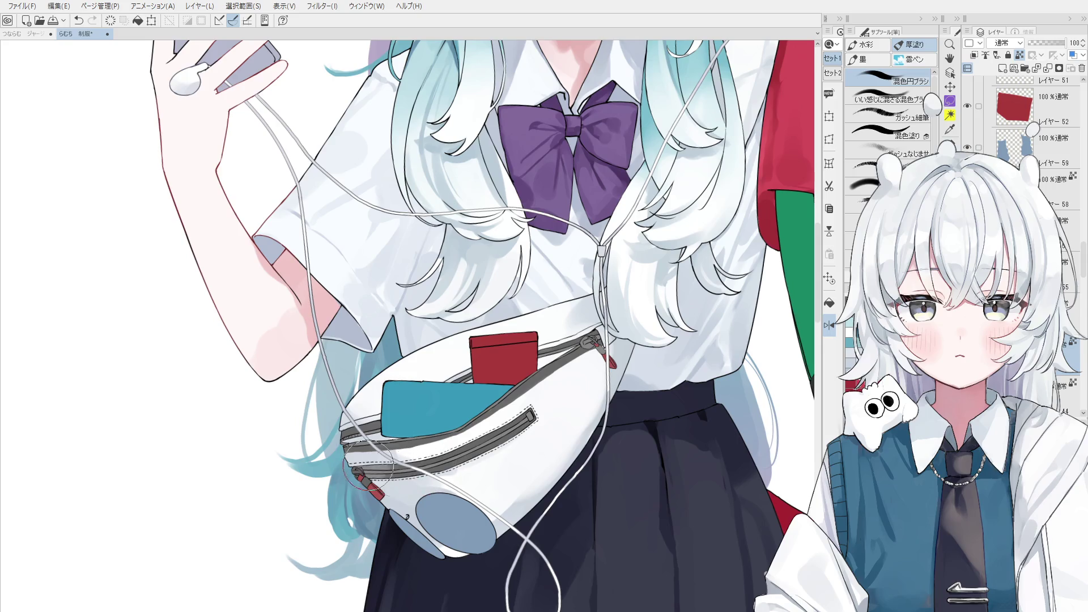
key("o")
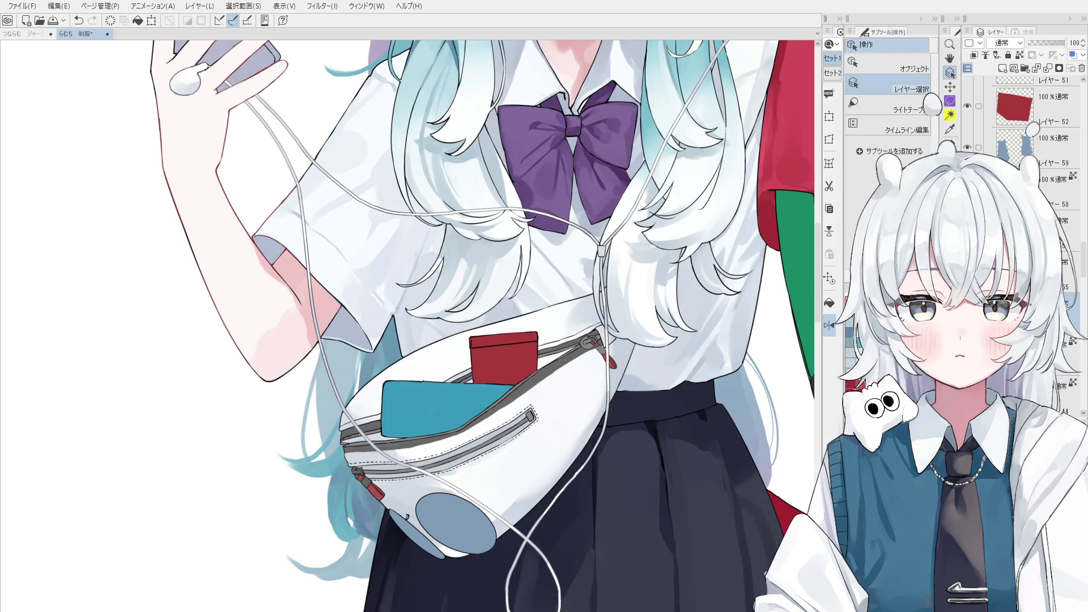
key("b")
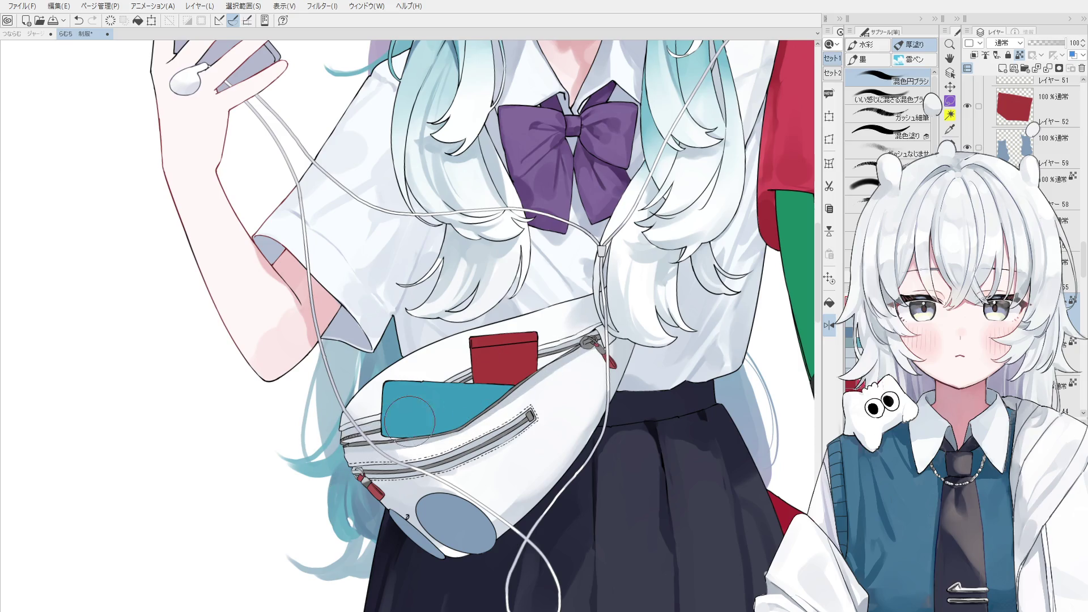
scroll(477, 408, "down", 1)
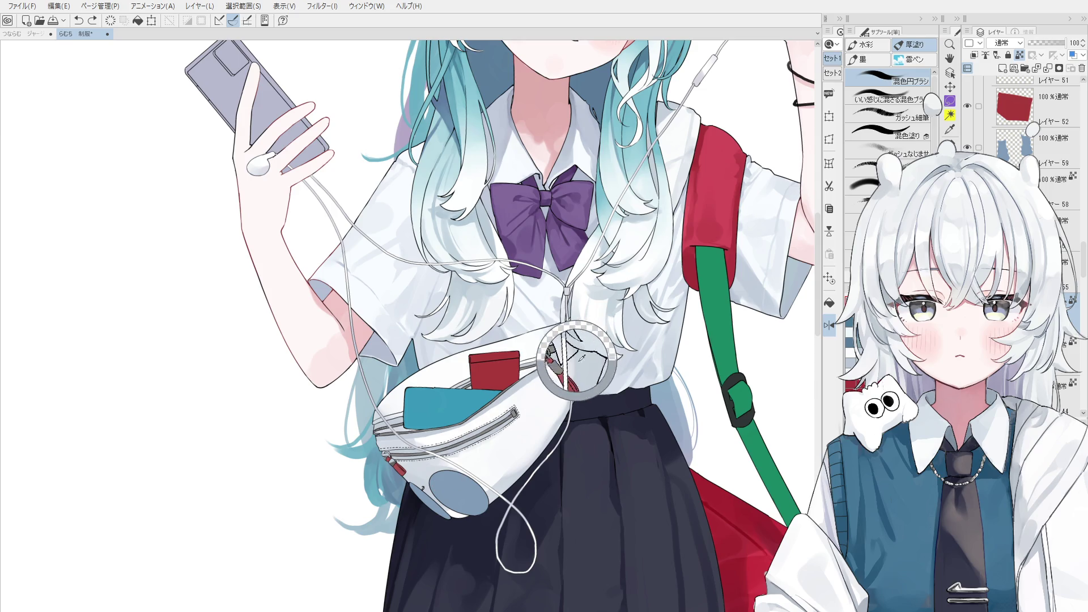
key("alt")
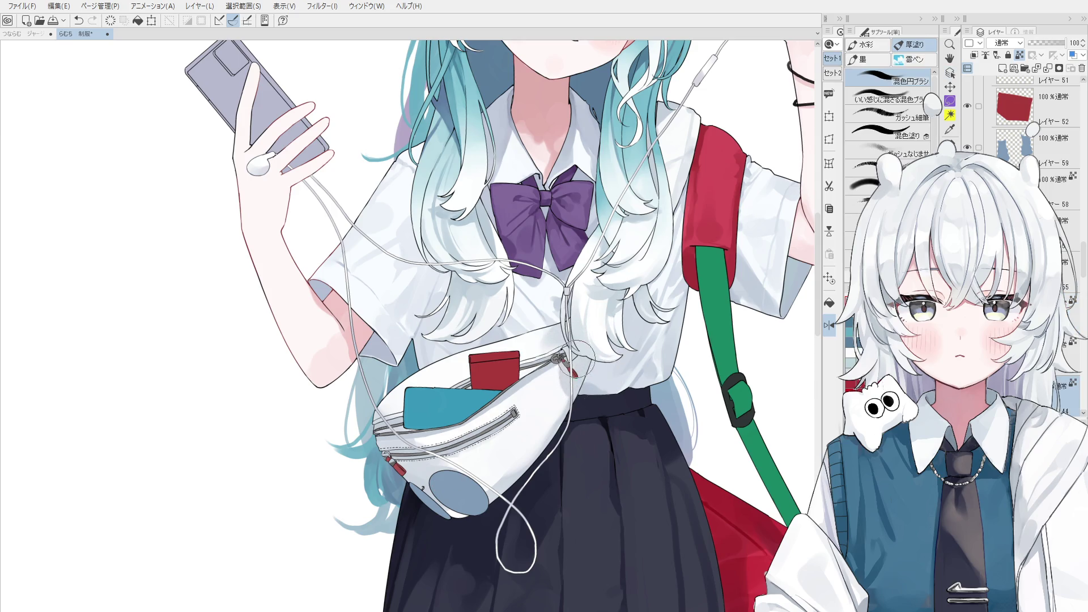
left_click_drag(571, 364, 563, 400)
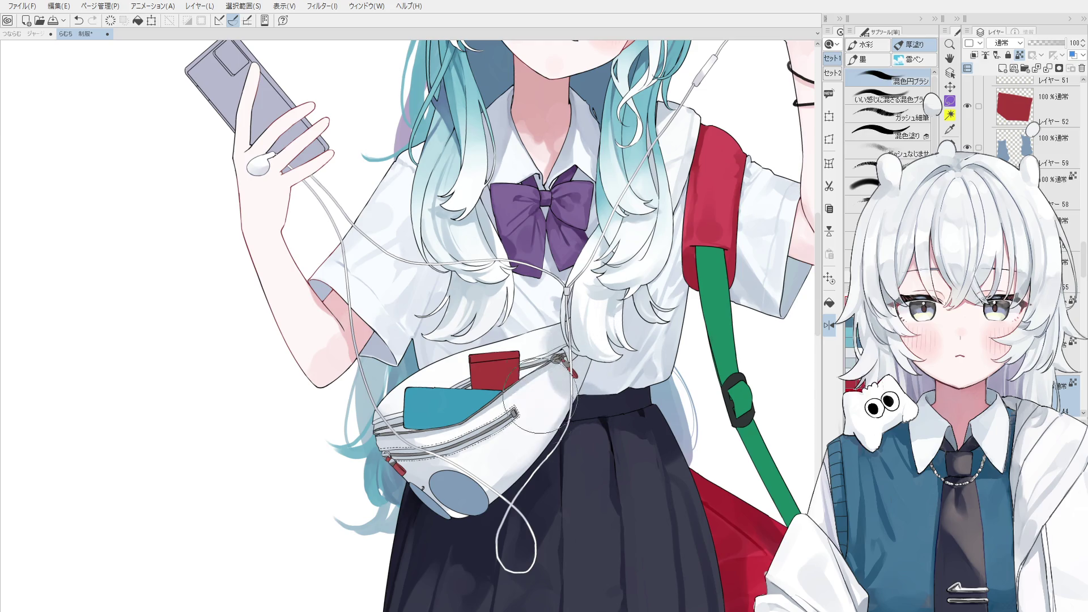
left_click_drag(583, 371, 585, 379)
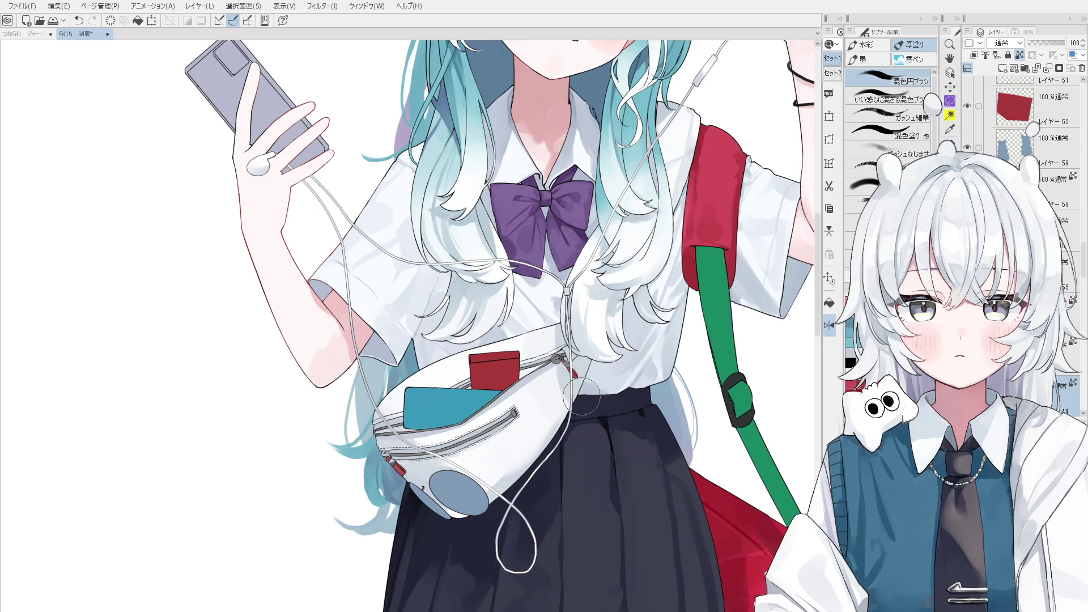
scroll(561, 379, "up", 2)
key("ctrl+z")
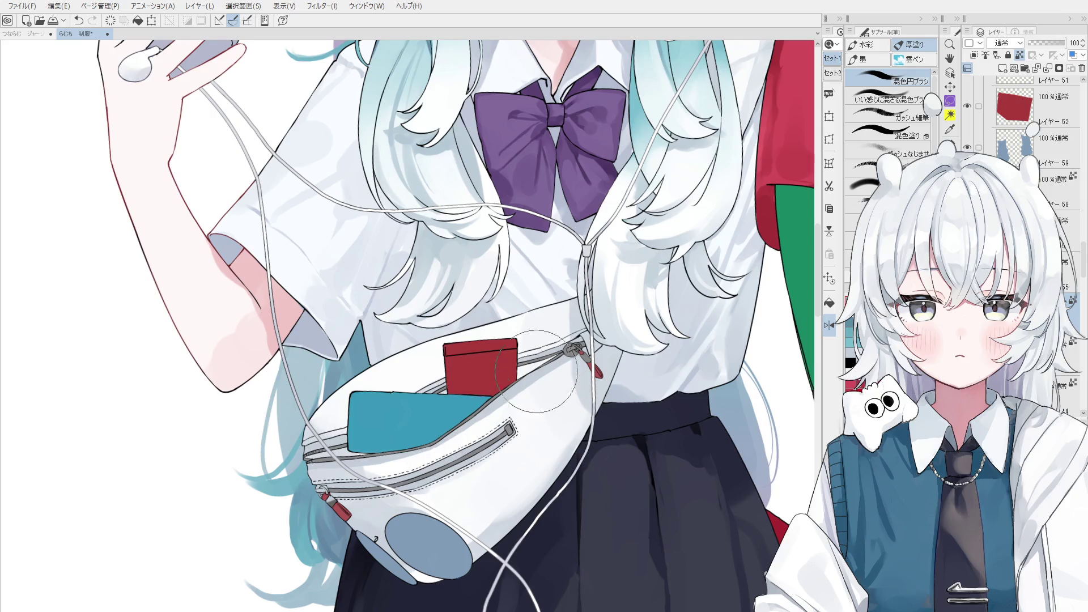
Paint grey shading along the pouch zipper edge on its layer and unmirror the canvas.
key("ctrl")
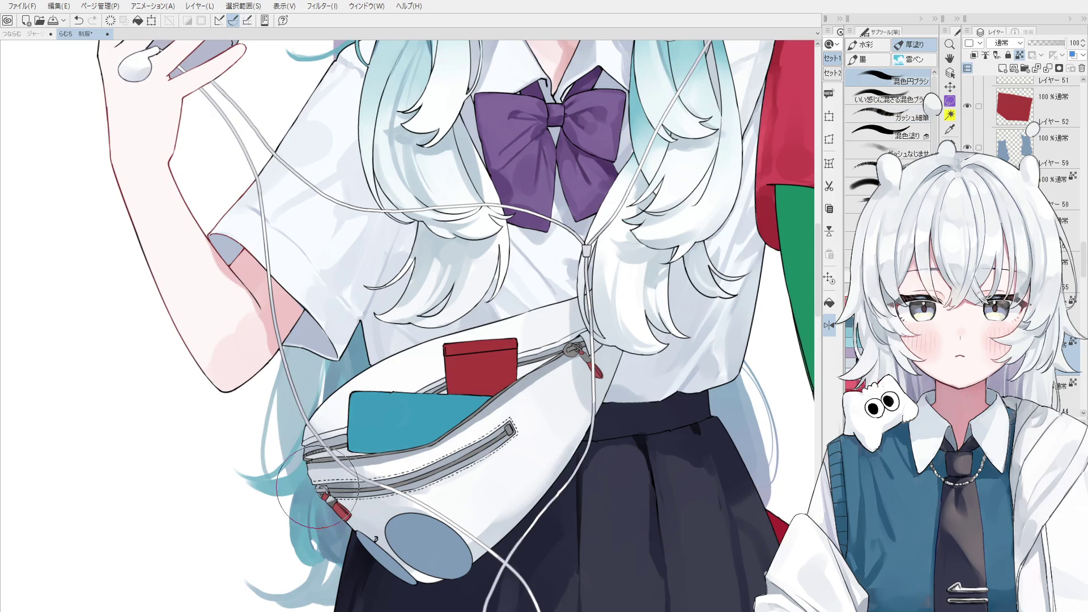
key("ctrl")
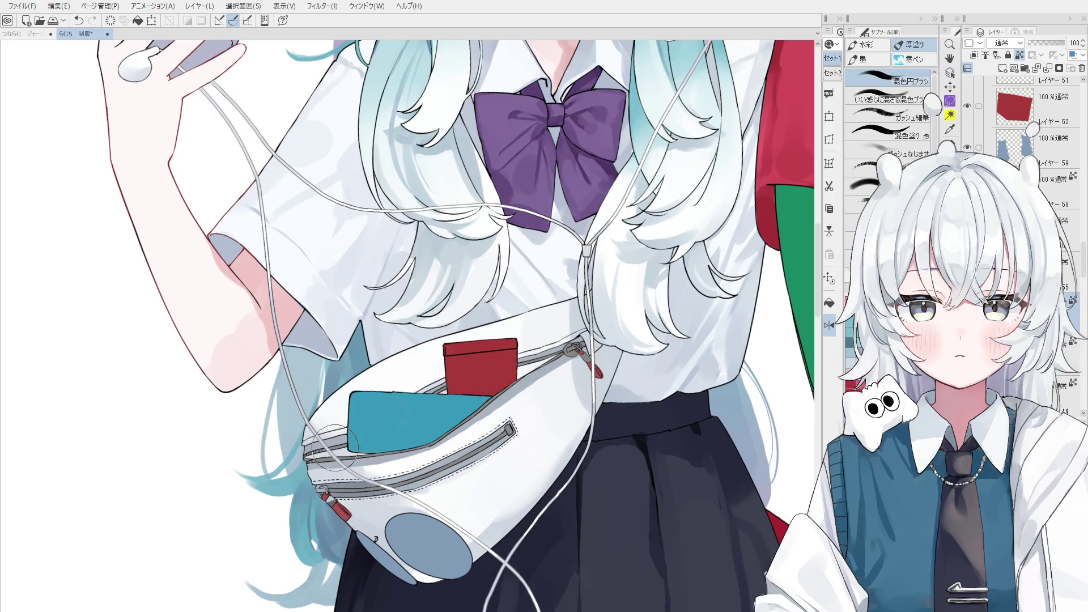
scroll(361, 481, "down", 2)
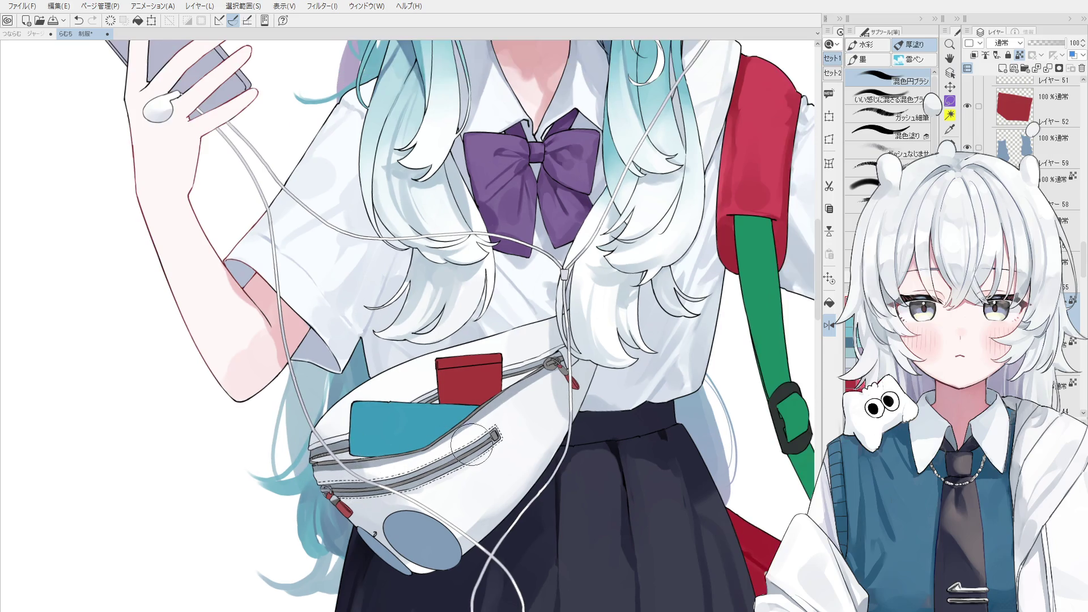
left_click(365, 475)
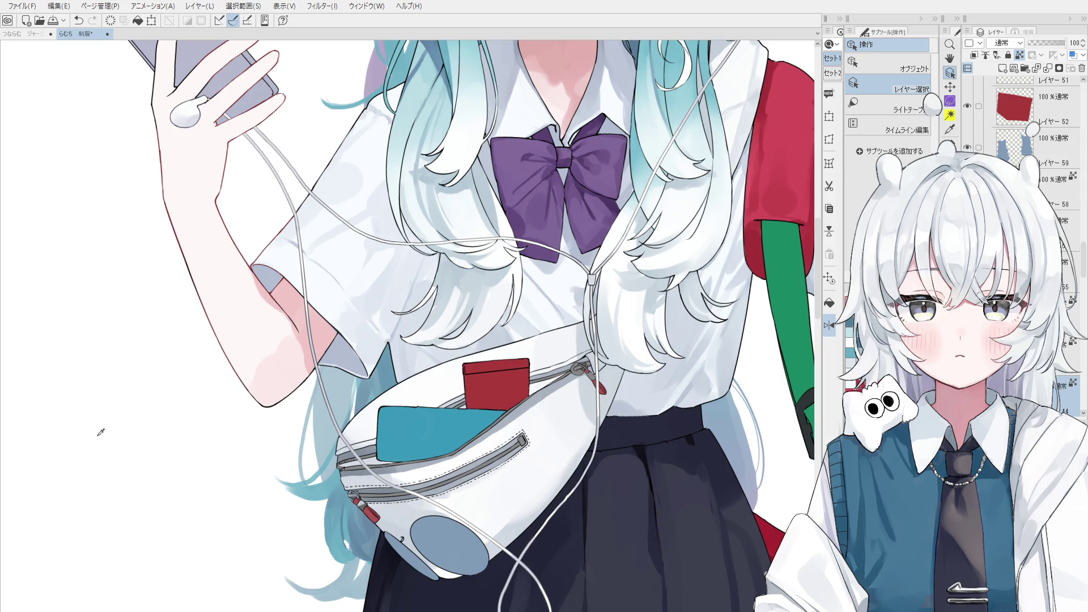
key("ctrl")
mouse_move(341, 459)
left_mouse_down()
mouse_move(393, 461)
mouse_move(380, 459)
left_mouse_up()
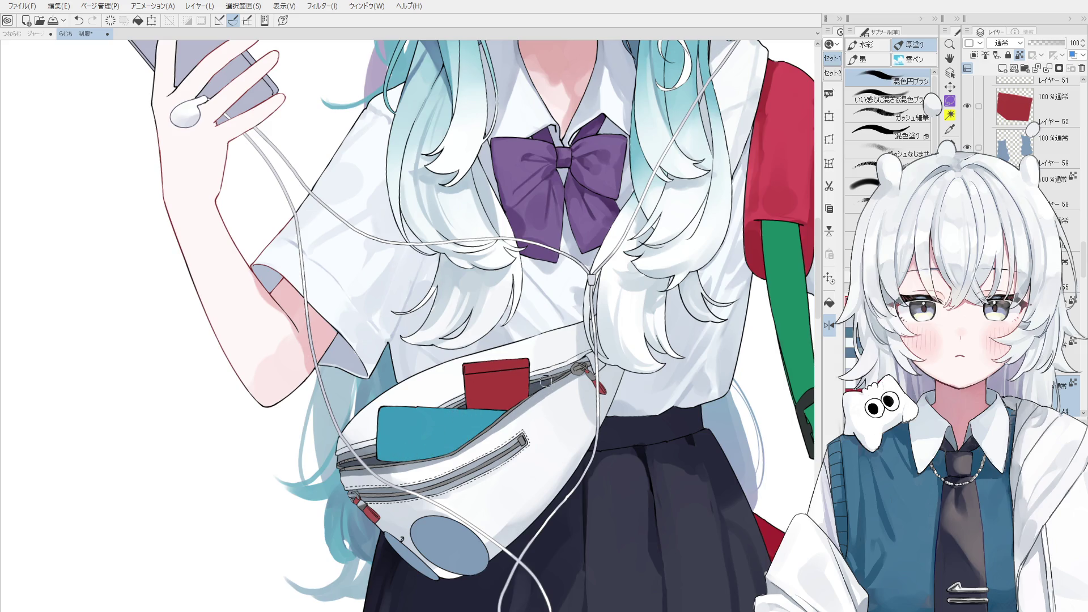
scroll(544, 391, "down", 1)
key("h")
left_click_drag(527, 413, 462, 425)
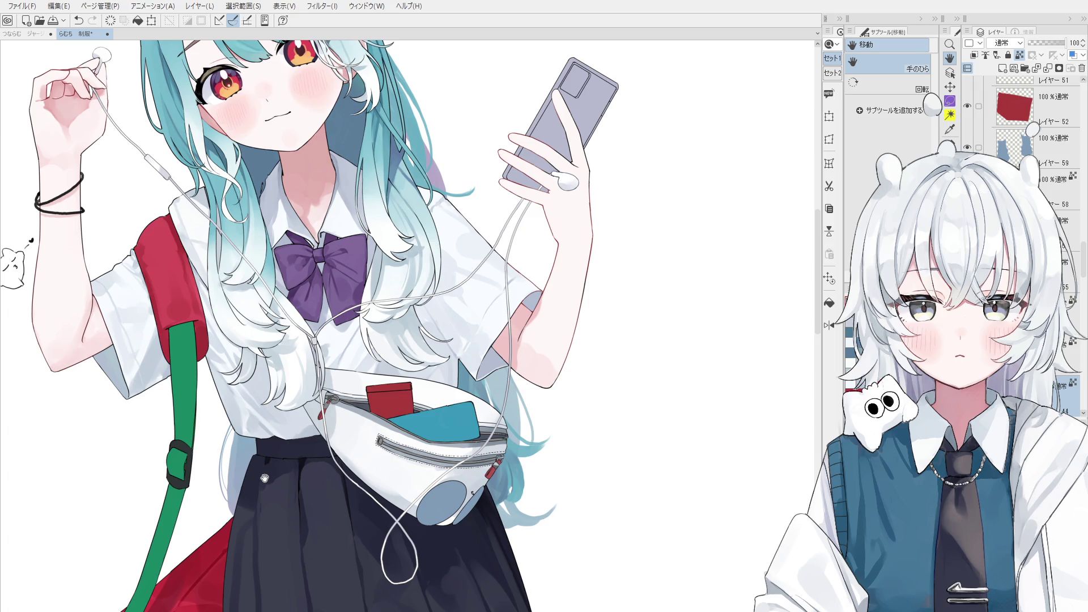
Reposition the view and compare the last shirt stroke by undoing and redoing it.
left_click_drag(264, 478, 369, 517)
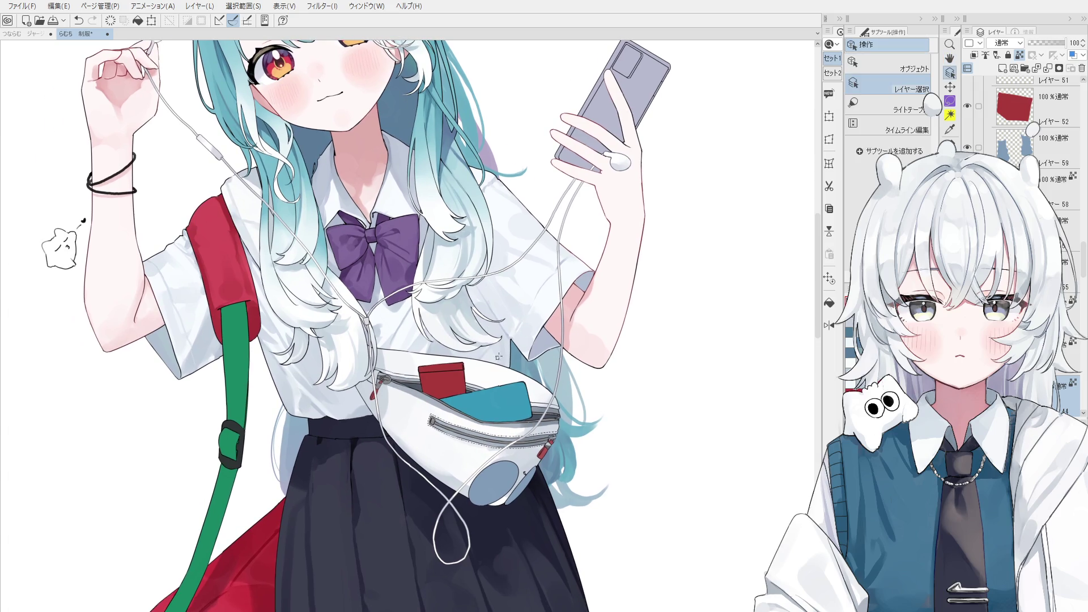
mouse_move(499, 356)
left_mouse_down()
mouse_move(554, 378)
mouse_move(303, 462)
left_mouse_up()
key("o")
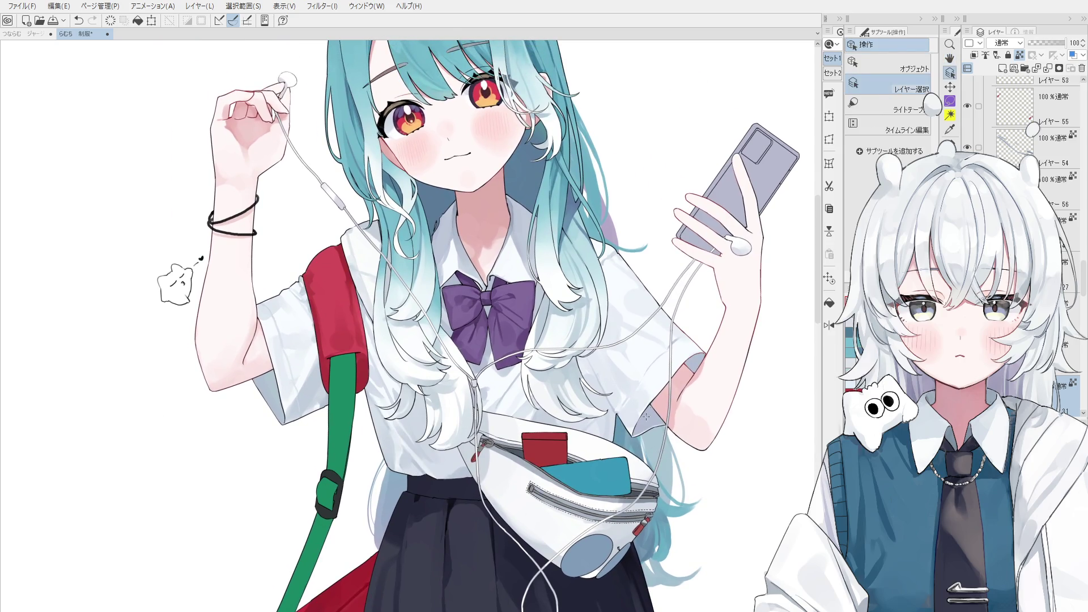
key("b")
scroll(646, 416, "up", 1)
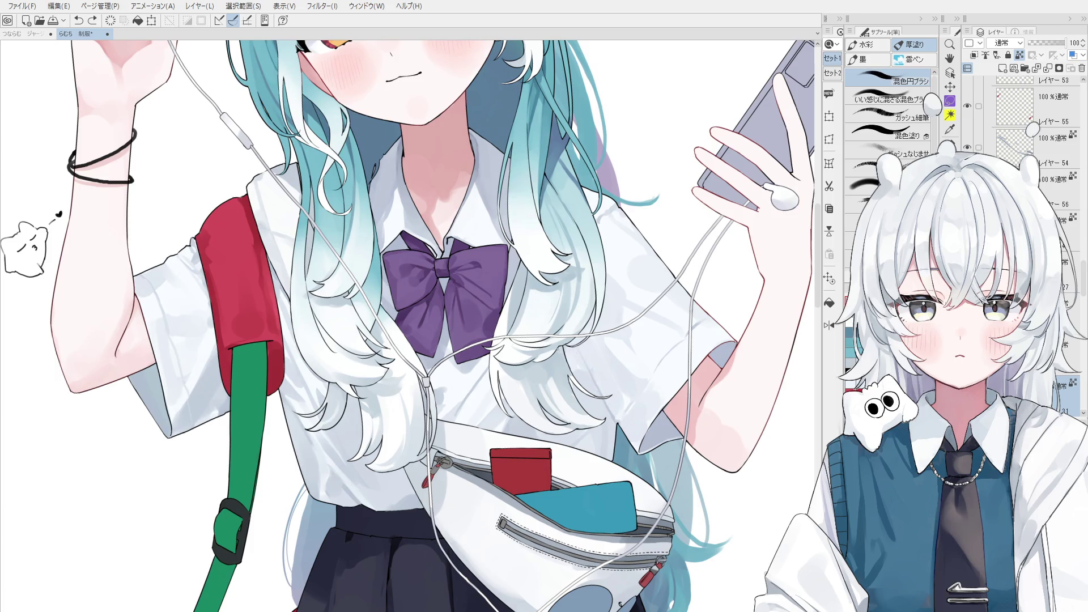
key("ctrl+z")
key("ctrl+y")
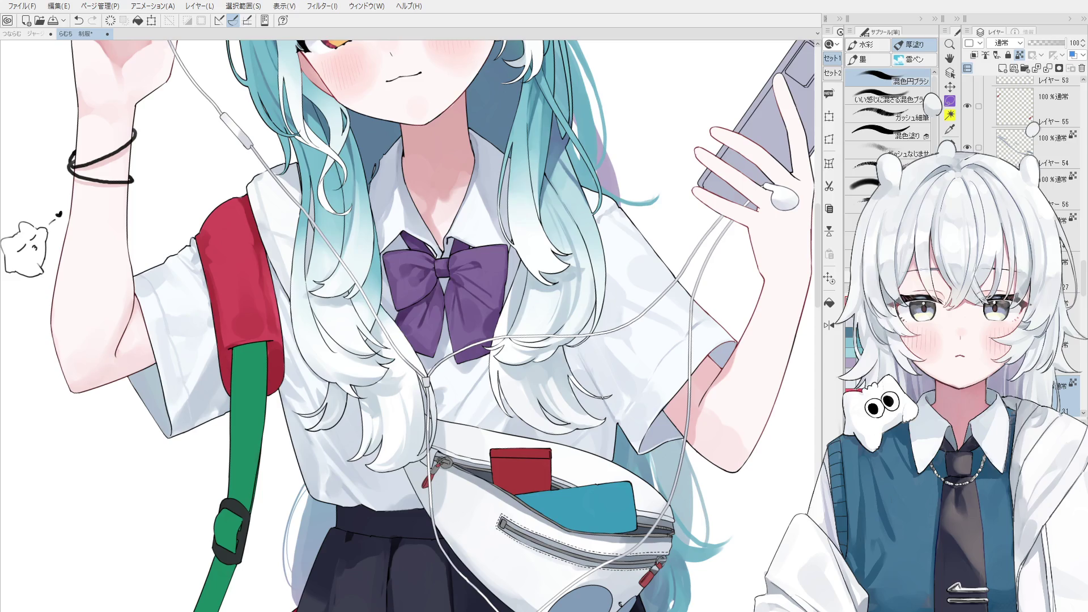
key("ctrl+z")
key("ctrl+y")
scroll(595, 383, "down", 1)
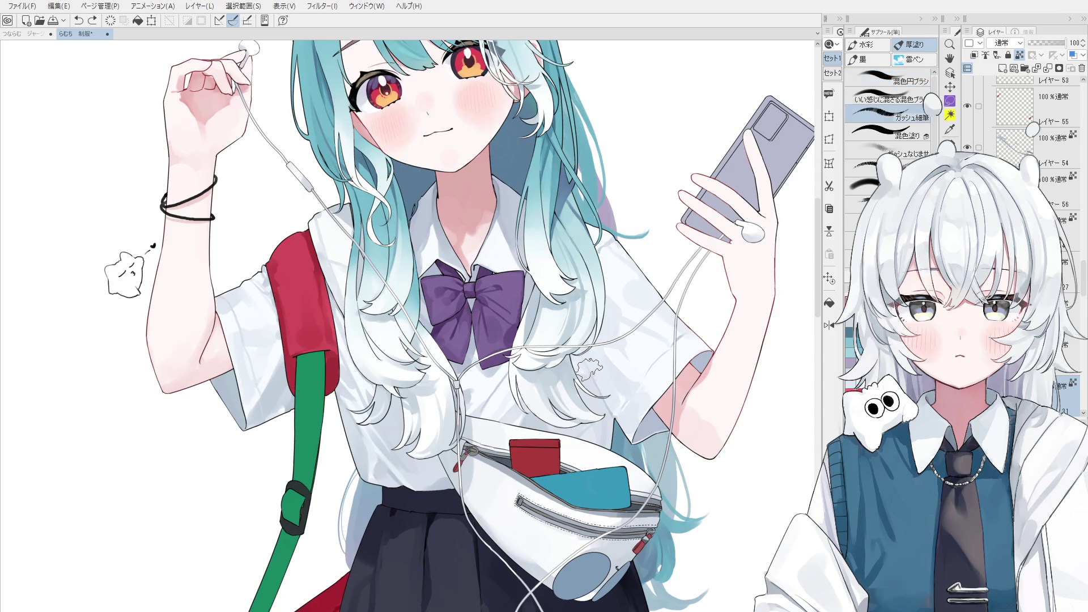
Try a grey shading stroke on the shirt, undo it, sample a new colour and save the illustration.
key("ctrl+z")
key("ctrl+y")
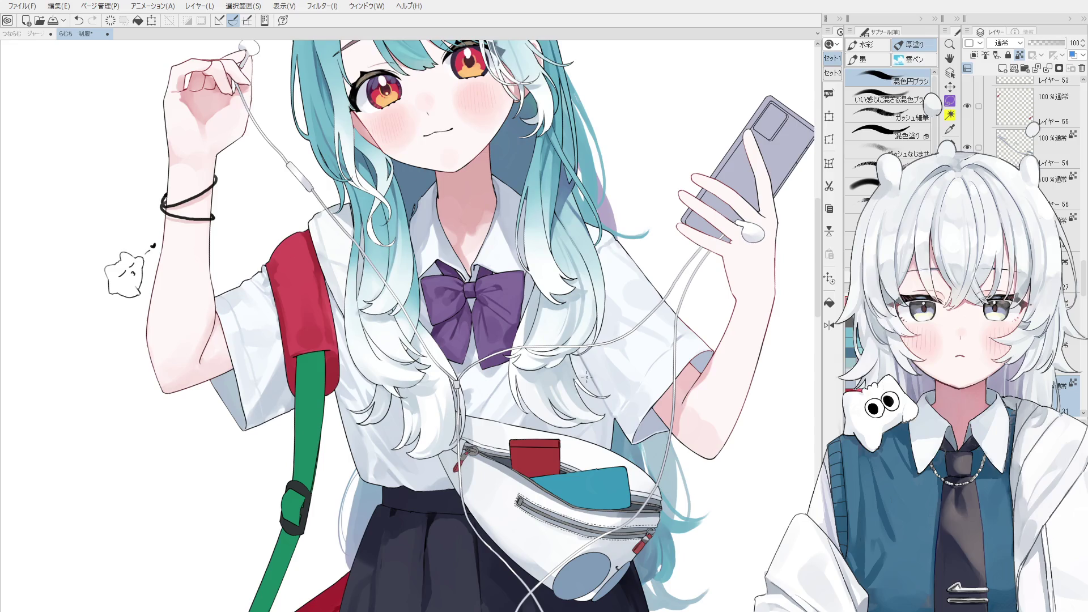
left_click_drag(602, 407, 601, 431)
key("ctrl+z")
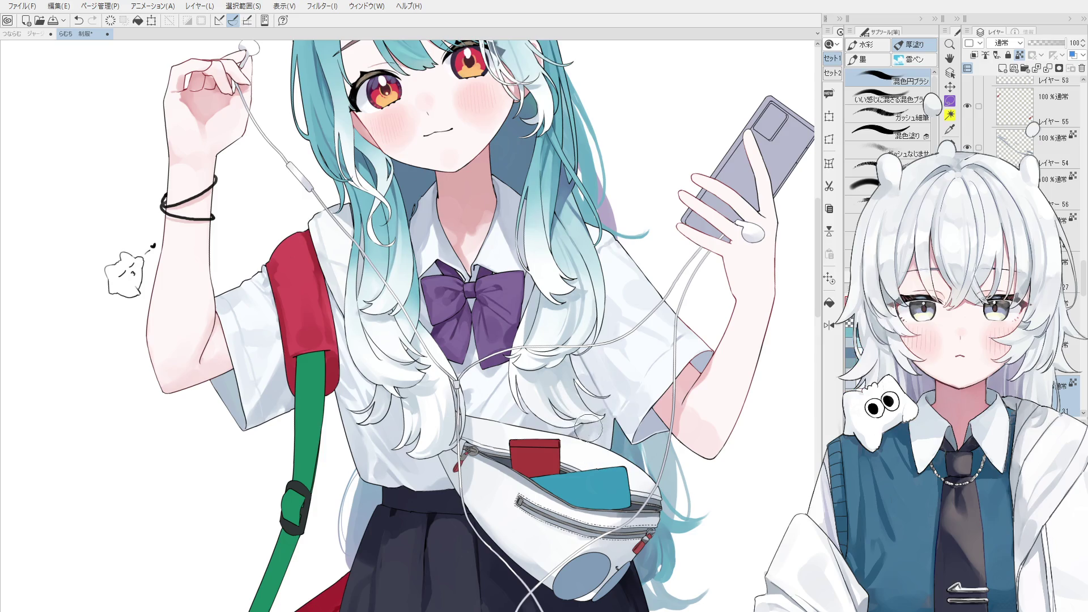
scroll(577, 414, "down", 2)
left_click(578, 434, "alt")
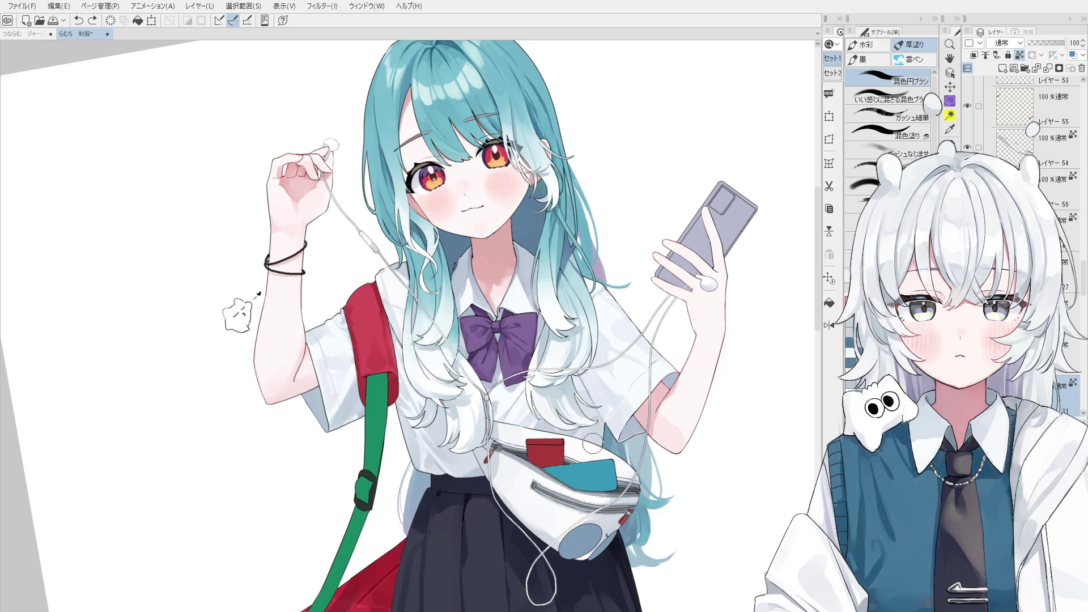
scroll(589, 436, "down", 2)
scroll(601, 454, "up", 1)
scroll(513, 386, "up", 1)
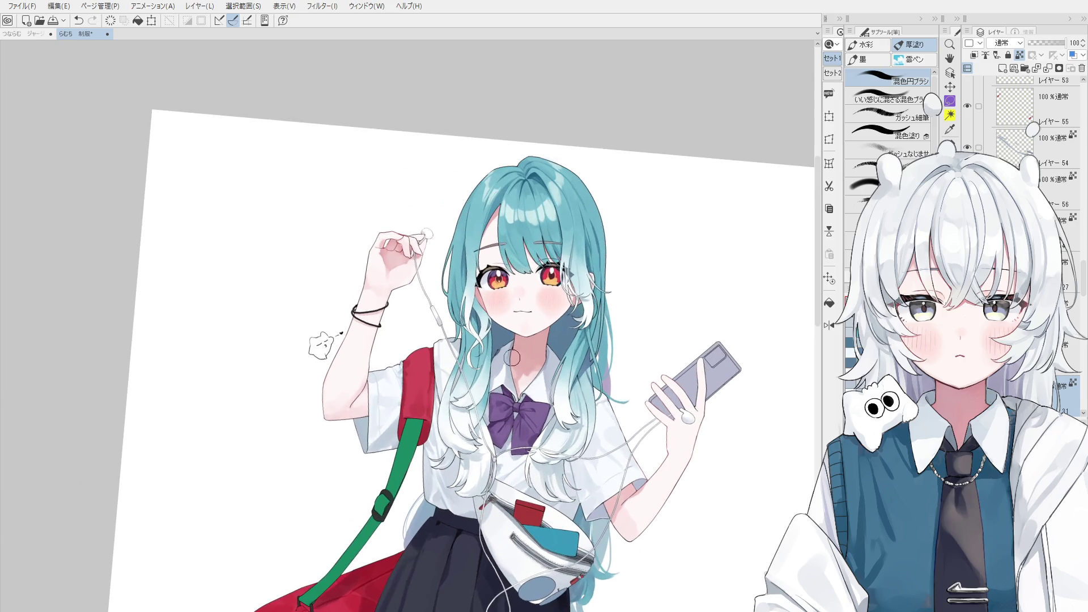
scroll(507, 362, "up", 1)
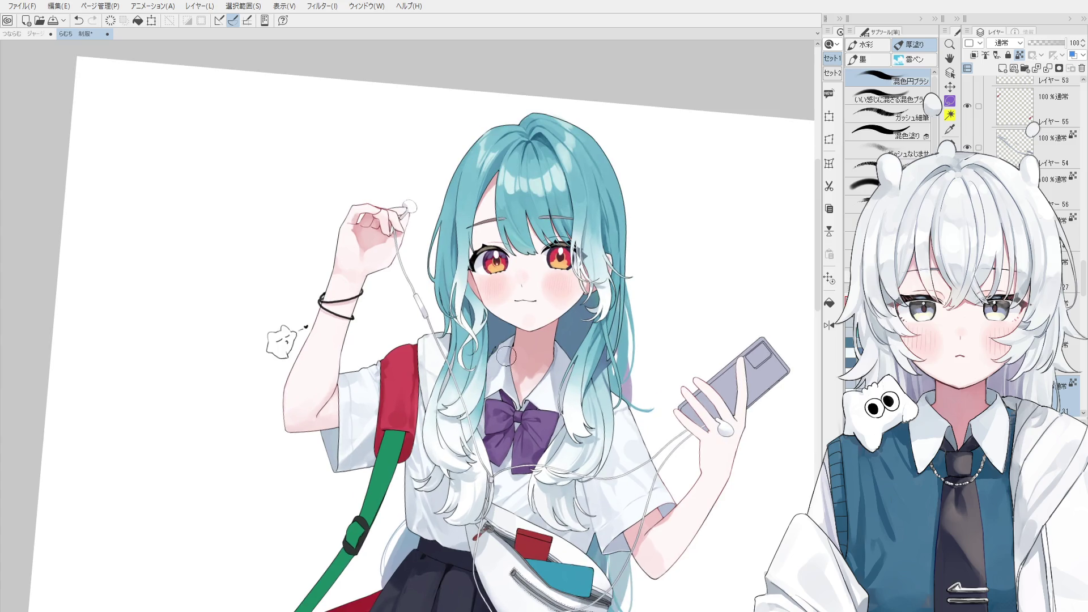
scroll(553, 350, "up", 1)
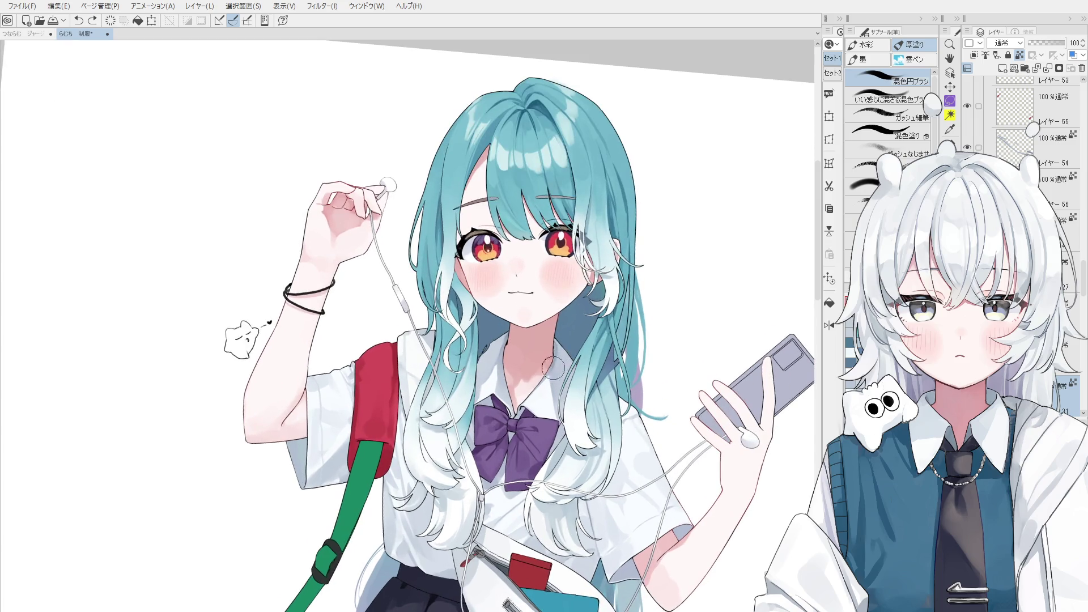
key("ctrl+s")
scroll(531, 438, "up", 2)
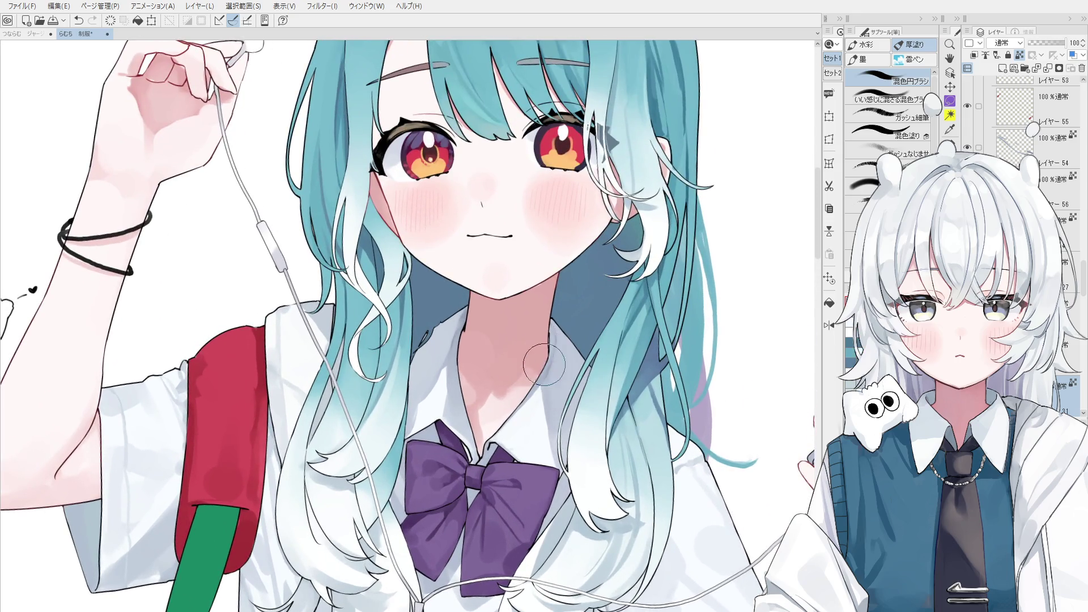
scroll(540, 374, "down", 1)
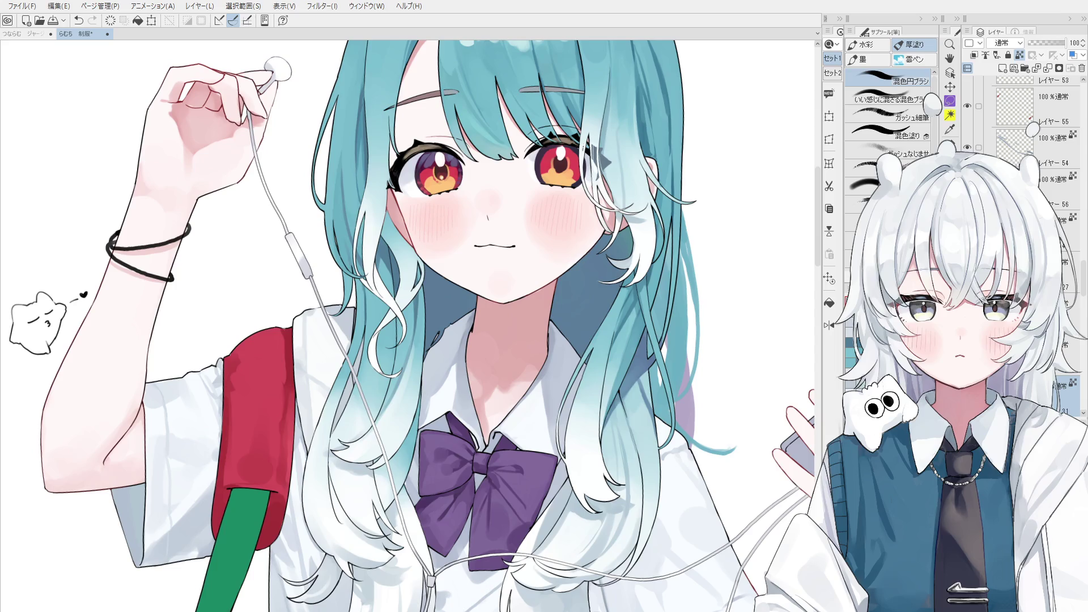
key("ctrl+minus")
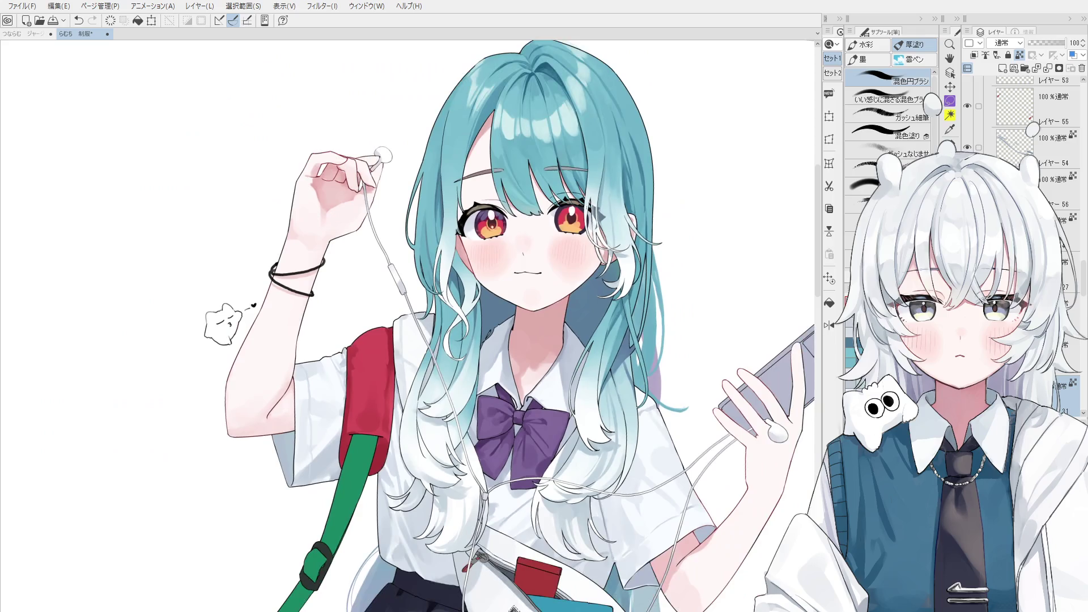
left_click_drag(704, 301, 744, 272)
scroll(1033, 171, "down", 5)
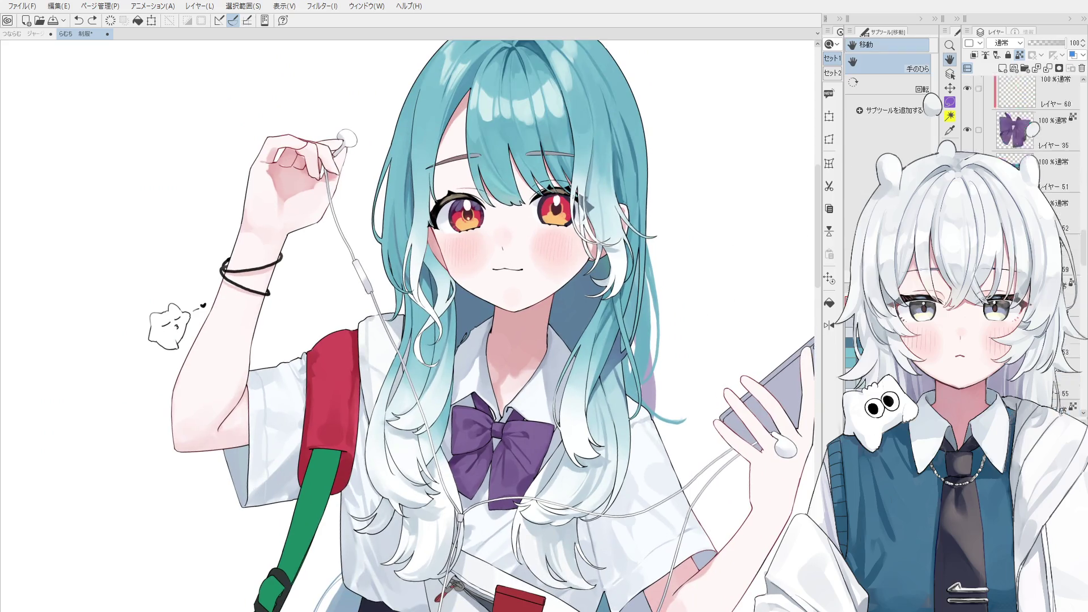
left_click(1054, 294)
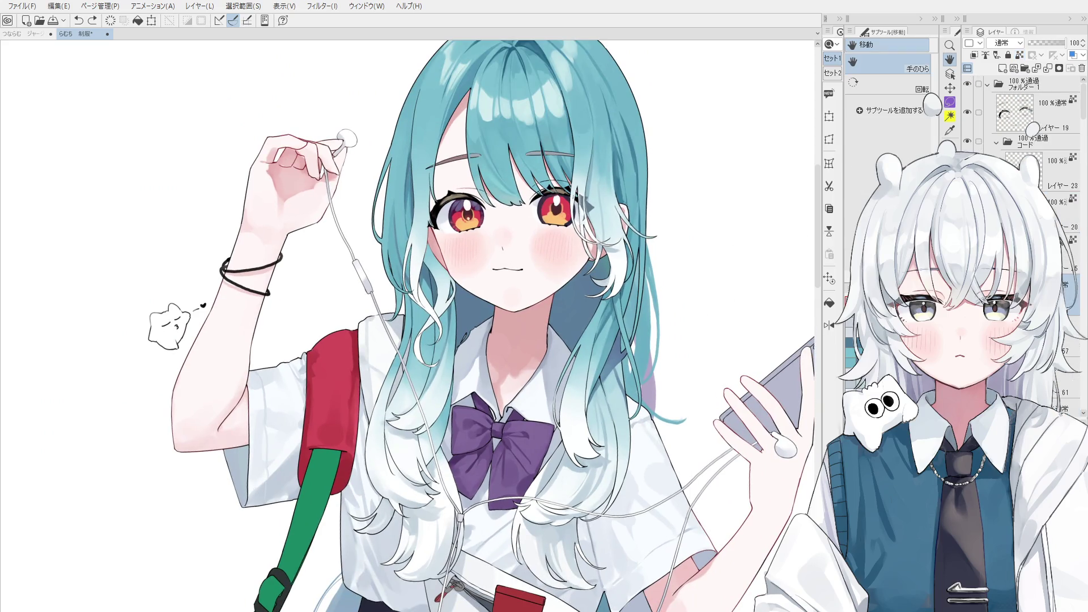
scroll(570, 323, "up", 5)
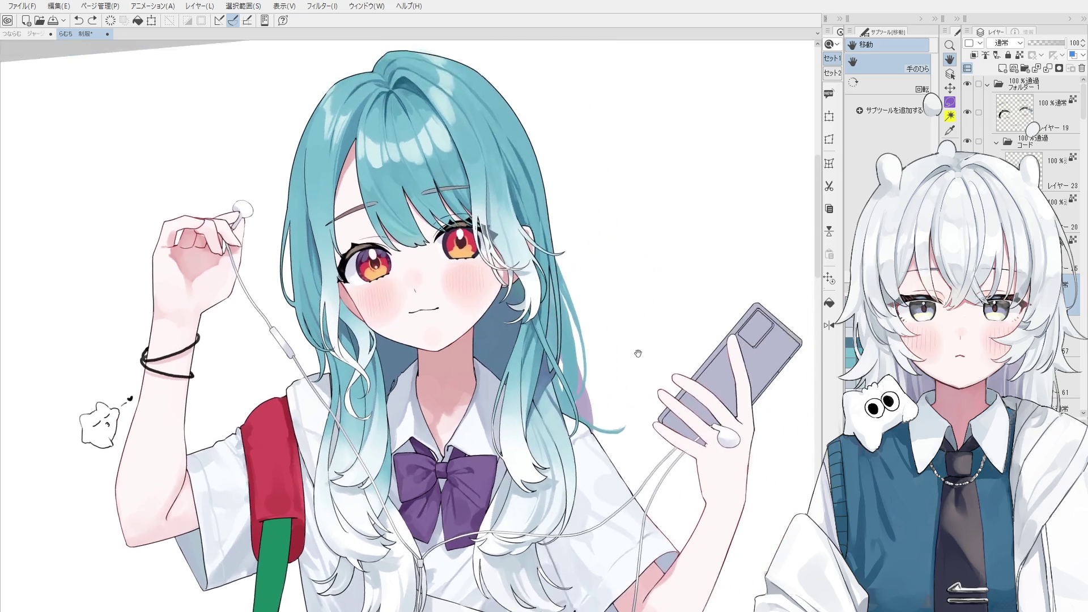
key("p")
mouse_move(566, 302)
left_mouse_down()
mouse_move(590, 334)
mouse_move(597, 295)
mouse_move(601, 321)
left_mouse_up()
scroll(636, 317, "down", 2)
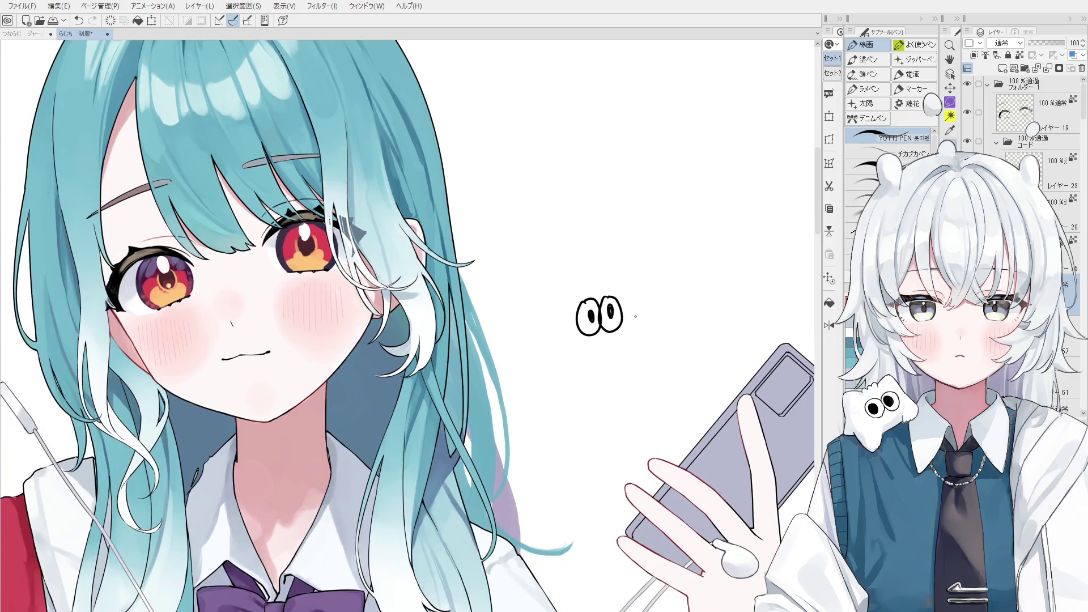
key("ctrl+z")
mouse_move(631, 282)
left_mouse_down()
mouse_move(633, 323)
mouse_move(642, 274)
mouse_move(655, 306)
mouse_move(705, 293)
mouse_move(656, 283)
left_mouse_up()
key("ctrl+z")
key("ctrl+z")
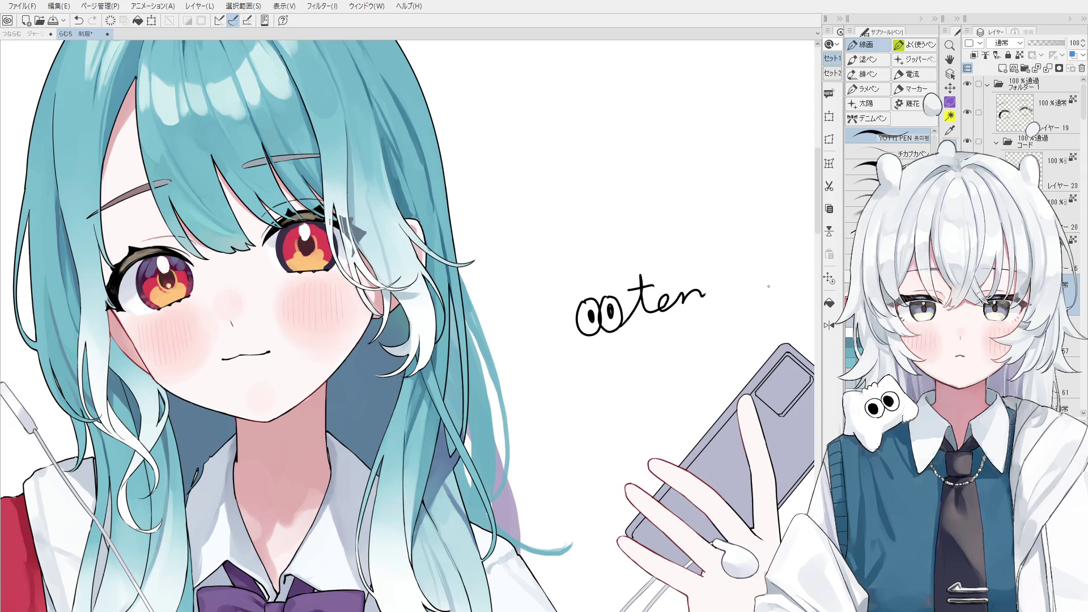
left_click_drag(583, 198, 599, 241)
left_click_drag(590, 186, 609, 189)
mouse_move(587, 199)
left_mouse_down()
mouse_move(617, 211)
mouse_move(602, 209)
left_mouse_up()
mouse_move(604, 213)
left_mouse_down()
mouse_move(619, 218)
mouse_move(616, 238)
left_mouse_up()
left_click_drag(623, 220, 682, 213)
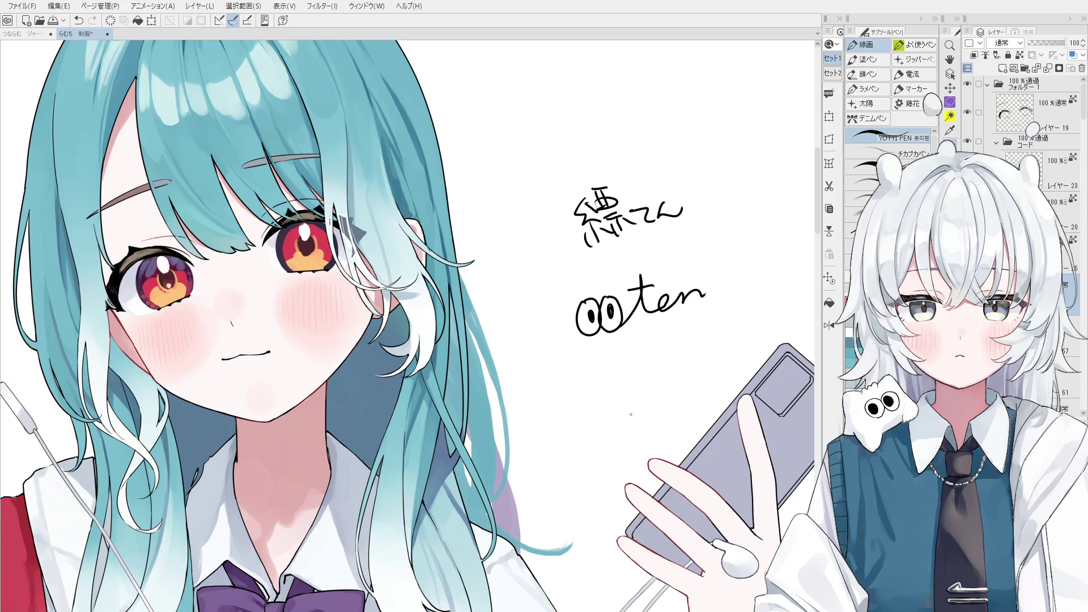
mouse_move(597, 372)
left_mouse_down()
mouse_move(624, 363)
mouse_move(619, 381)
mouse_move(693, 358)
left_mouse_up()
key("ctrl+z")
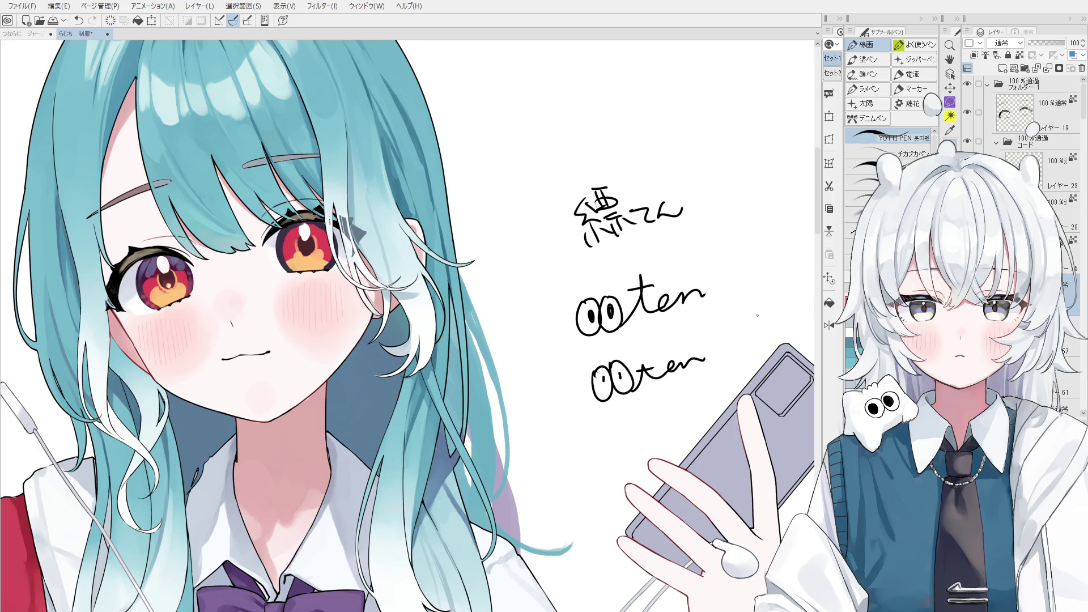
scroll(682, 275, "up", 2)
mouse_move(621, 309)
left_mouse_down()
mouse_move(613, 372)
mouse_move(739, 322)
mouse_move(702, 318)
left_mouse_up()
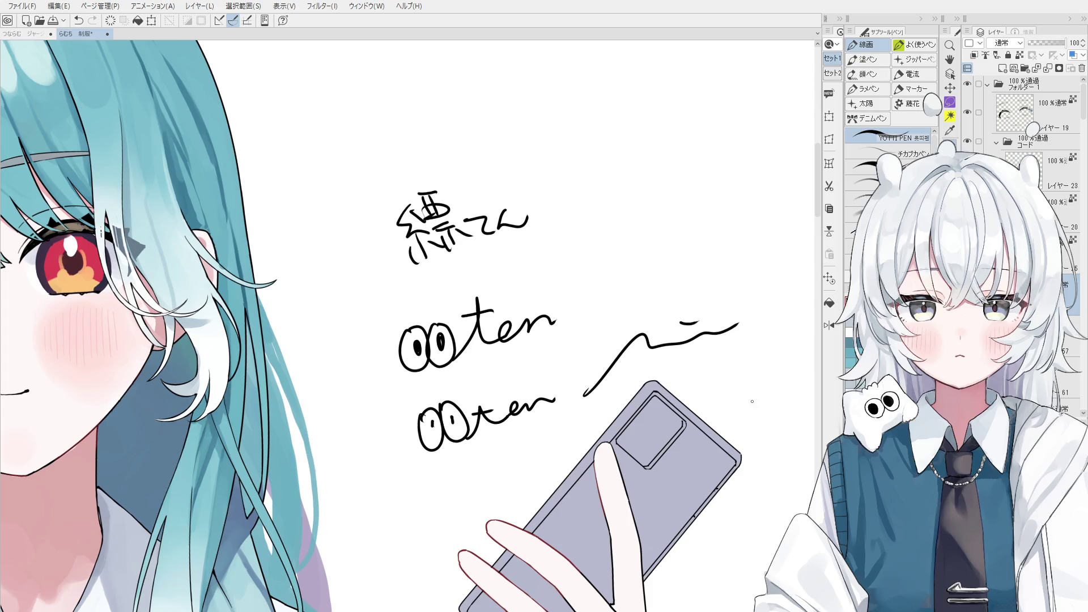
key("e")
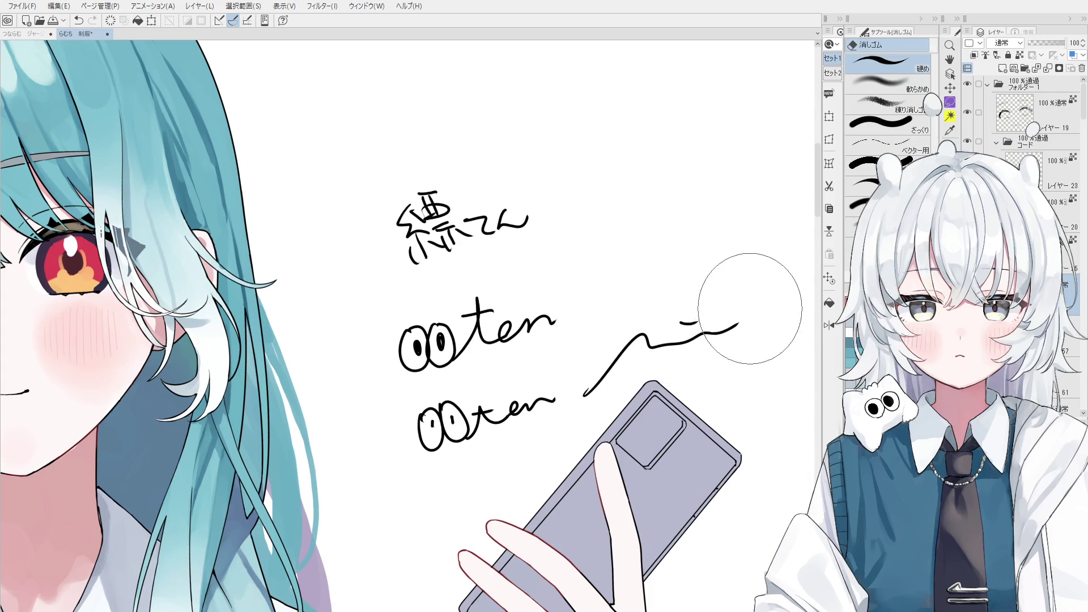
mouse_move(754, 267)
left_mouse_down()
mouse_move(444, 365)
mouse_move(478, 408)
mouse_move(399, 441)
mouse_move(414, 243)
left_mouse_up()
scroll(474, 304, "down", 3)
scroll(517, 311, "down", 3)
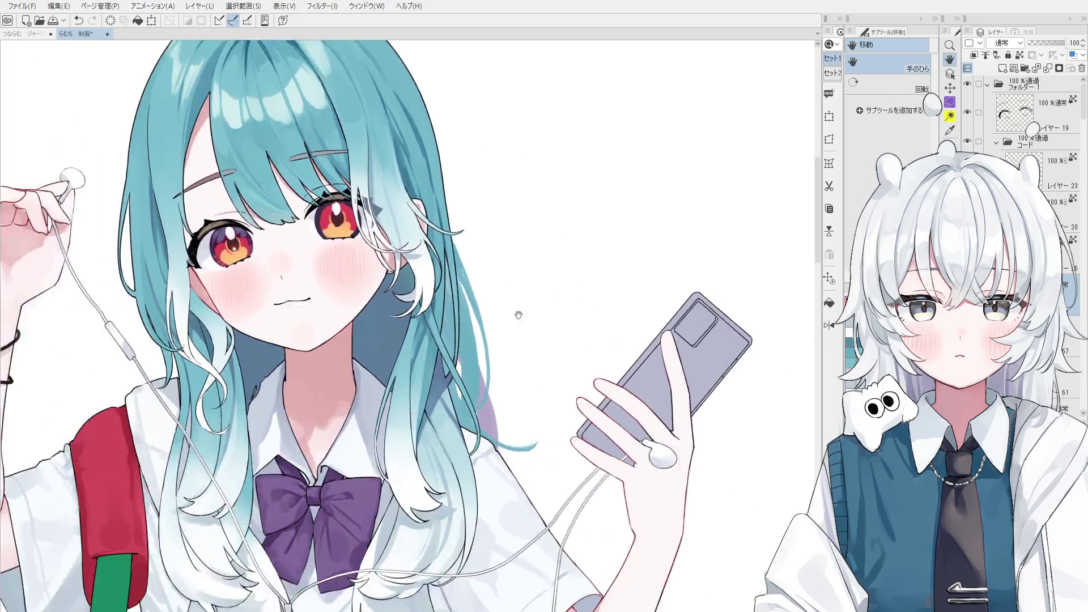
scroll(521, 379, "down", 2)
scroll(519, 379, "up", 2)
key("o")
scroll(520, 378, "up", 2)
left_click(542, 360)
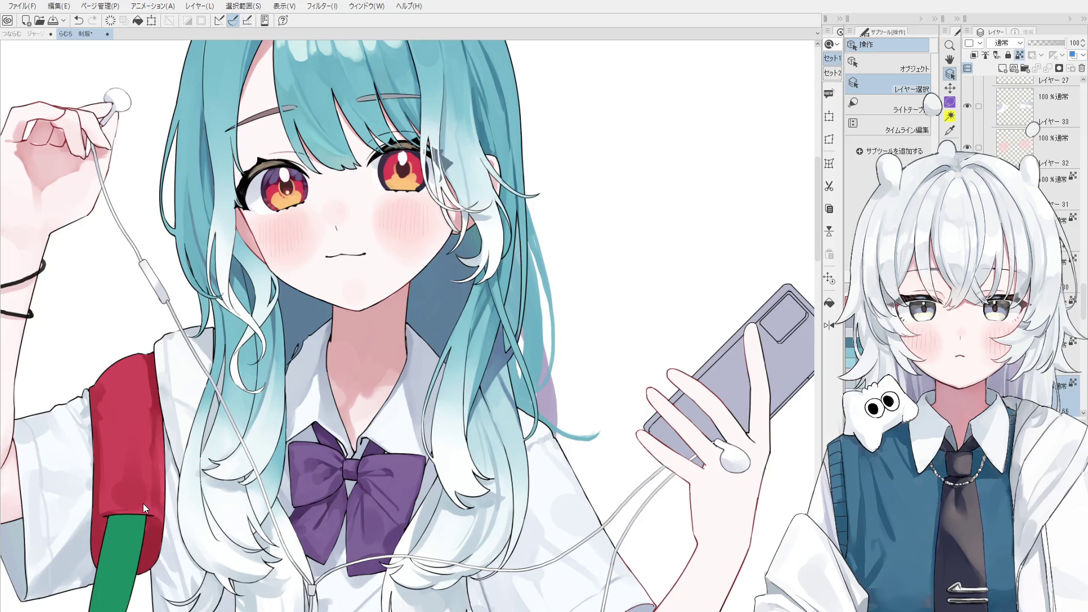
key("b")
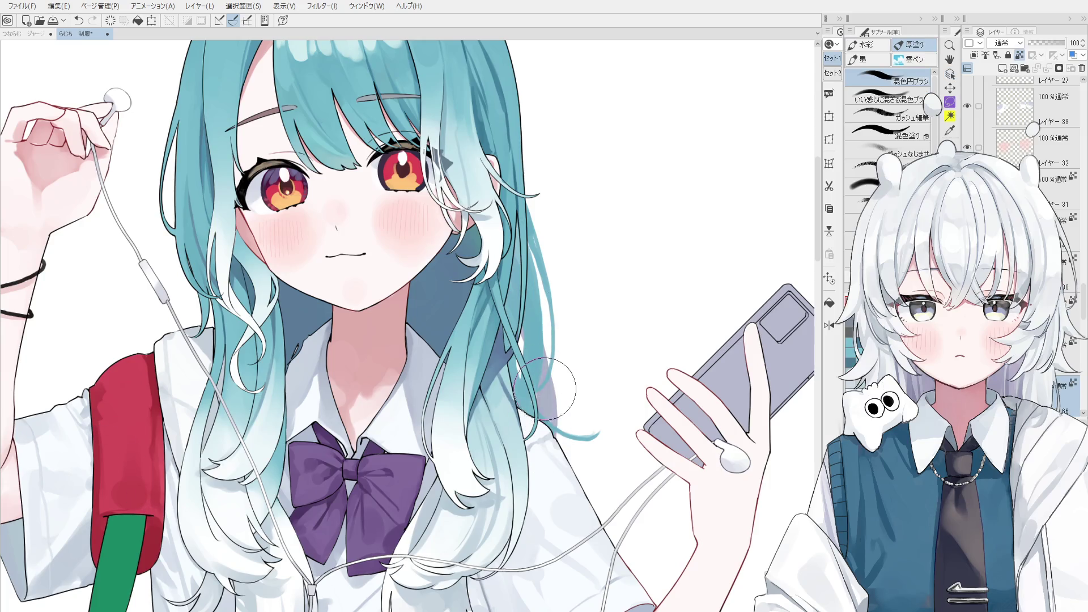
scroll(519, 379, "down", 1)
scroll(510, 370, "down", 1)
key("o")
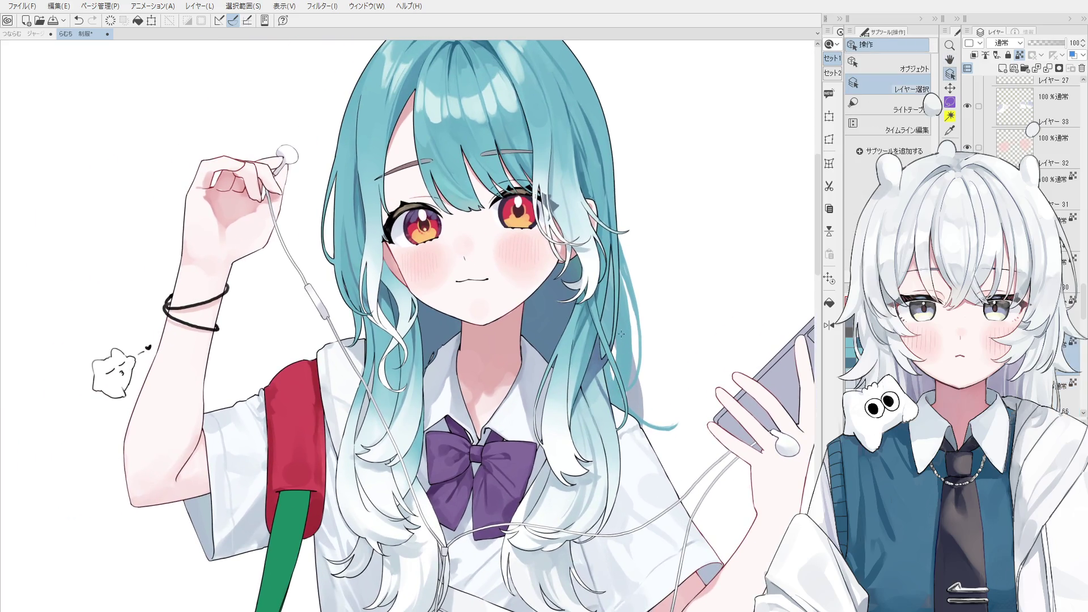
key("b")
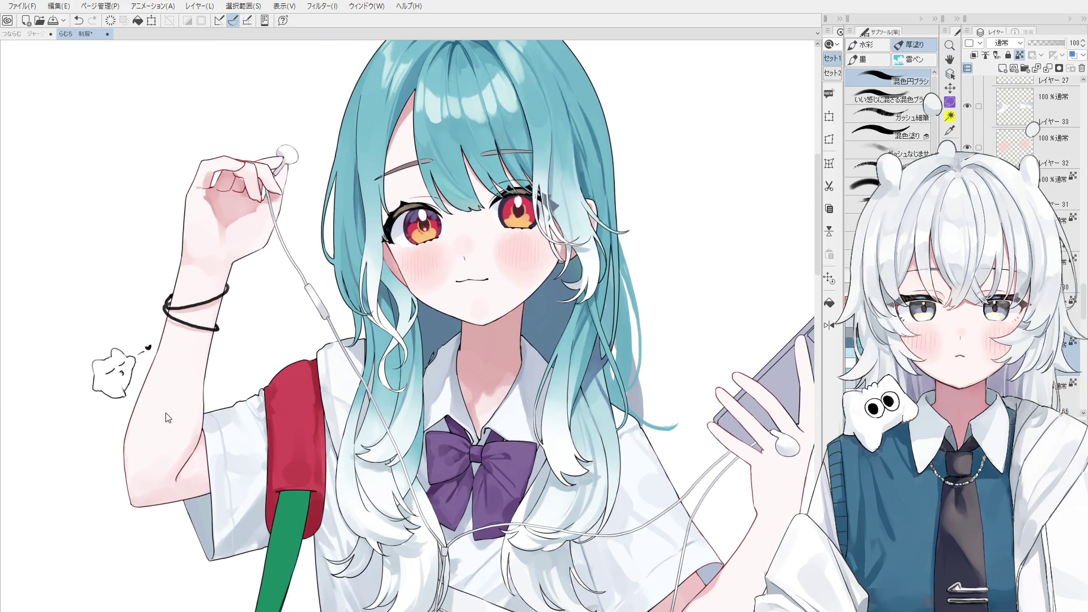
left_click_drag(624, 289, 612, 400)
key("ctrl+z")
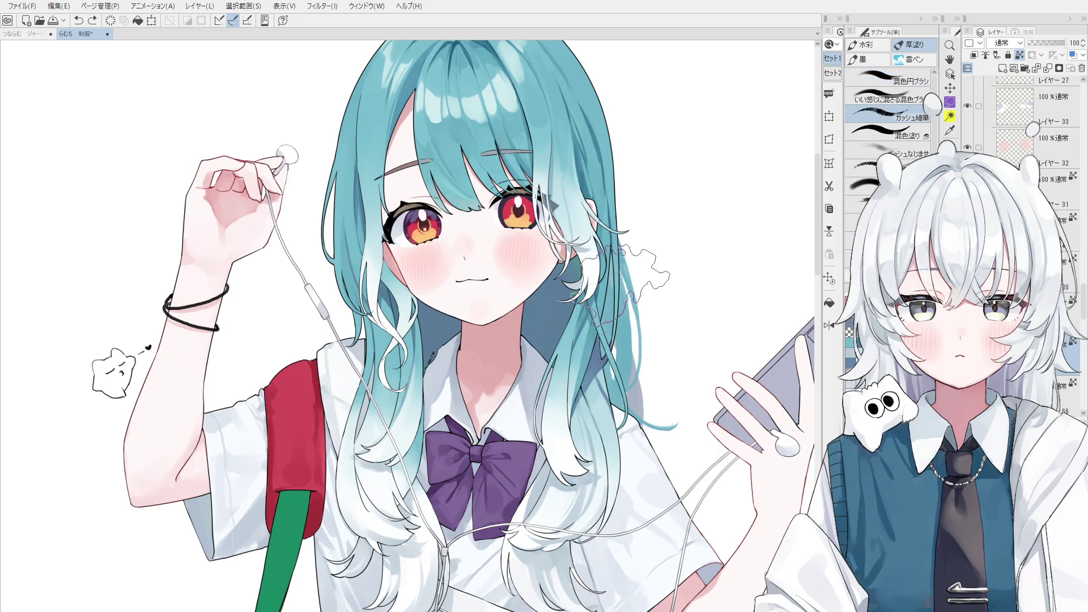
key("b")
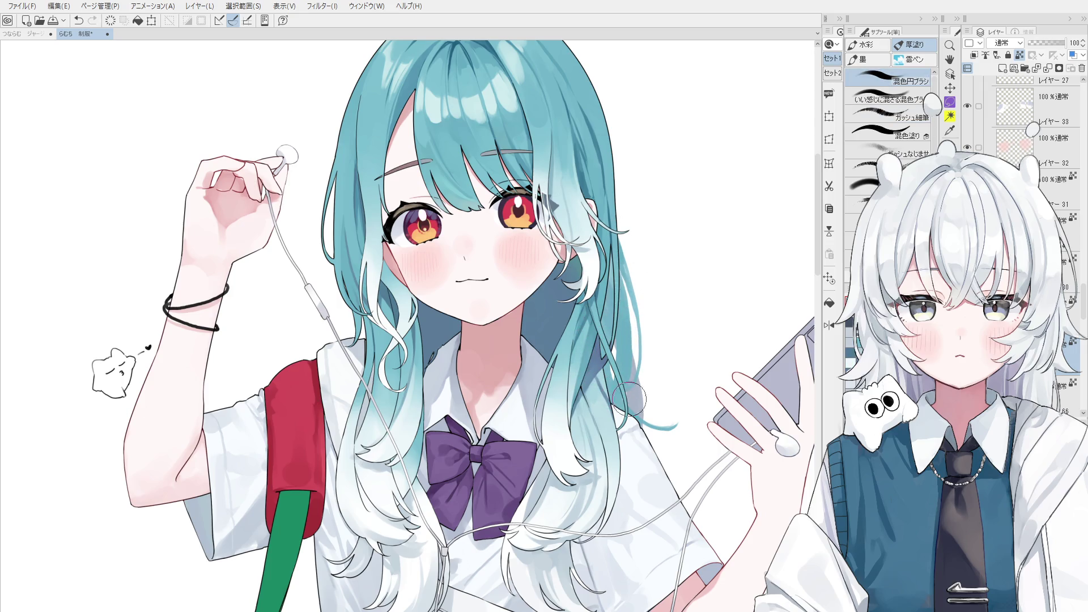
key("o")
key("b")
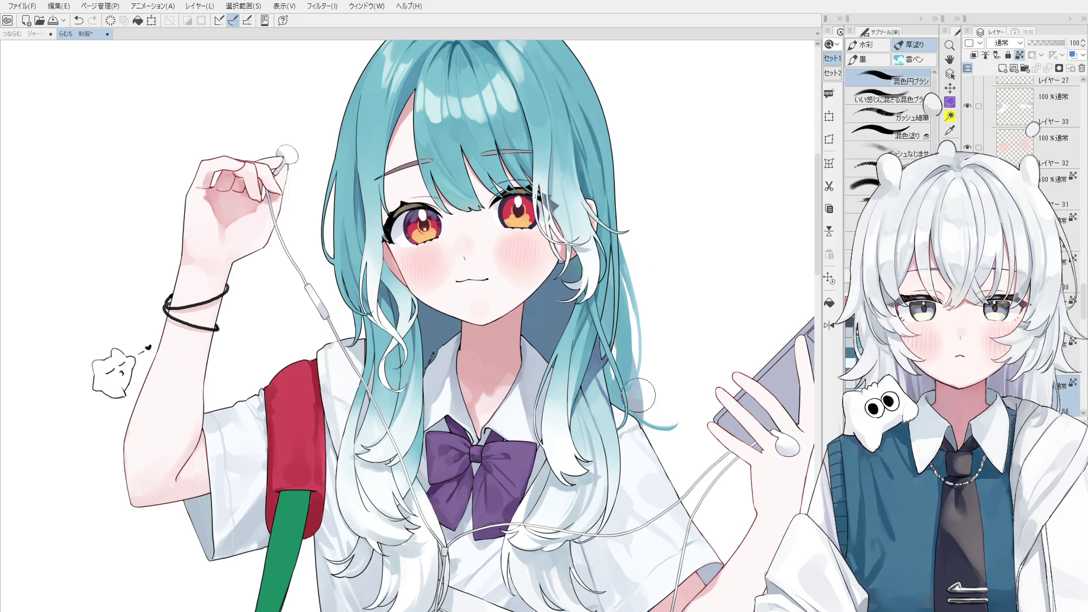
scroll(639, 408, "down", 1)
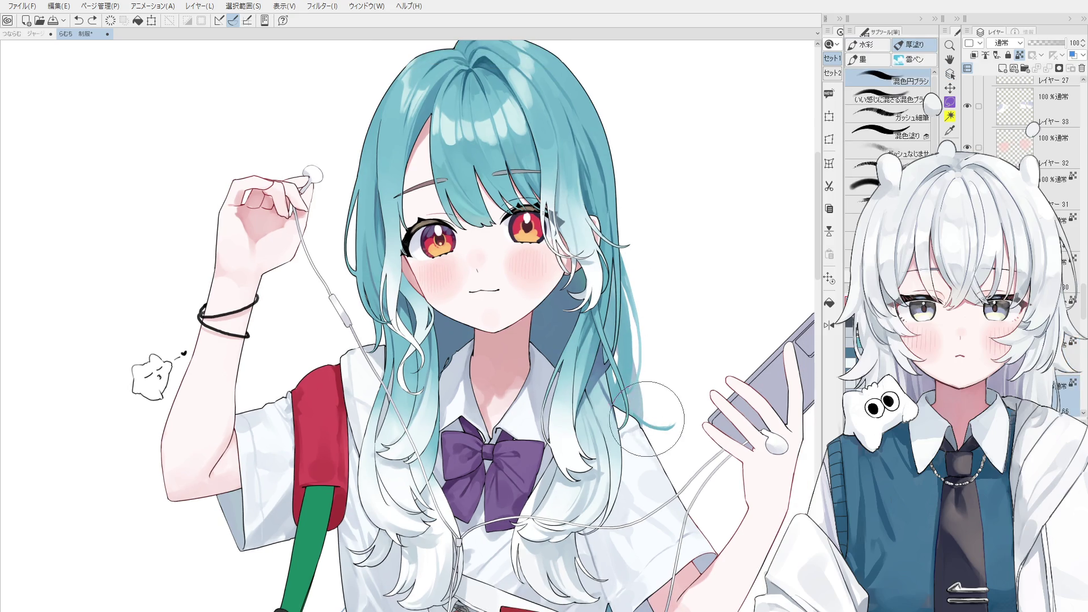
scroll(640, 410, "down", 1)
scroll(613, 413, "down", 1)
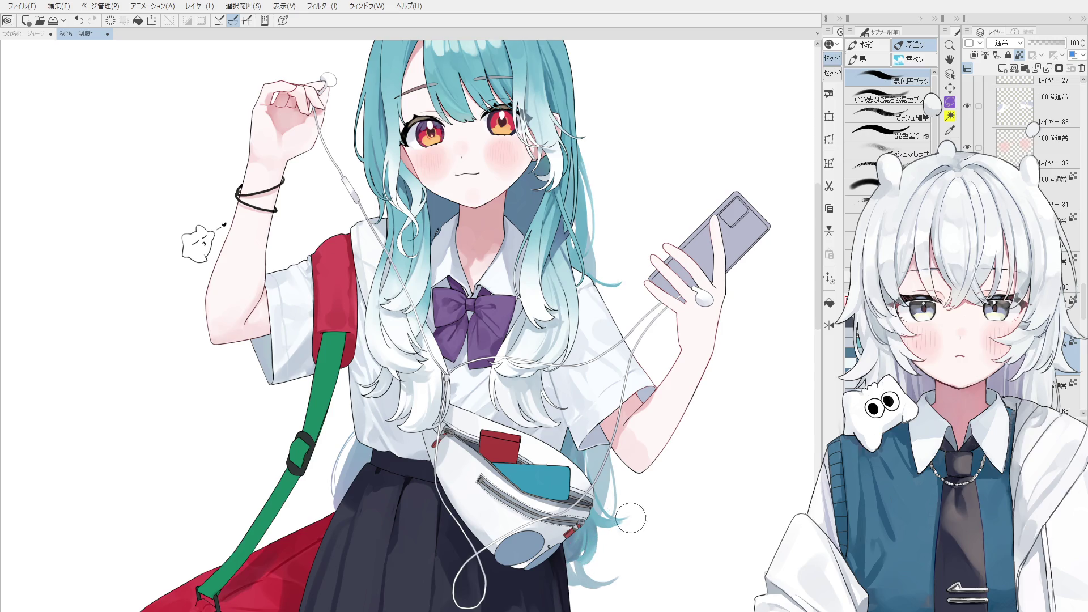
scroll(628, 523, "down", 1)
key("space")
left_click_drag(407, 465, 403, 500)
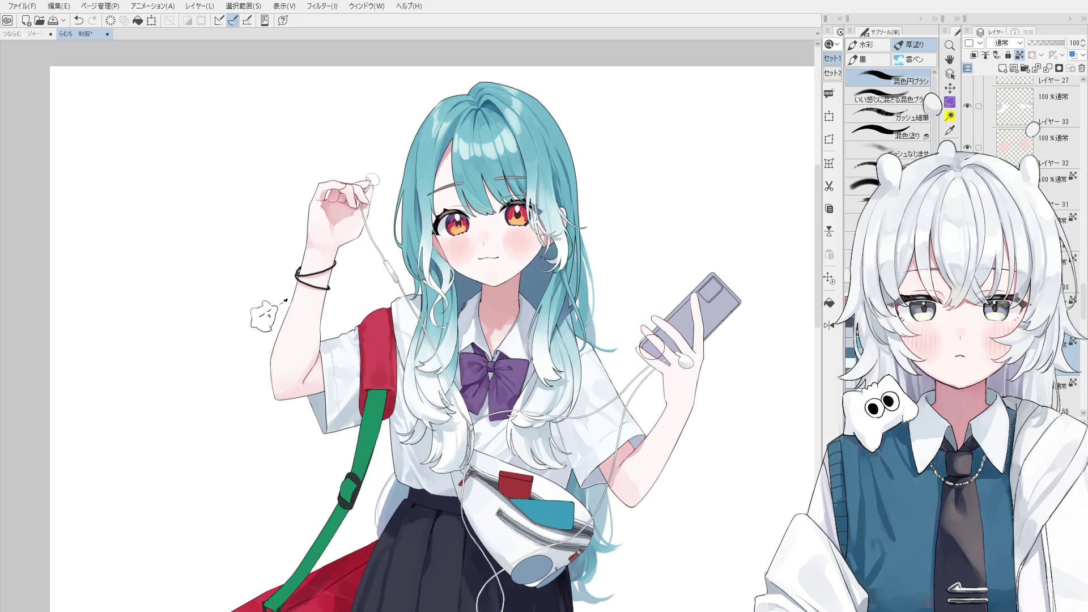
scroll(535, 373, "down", 1)
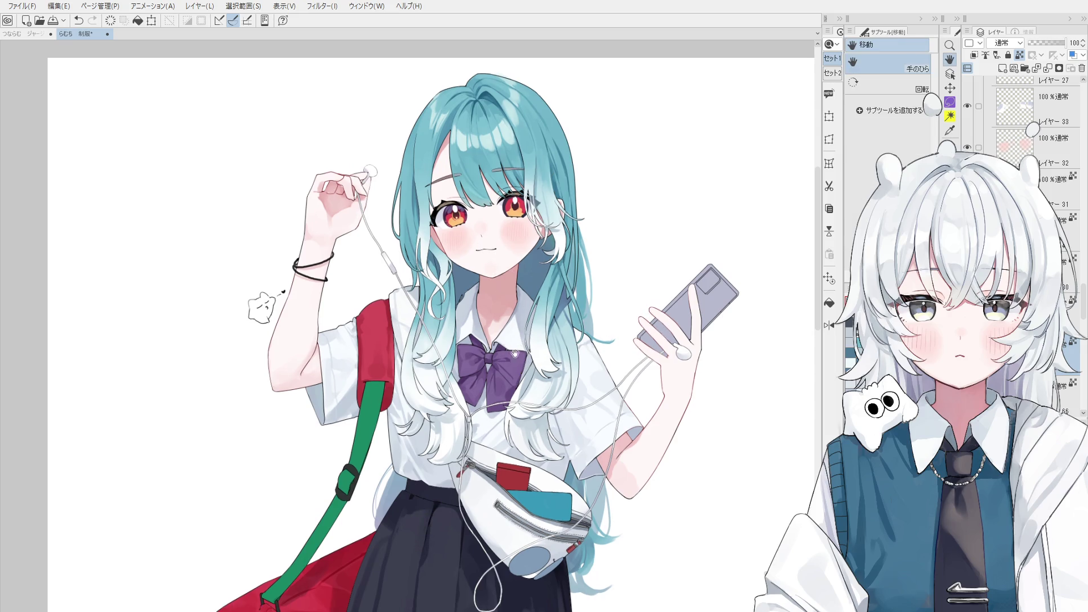
scroll(502, 378, "down", 2)
Touch up the bottom of the earphone cord loop on its layer, undoing the trial strokes.
left_click(483, 424, "ctrl+shift")
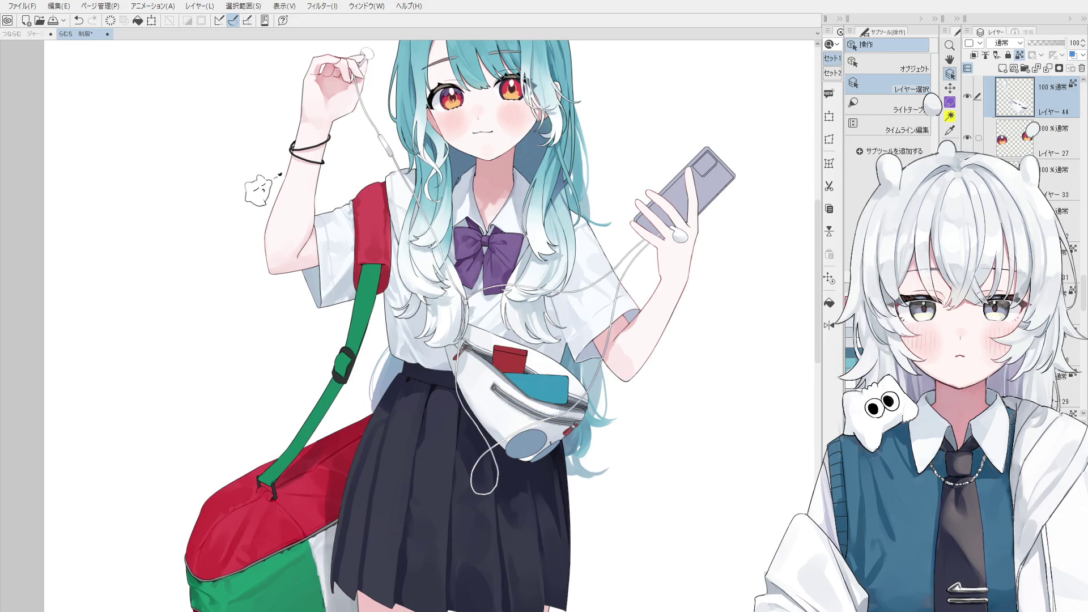
scroll(473, 454, "up", 2)
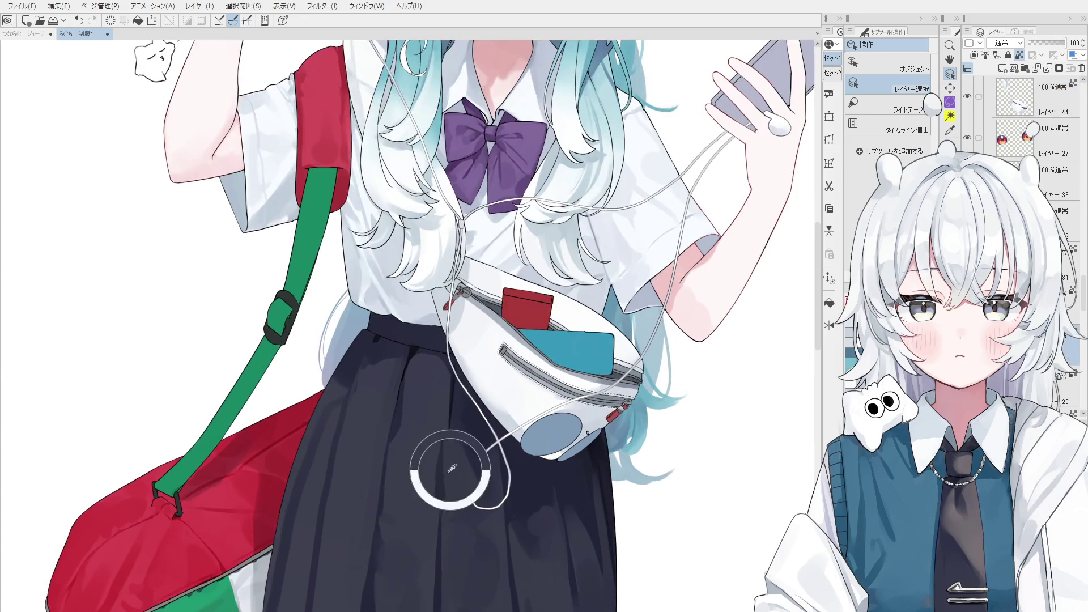
key("b")
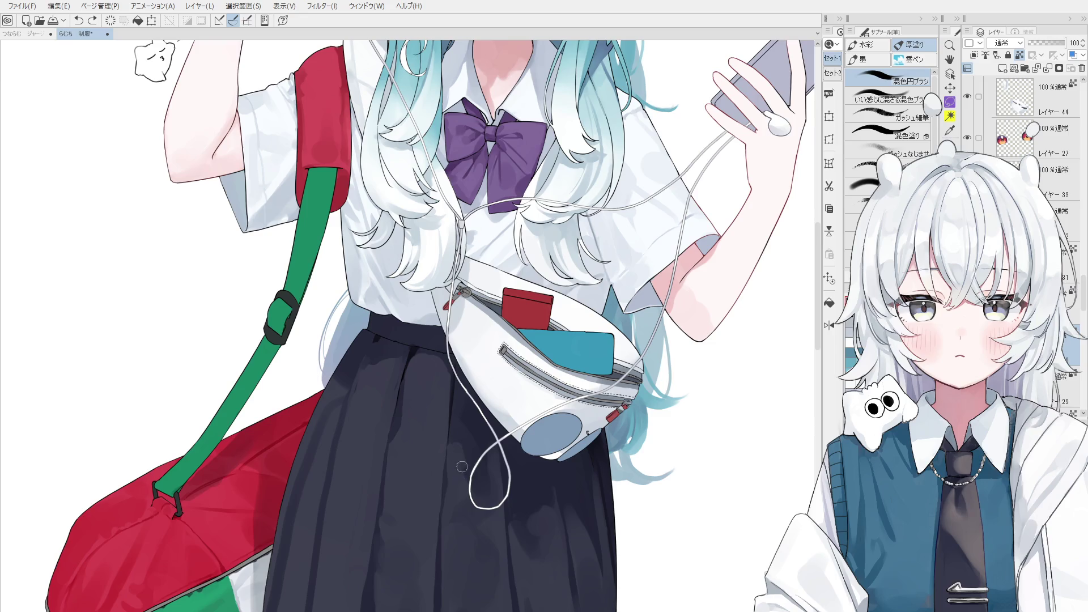
scroll(478, 508, "down", 1)
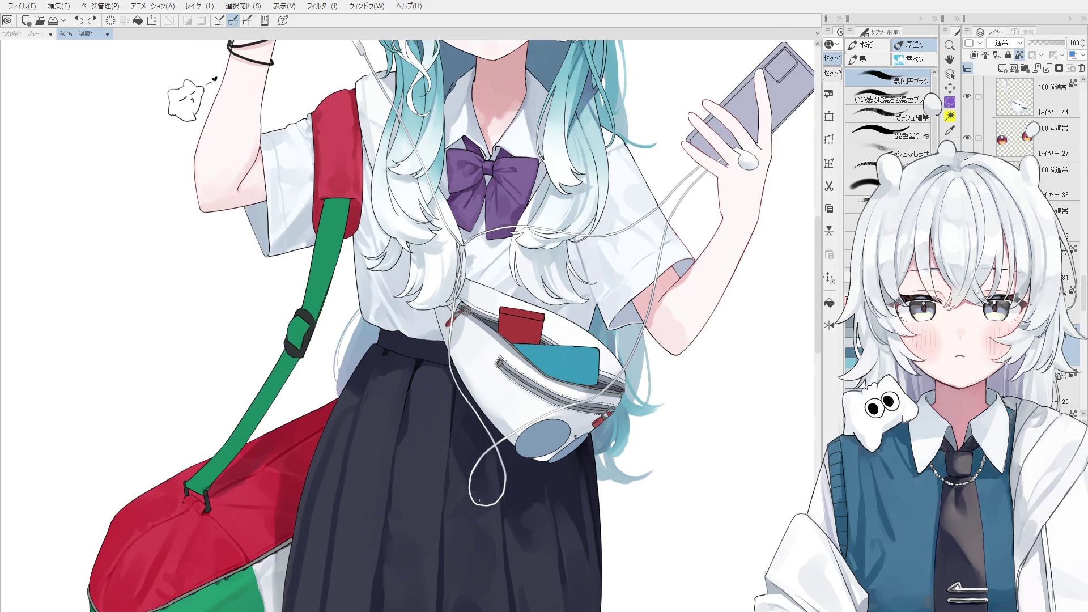
key("ctrl+z")
left_click_drag(476, 511, 497, 510)
key("ctrl+z")
scroll(569, 502, "down", 1)
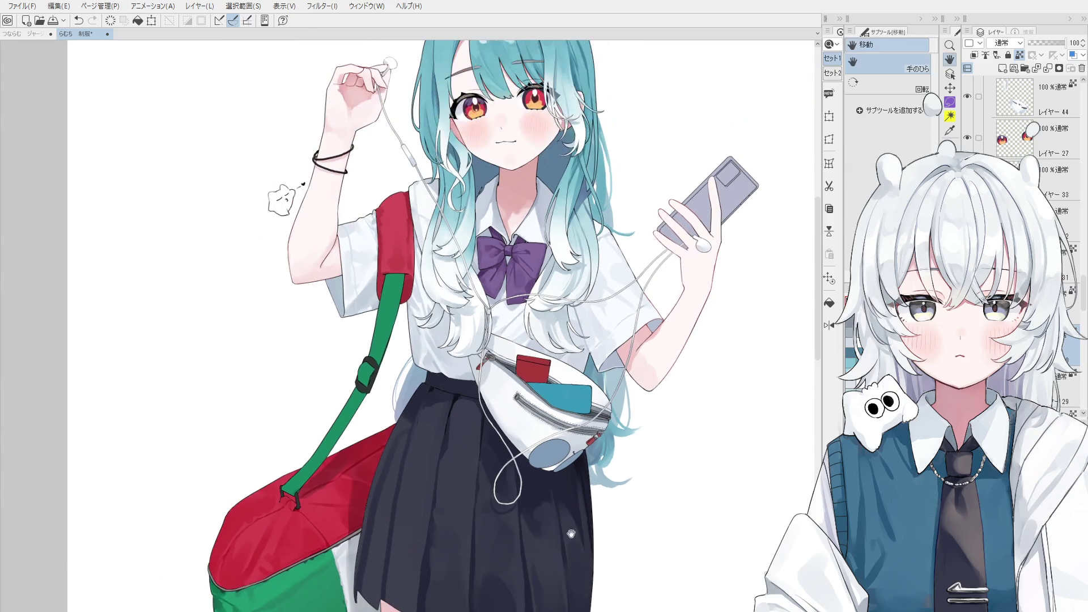
Paint skirt fold shading with a smaller brush, comparing the last stroke by undo and redo.
key("bracketleft")
key("bracketleft")
key("bracketleft")
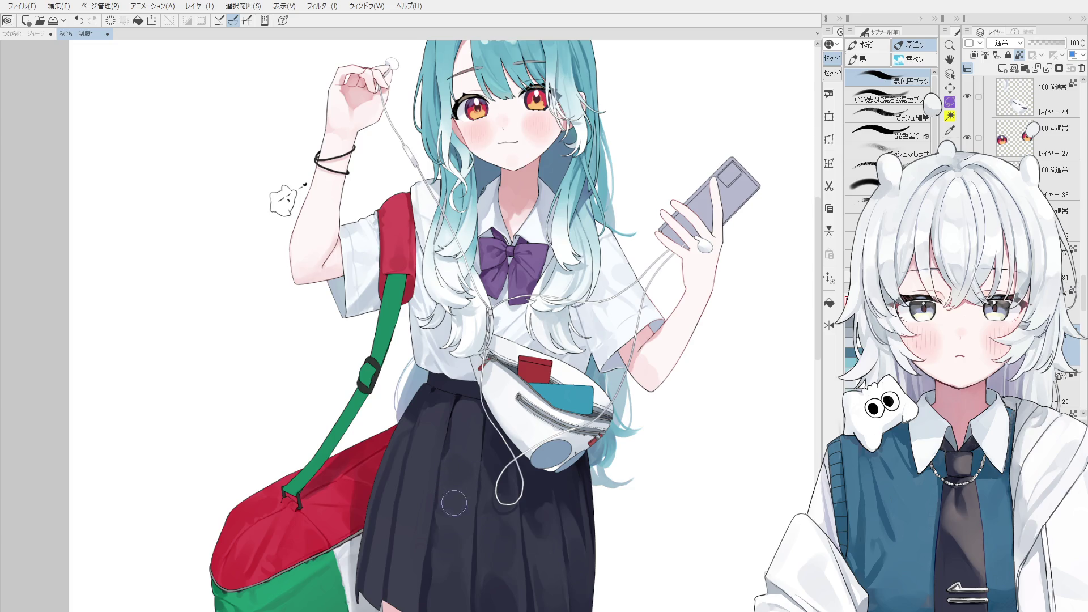
scroll(476, 527, "up", 1)
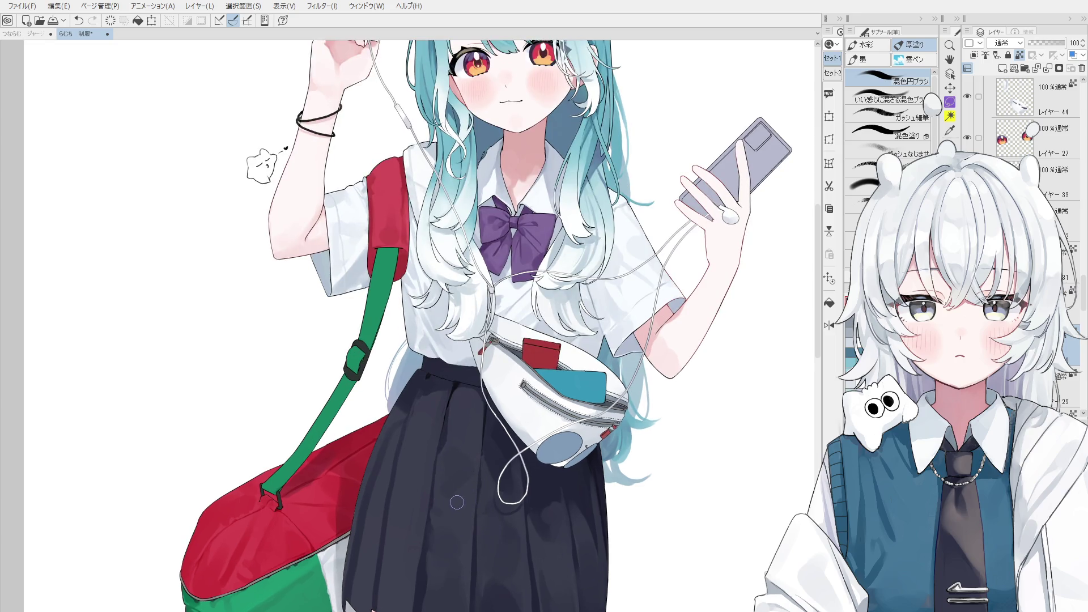
scroll(464, 502, "up", 1)
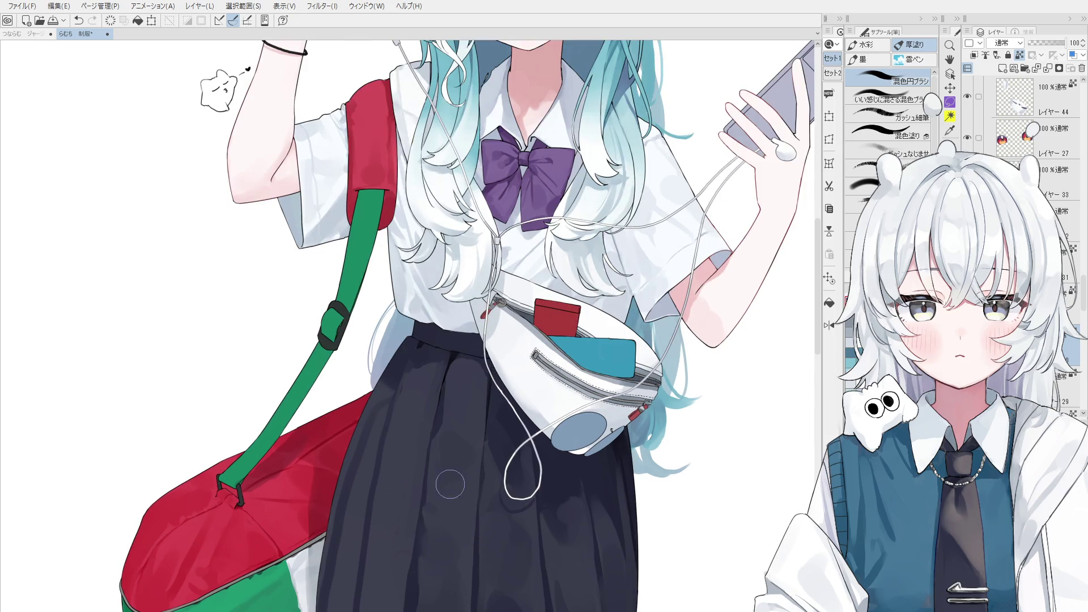
scroll(450, 485, "down", 1)
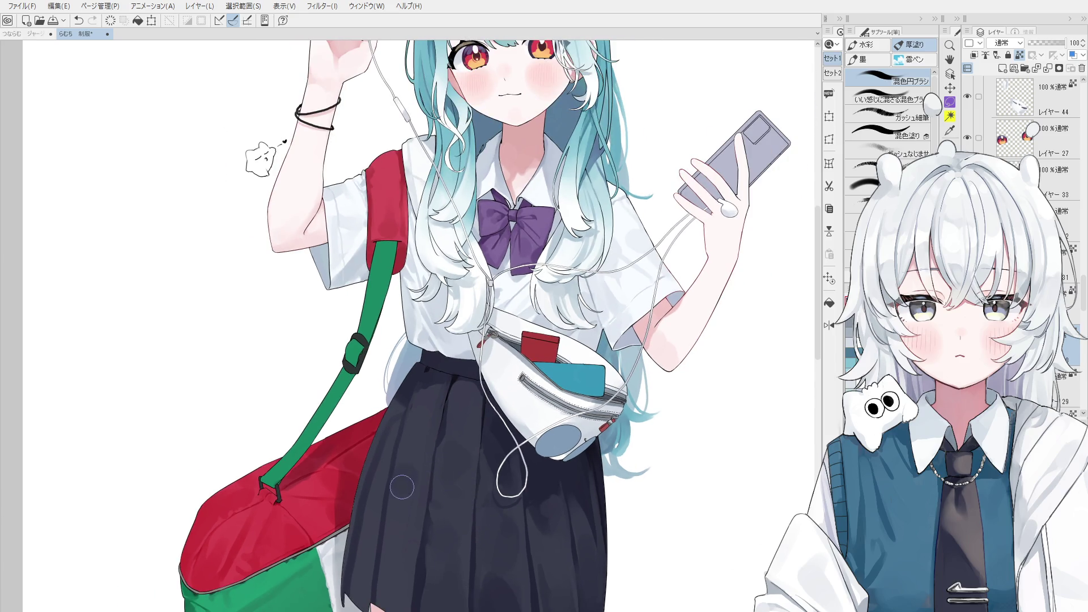
key("ctrl+z")
scroll(422, 478, "up", 1)
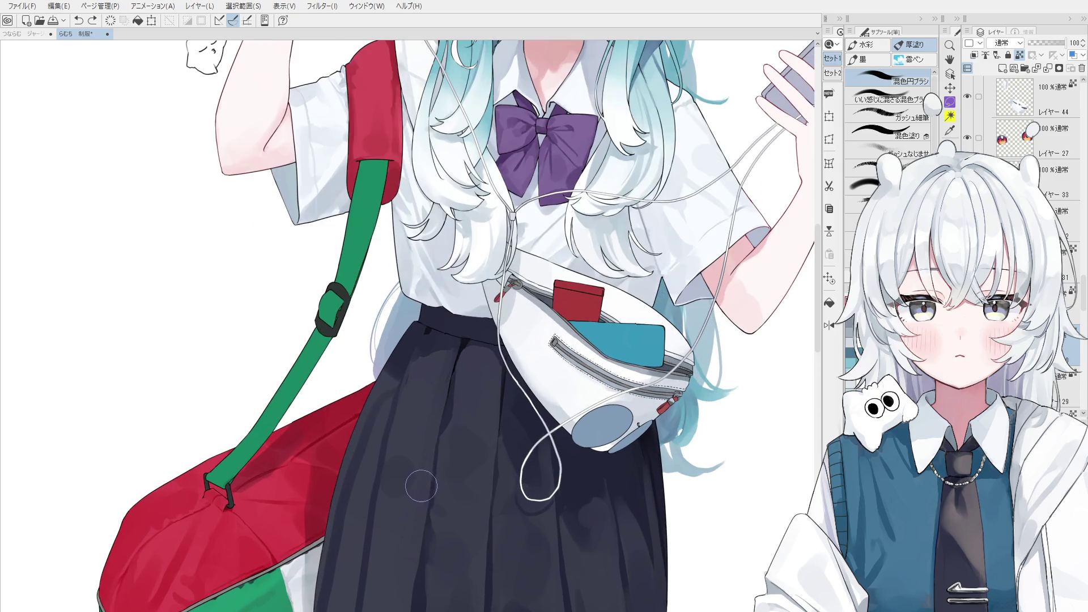
key("ctrl+y")
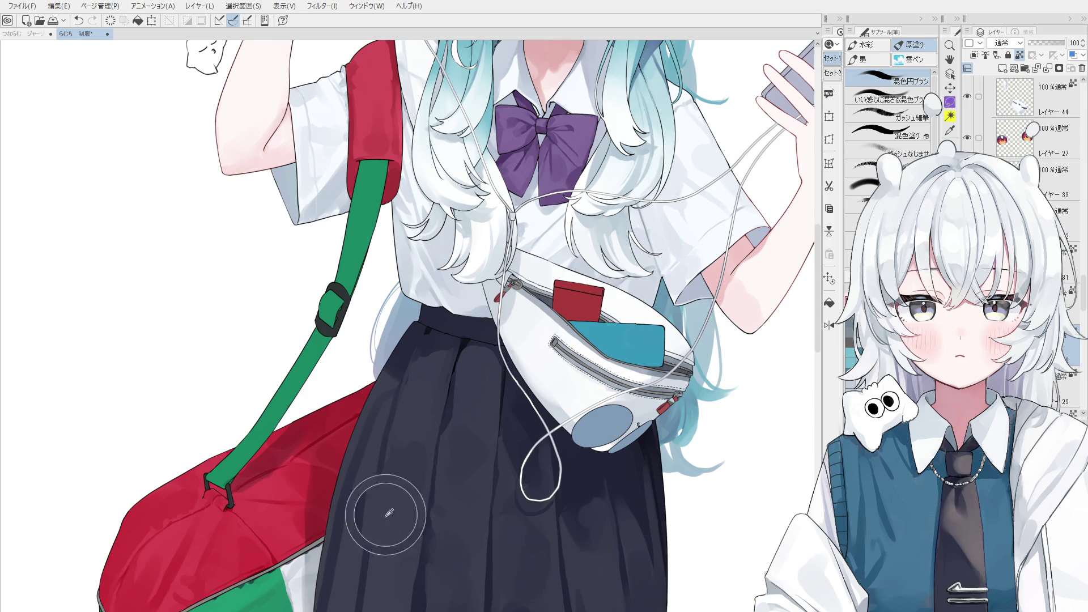
scroll(387, 476, "down", 2)
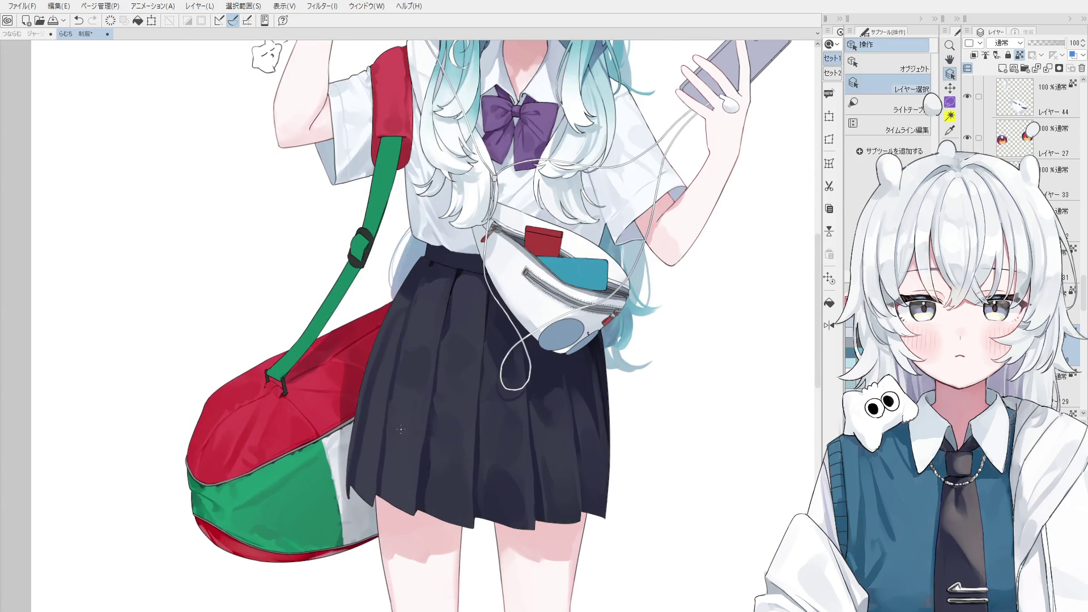
key("b")
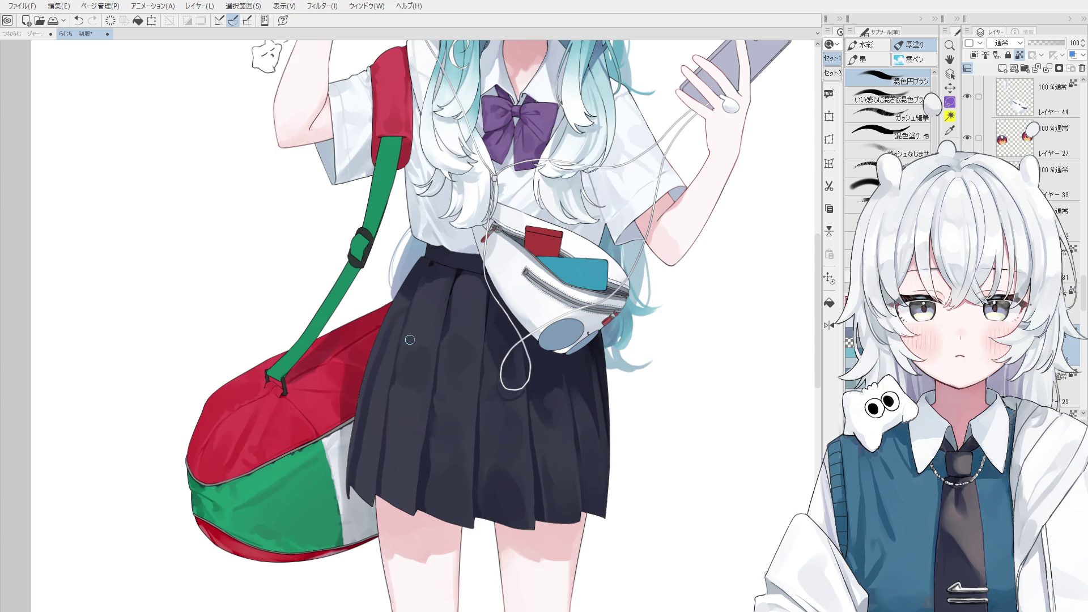
scroll(400, 444, "down", 5)
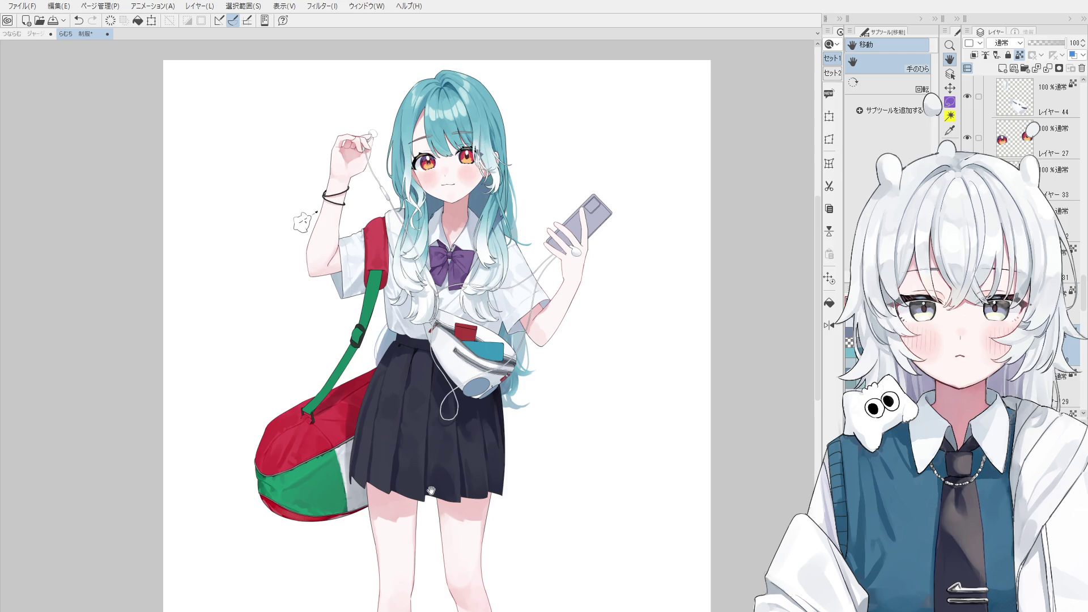
scroll(431, 491, "up", 3)
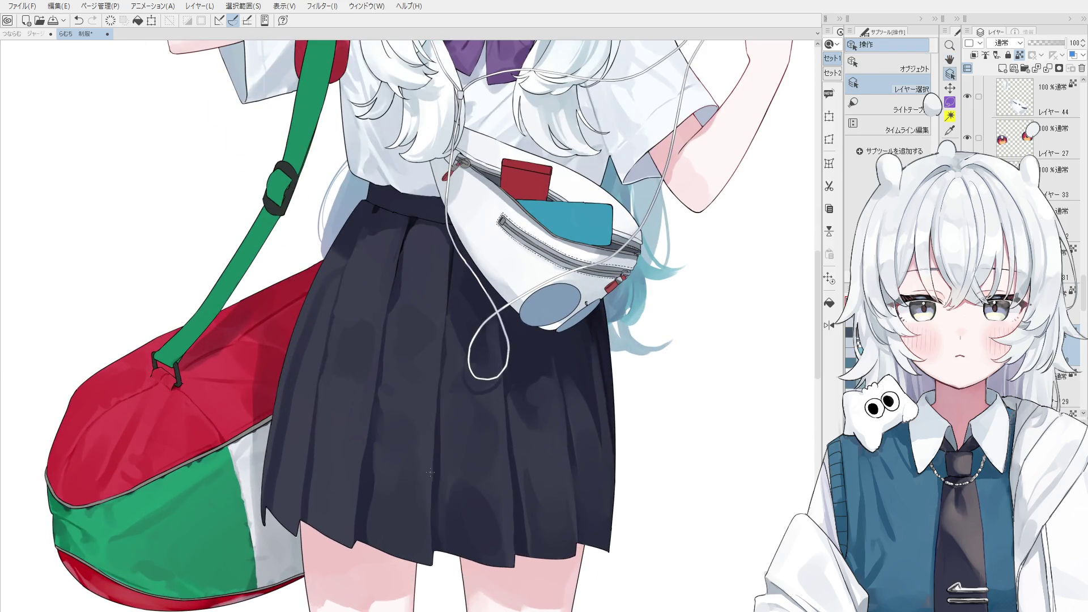
scroll(442, 539, "up", 1)
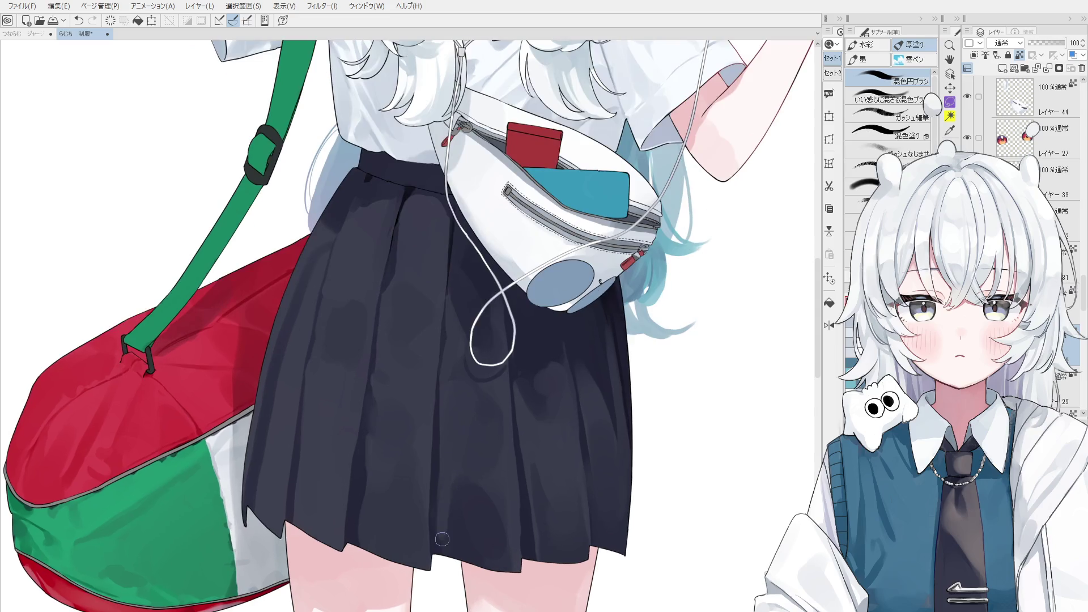
scroll(449, 536, "down", 1)
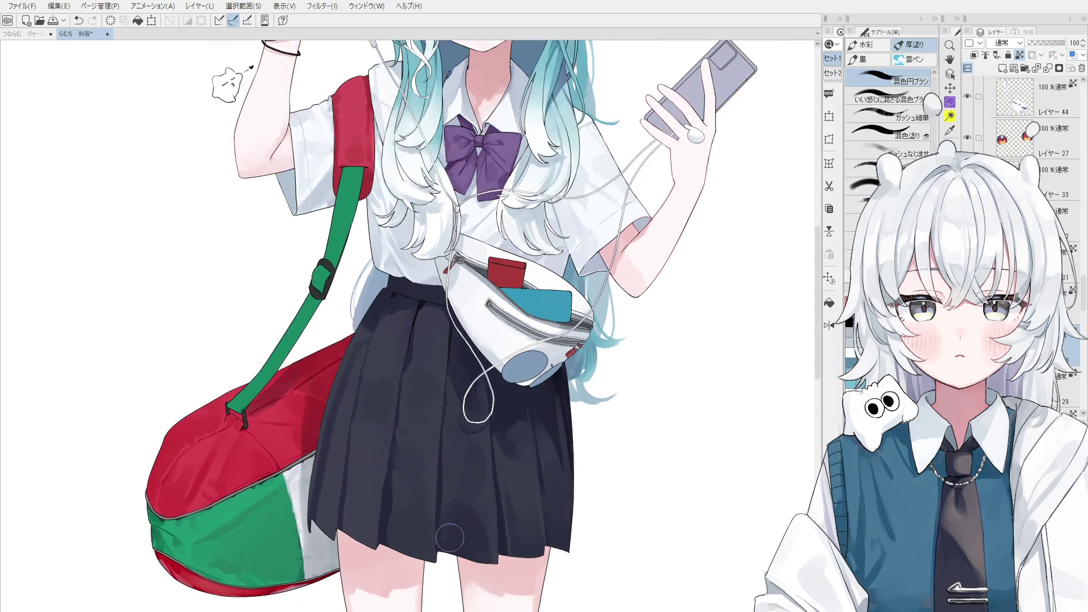
Soften the skirt shading at the hem and waist, then select the green strap's layer 47.
left_click_drag(396, 510, 416, 541)
scroll(416, 514, "down", 1)
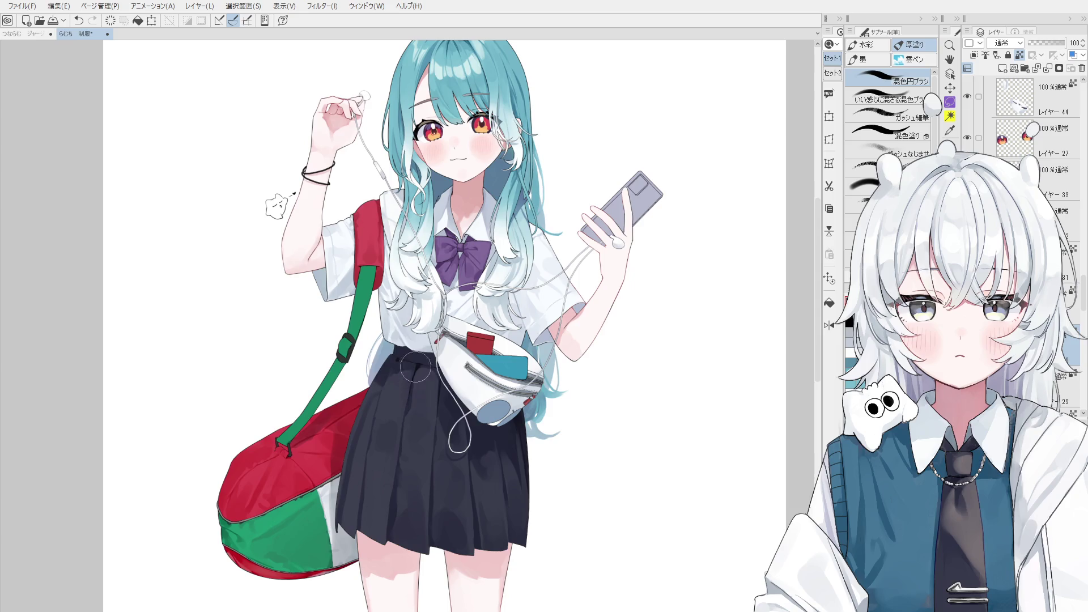
left_click_drag(425, 397, 420, 455)
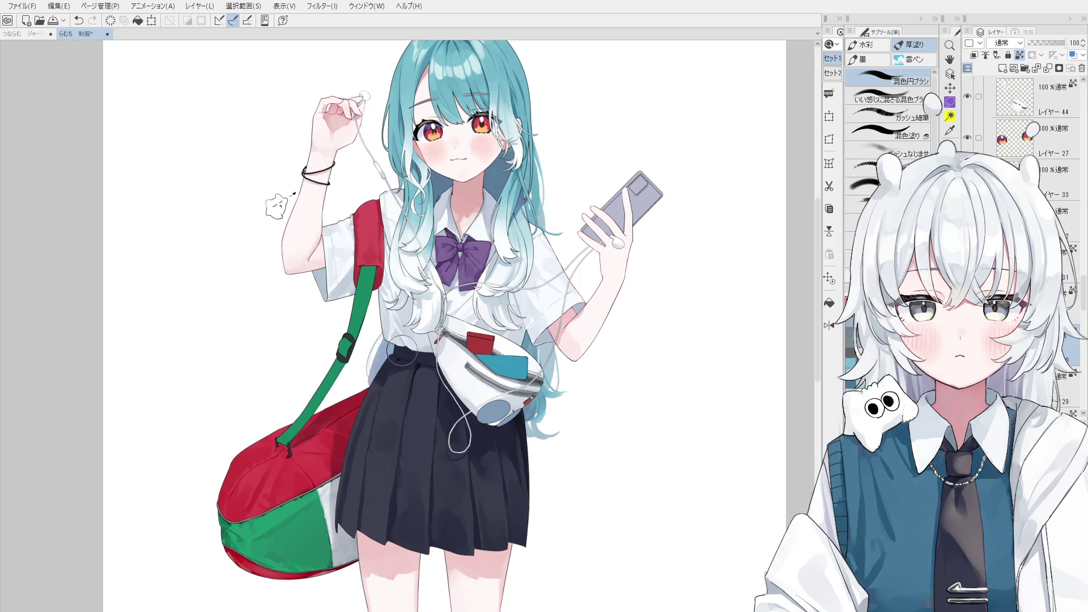
left_click(364, 302, "ctrl+shift")
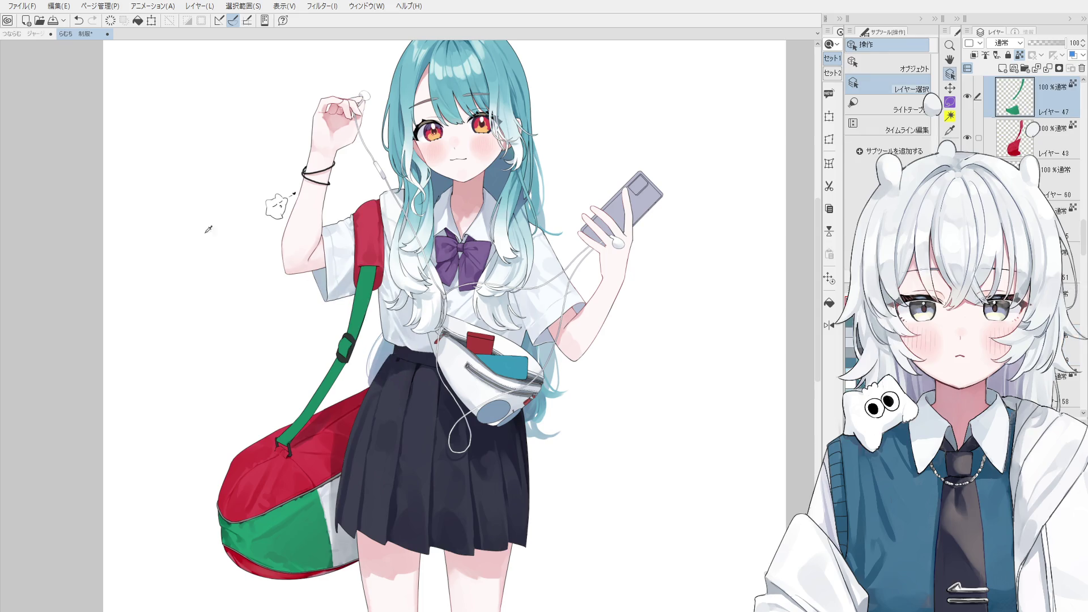
Trial and undo dark edge strokes along the green shoulder strap, keeping a short one.
key("b")
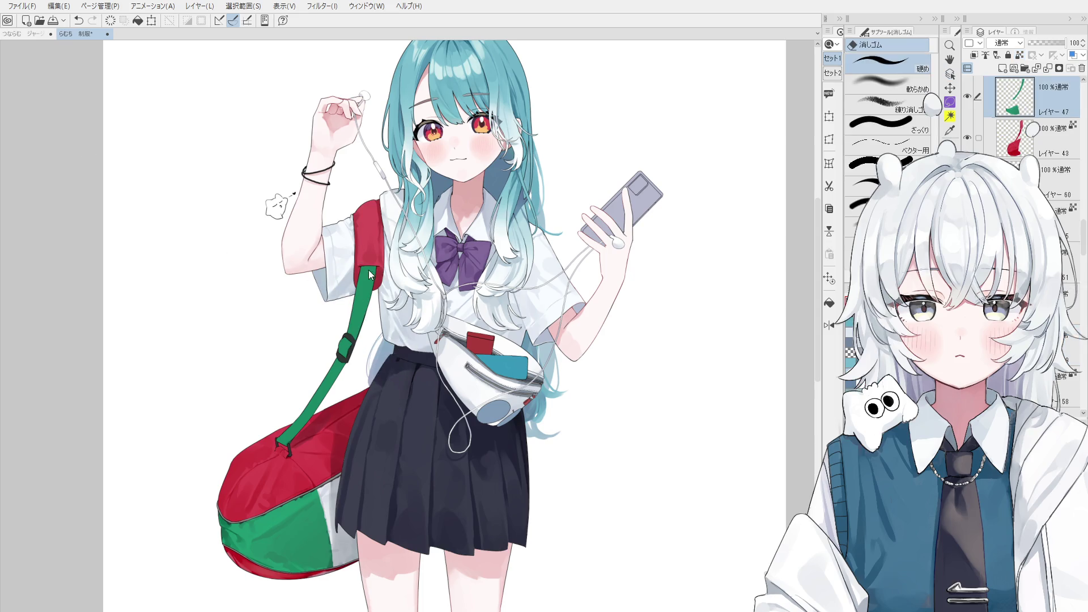
scroll(356, 264, "up", 1)
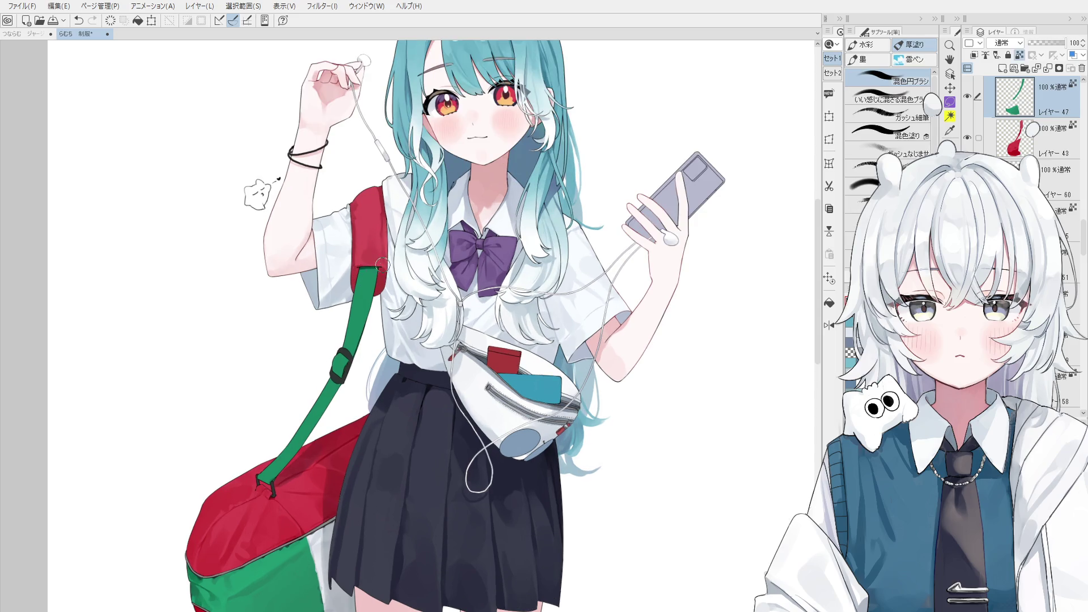
mouse_move(375, 331)
left_mouse_down()
mouse_move(374, 281)
mouse_move(373, 323)
left_mouse_up()
key("ctrl+z")
key("ctrl+z")
left_click_drag(379, 255, 374, 304)
key("ctrl+z")
scroll(370, 318, "up", 2)
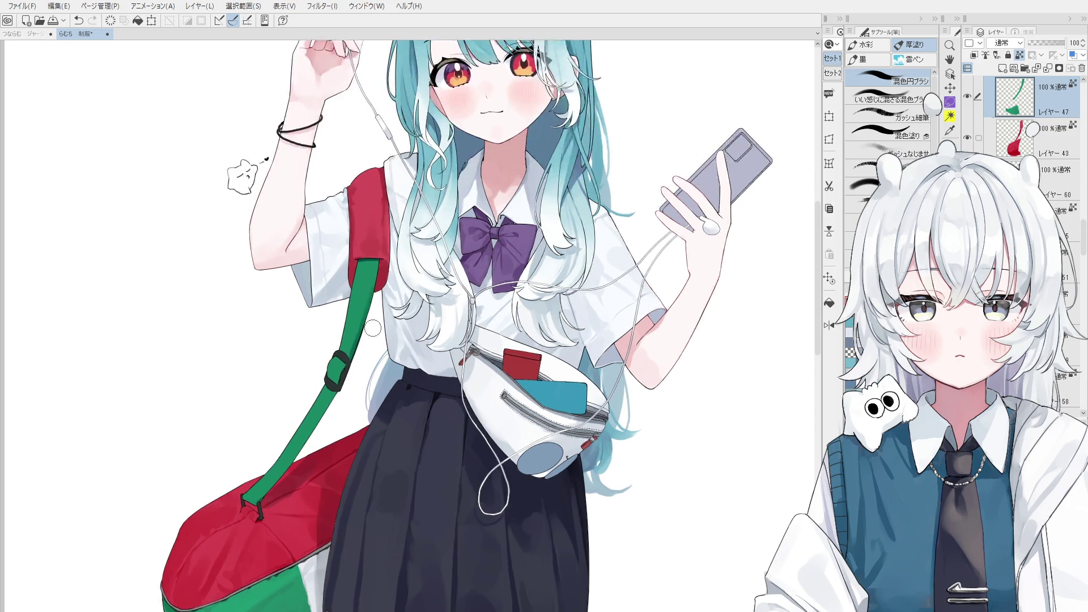
scroll(370, 319, "up", 2)
left_click_drag(373, 280, 361, 349)
key("ctrl+z")
scroll(359, 358, "up", 1)
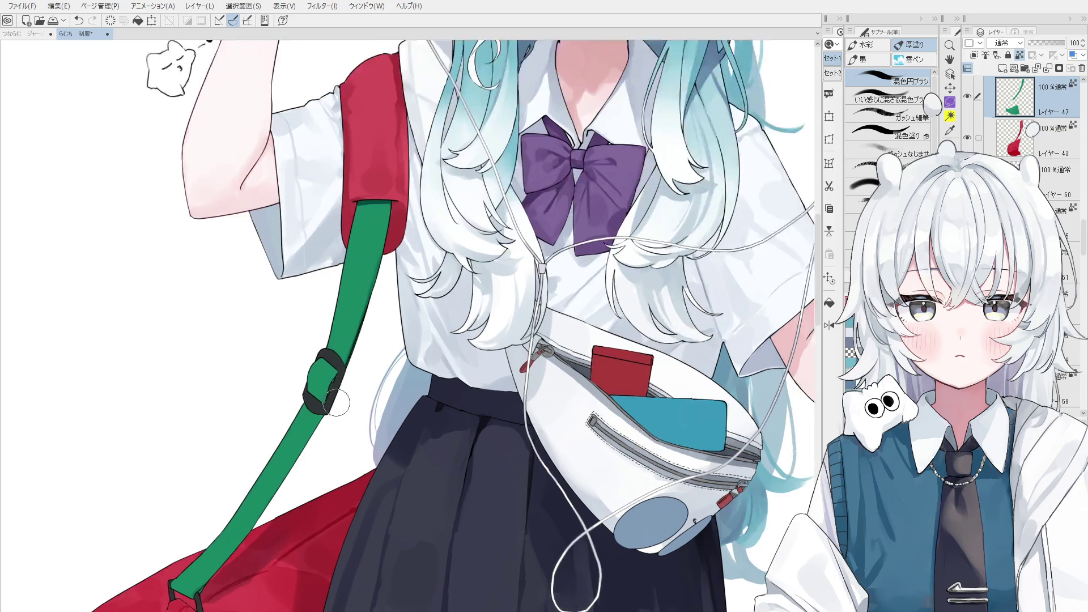
scroll(348, 370, "up", 1)
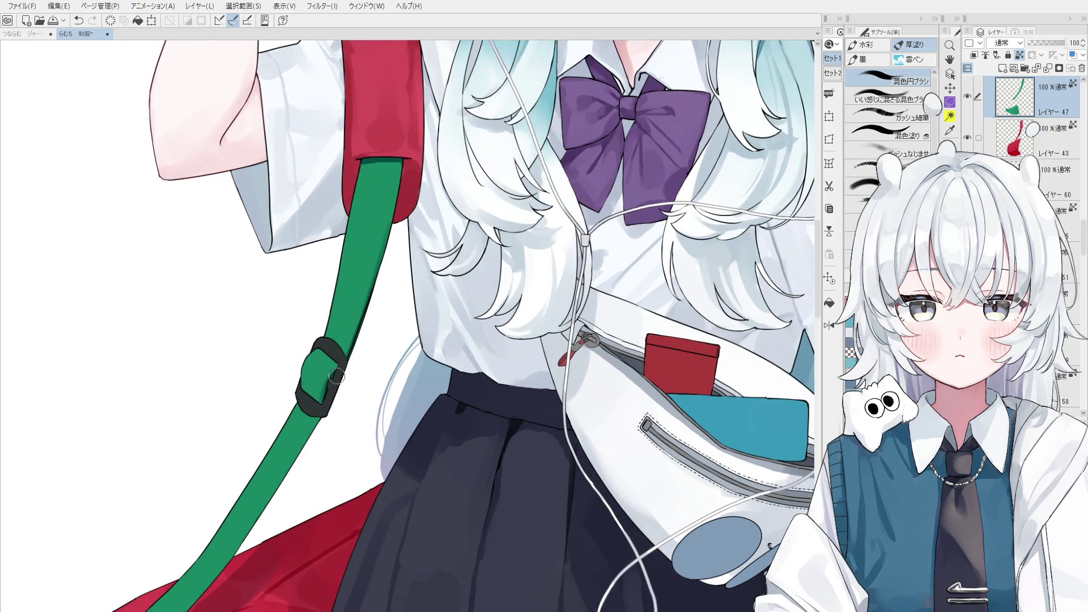
scroll(328, 393, "down", 1)
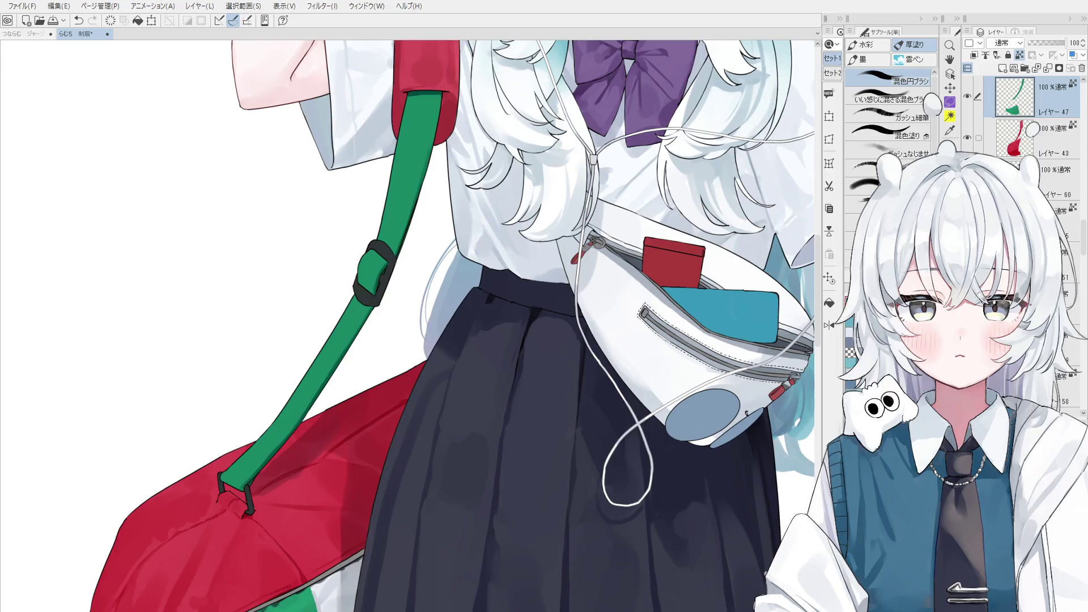
Pan along the strap while shading it, then select layer 49 holding the strap detail.
left_click_drag(297, 295, 358, 284)
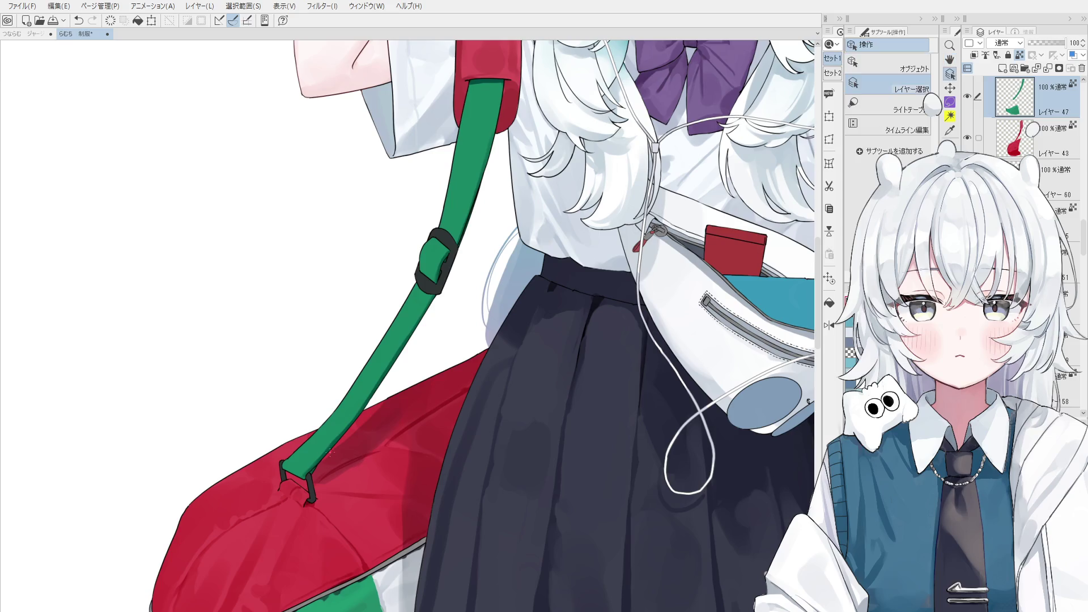
key("space")
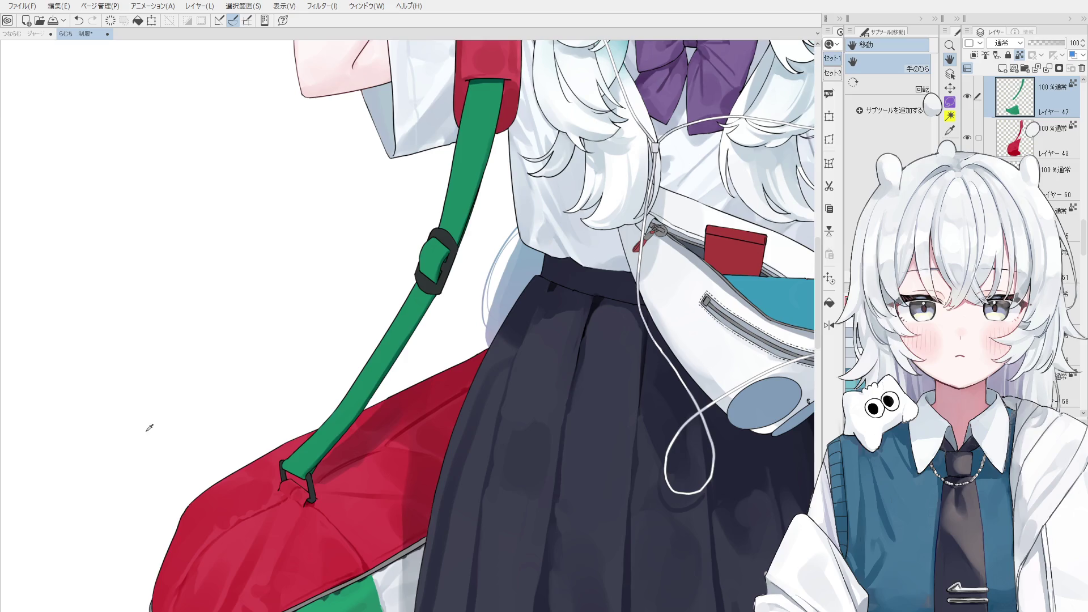
scroll(284, 463, "up", 2)
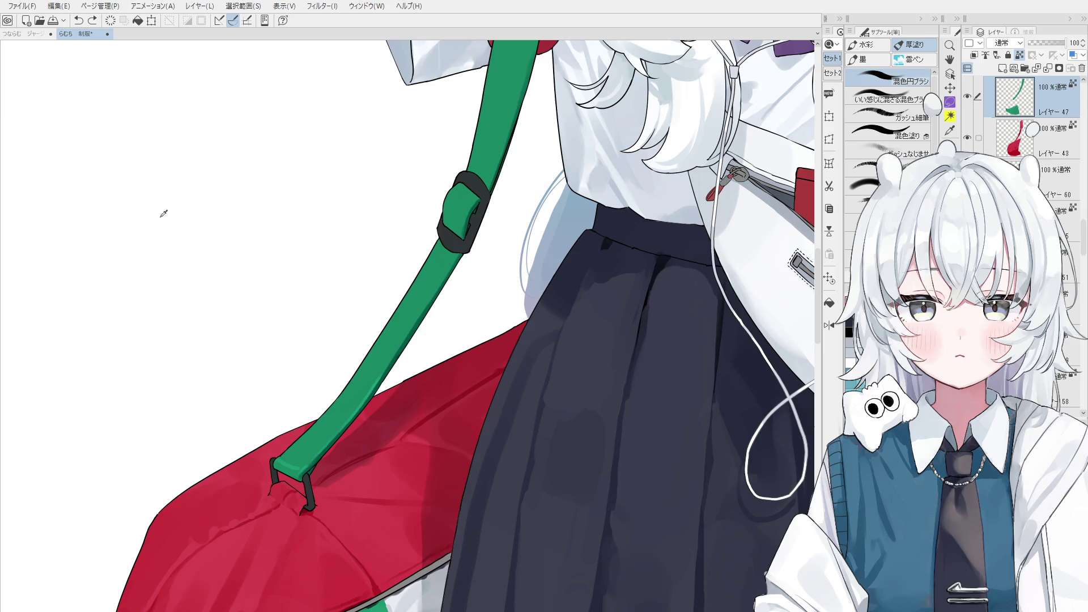
scroll(332, 433, "up", 1)
scroll(293, 514, "up", 1)
left_click(293, 515, "ctrl+shift")
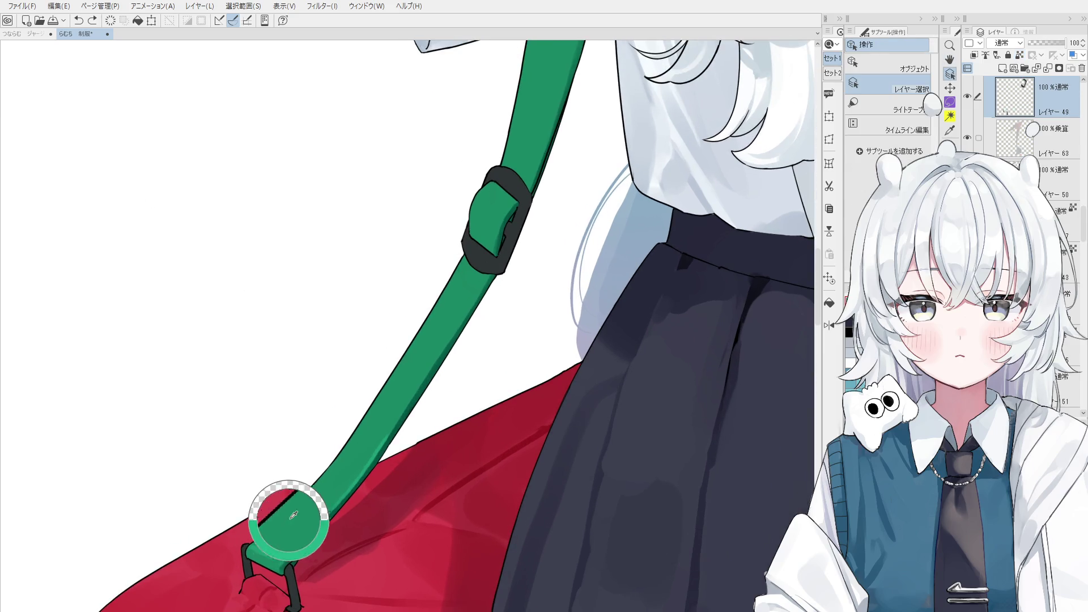
scroll(273, 554, "up", 1)
Work on a lower layer with a larger brush and the buckle's sampled green.
left_click(273, 553, "ctrl+shift")
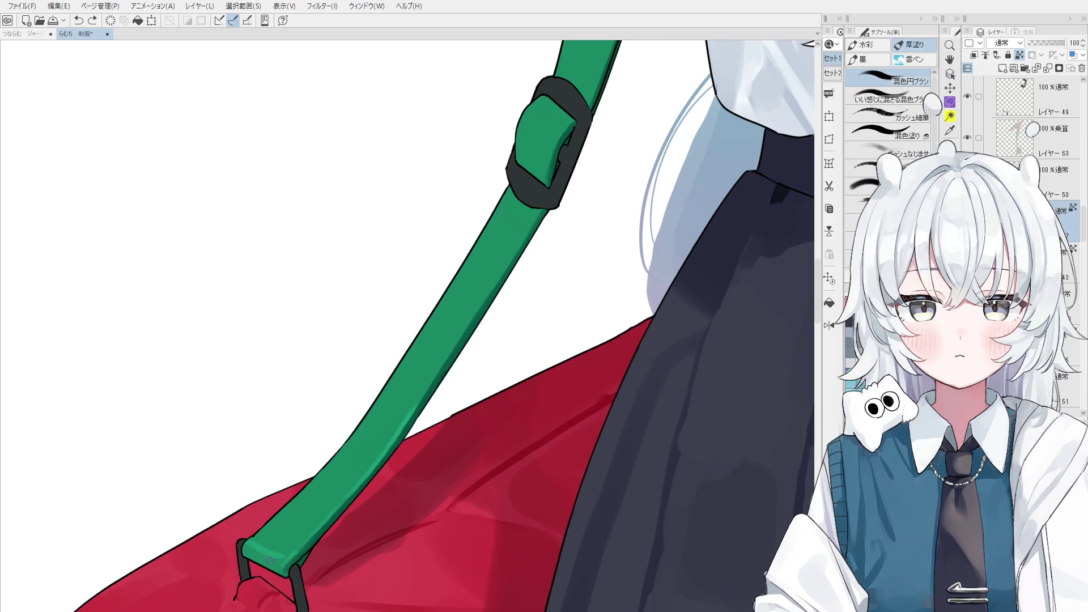
left_click_drag(258, 554, 281, 536)
scroll(280, 527, "down", 1)
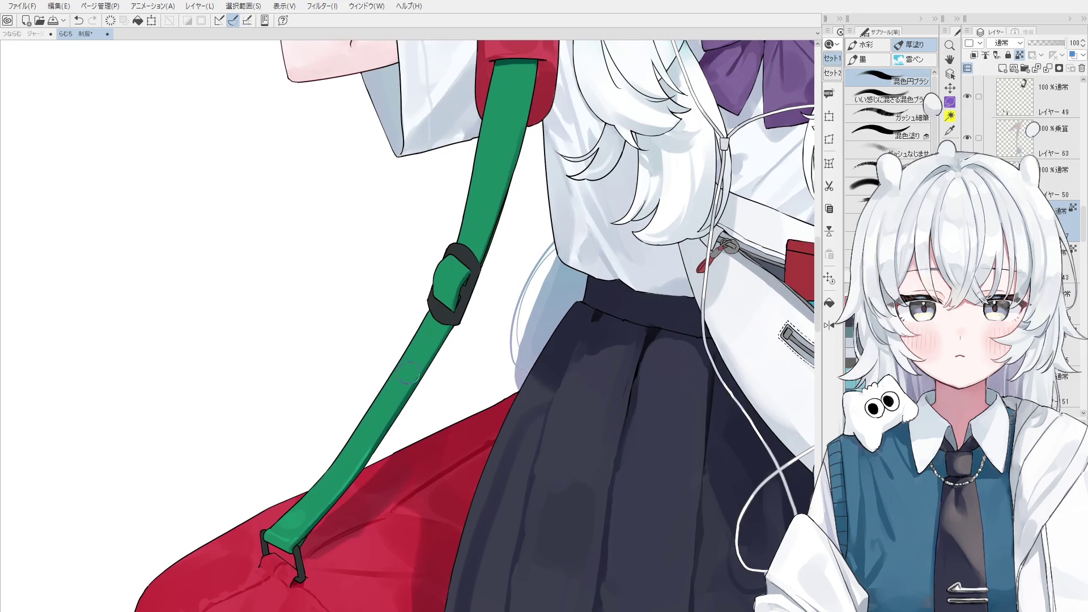
scroll(435, 272, "up", 1)
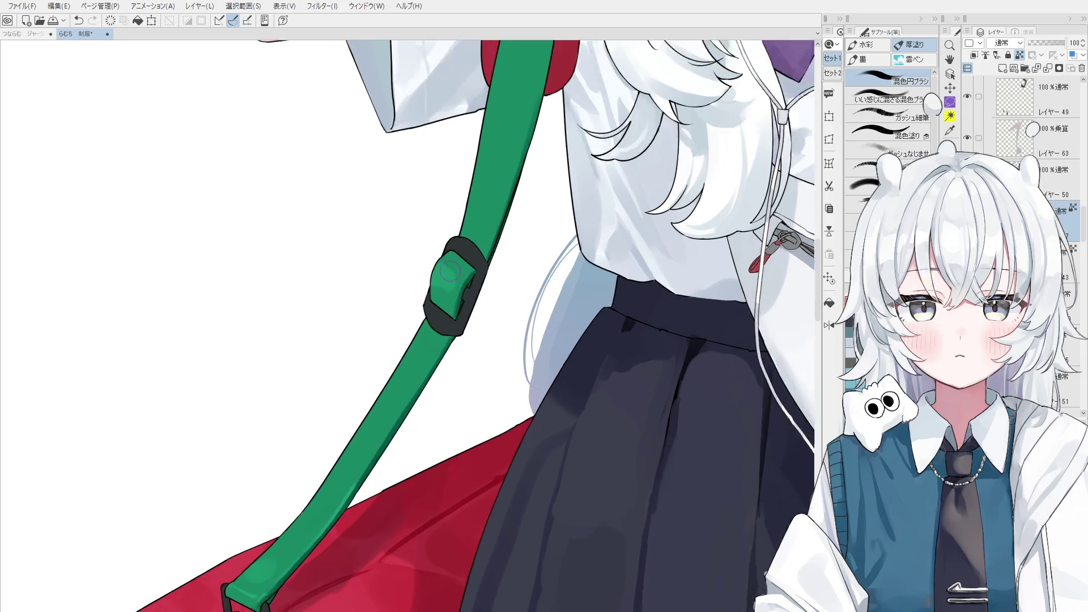
scroll(451, 264, "up", 1)
left_click(445, 272, "alt")
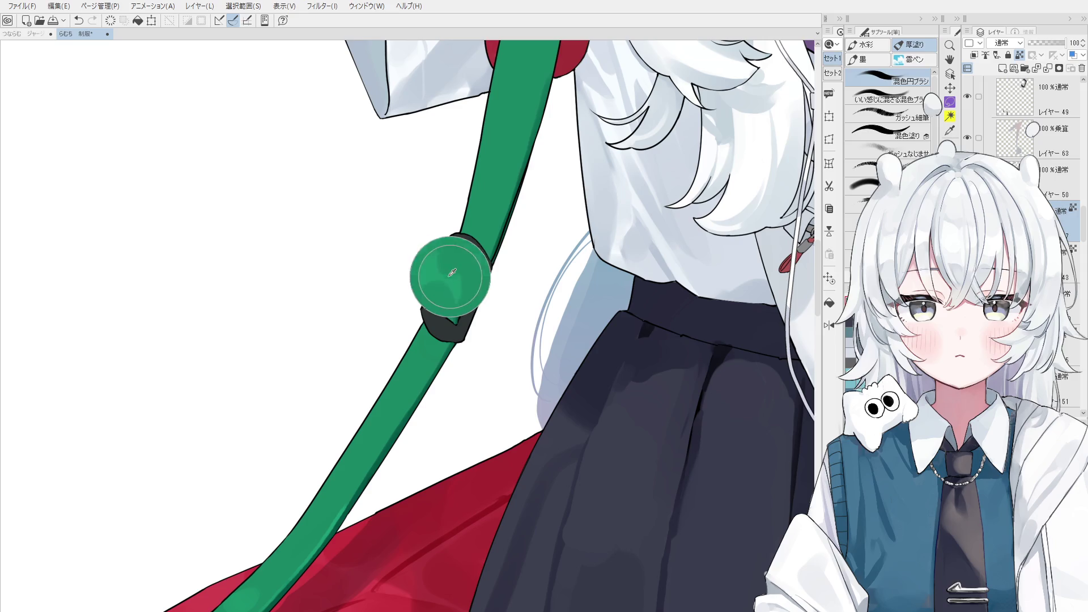
scroll(451, 272, "down", 1)
scroll(451, 272, "down", 1)
scroll(458, 270, "up", 2)
scroll(459, 281, "up", 1)
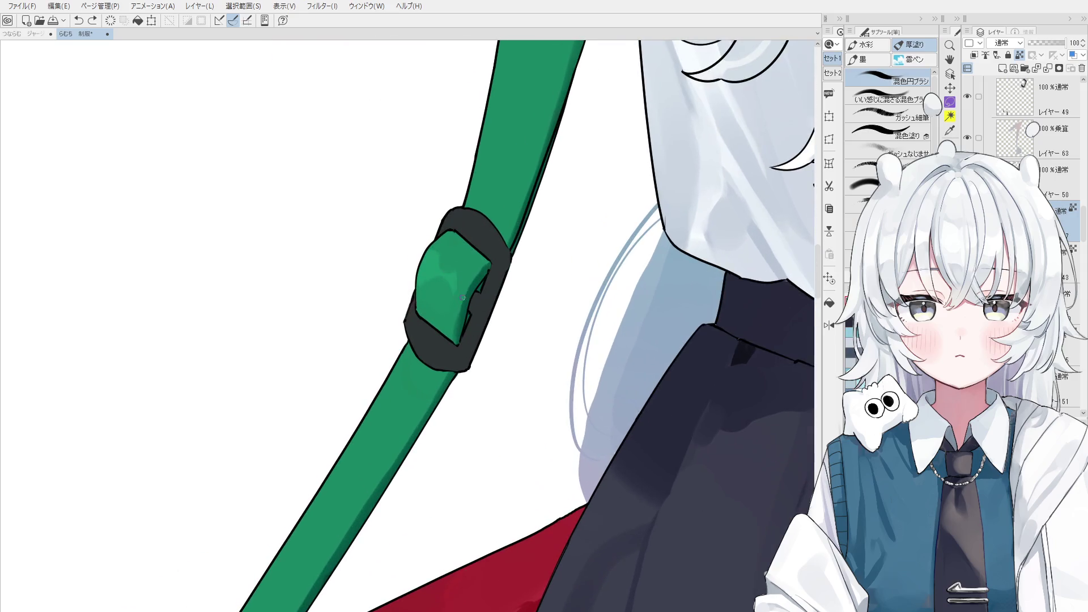
scroll(461, 305, "down", 1)
scroll(461, 306, "down", 2)
scroll(463, 311, "down", 2)
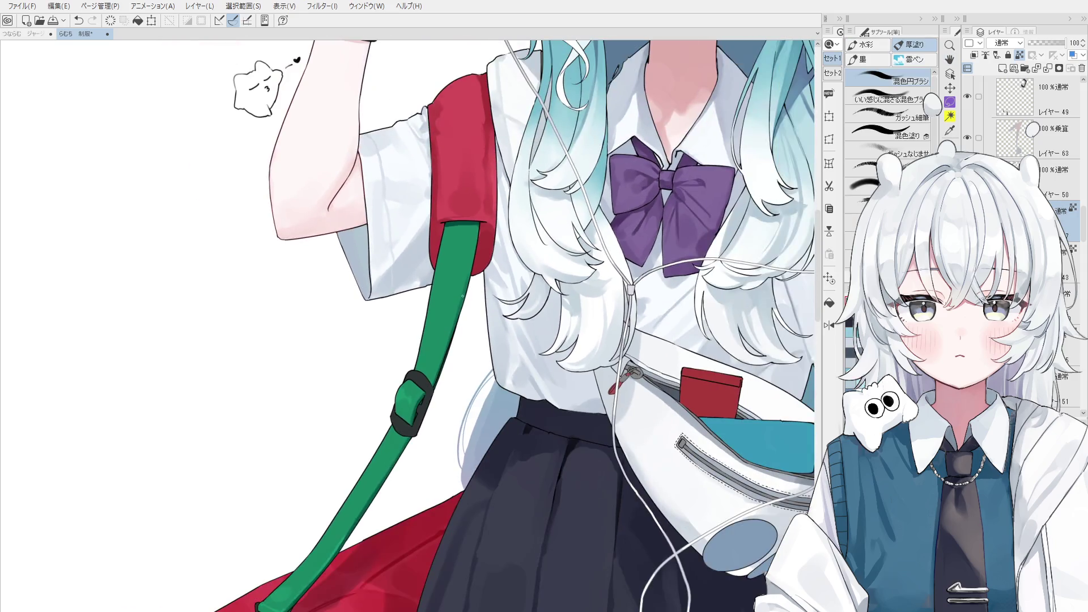
Shade the green strap, undo the stray stroke and mirror the view to check.
left_click_drag(463, 285, 446, 338)
left_click_drag(451, 273, 455, 262)
key("ctrl+z")
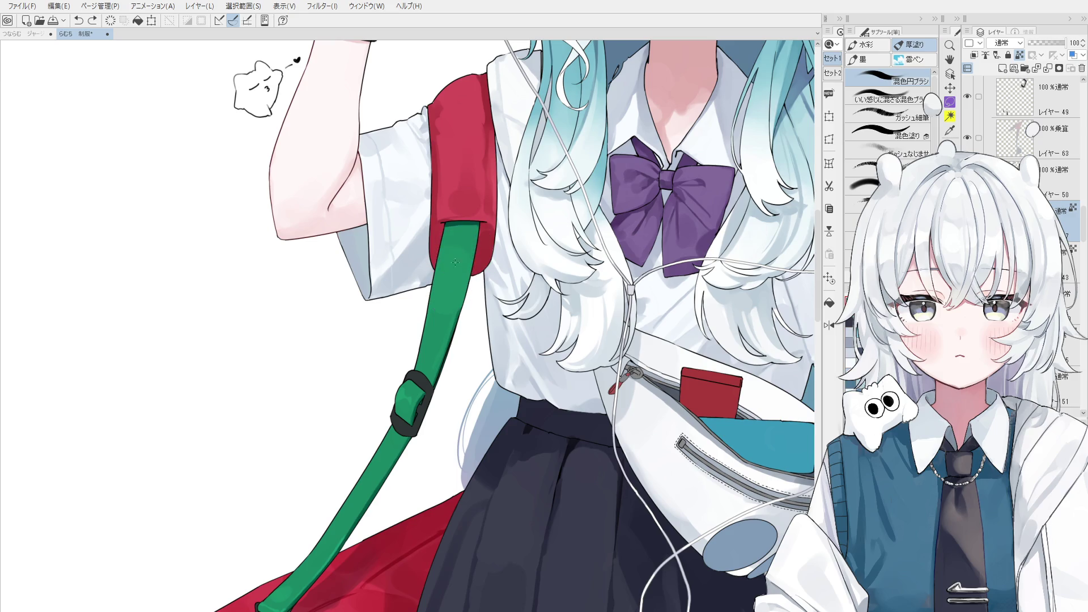
key("h")
scroll(451, 360, "down", 1)
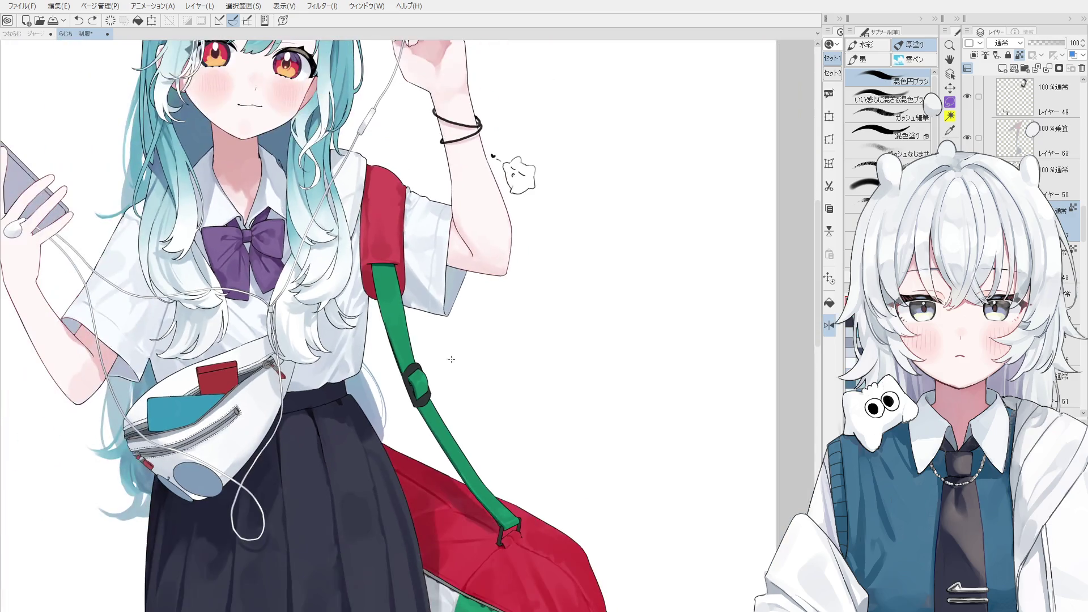
Bring the bag into view and shade down along the green strap with a larger brush.
left_click_drag(449, 398, 449, 300)
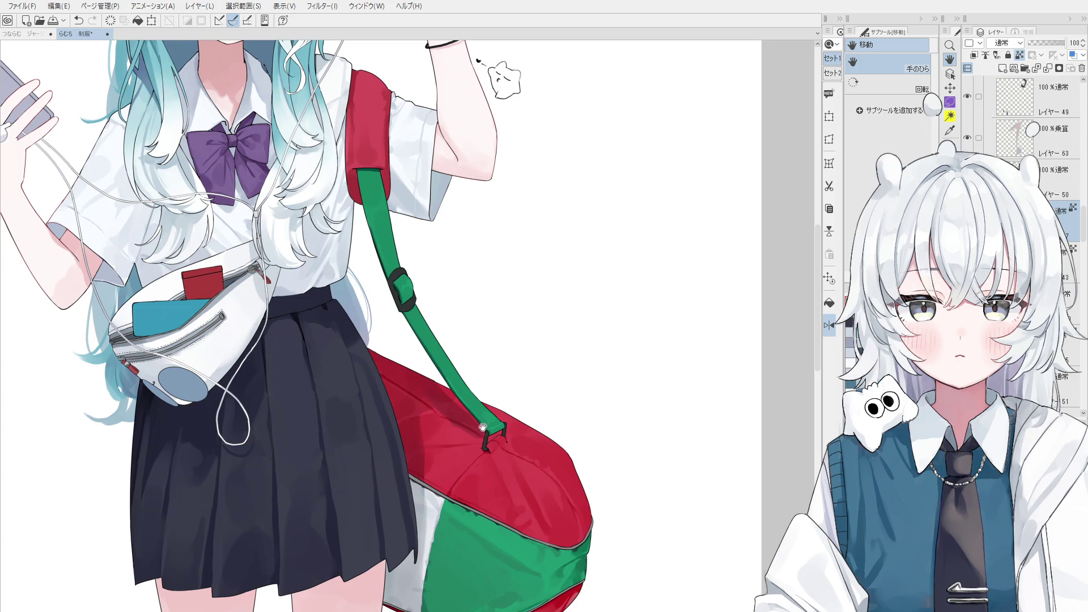
key("o")
scroll(457, 372, "up", 5)
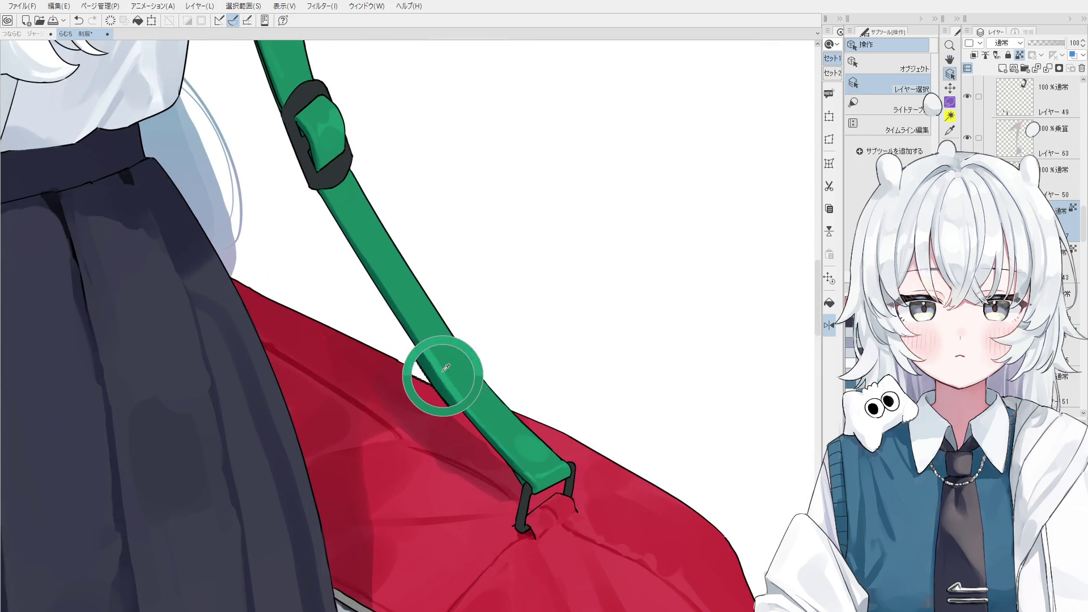
key("b")
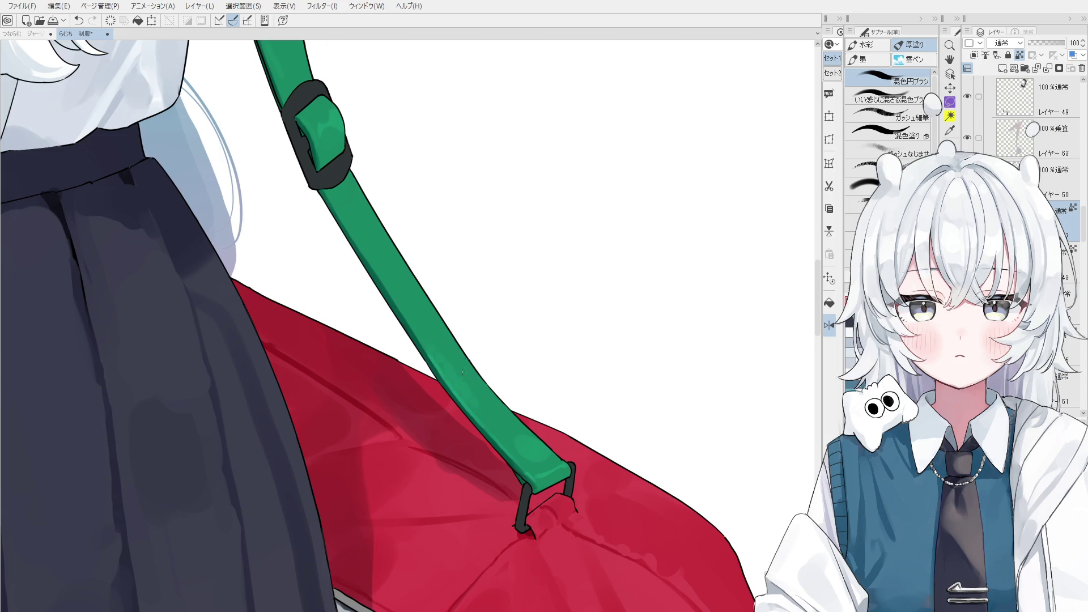
scroll(466, 376, "down", 1)
scroll(497, 410, "down", 1)
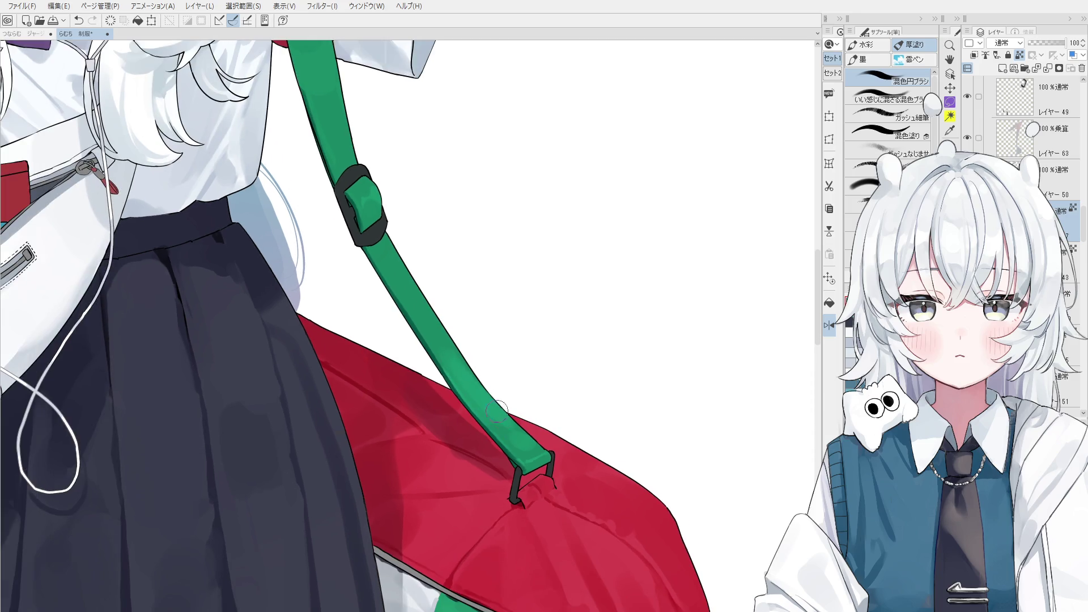
key("bracketright")
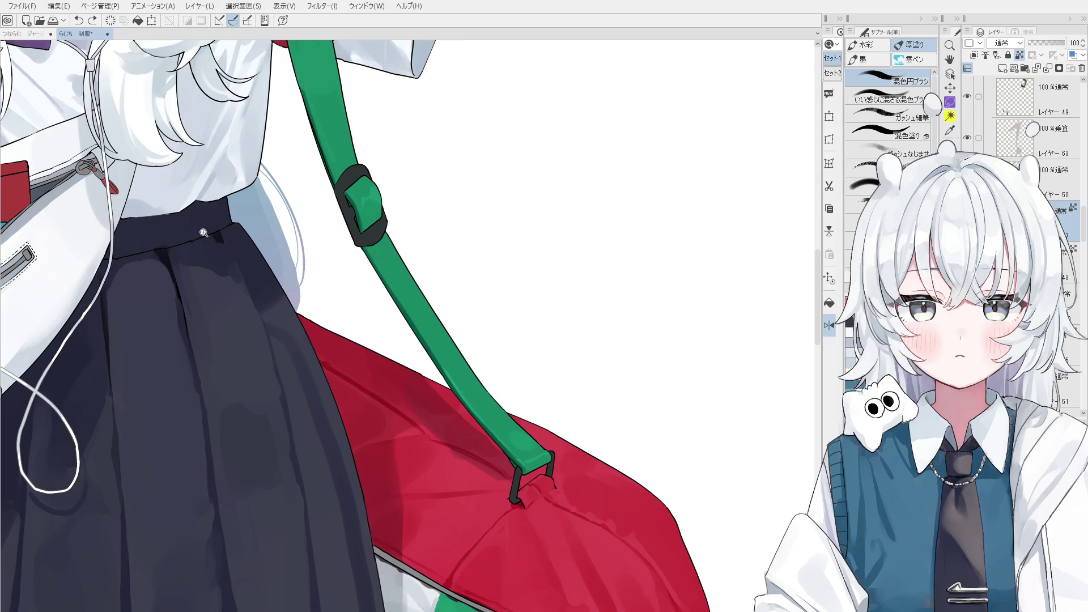
scroll(506, 395, "up", 1)
scroll(476, 387, "up", 1)
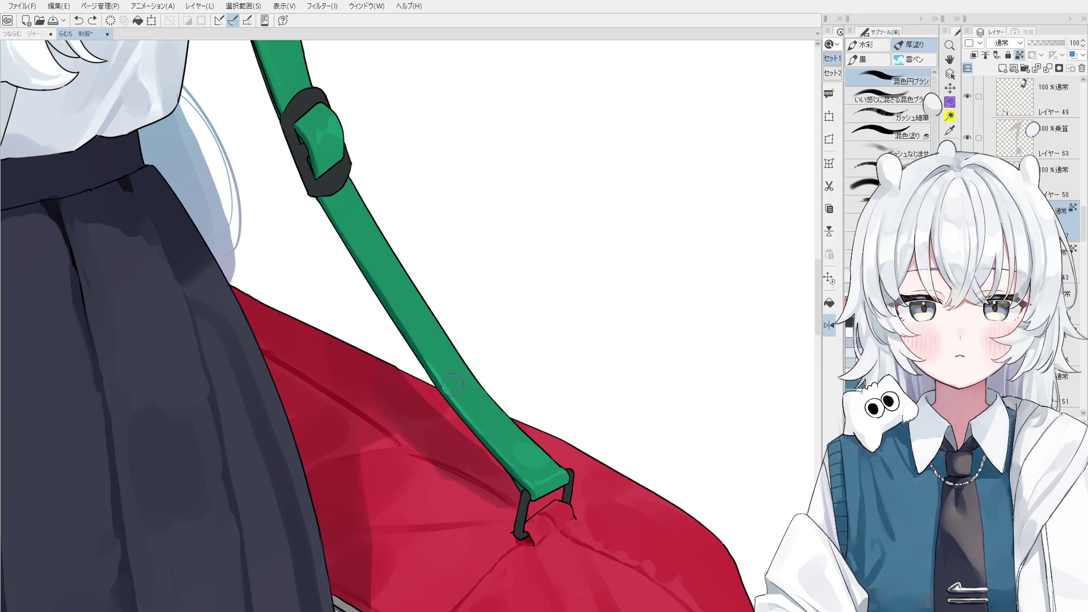
left_click_drag(436, 362, 497, 434)
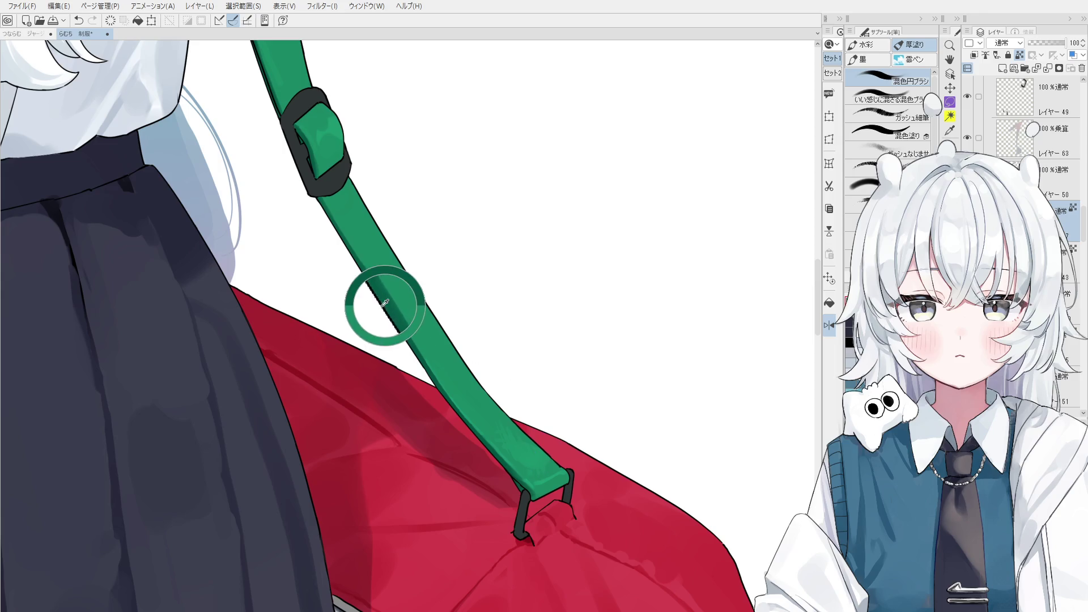
scroll(360, 281, "up", 1)
scroll(326, 207, "up", 1)
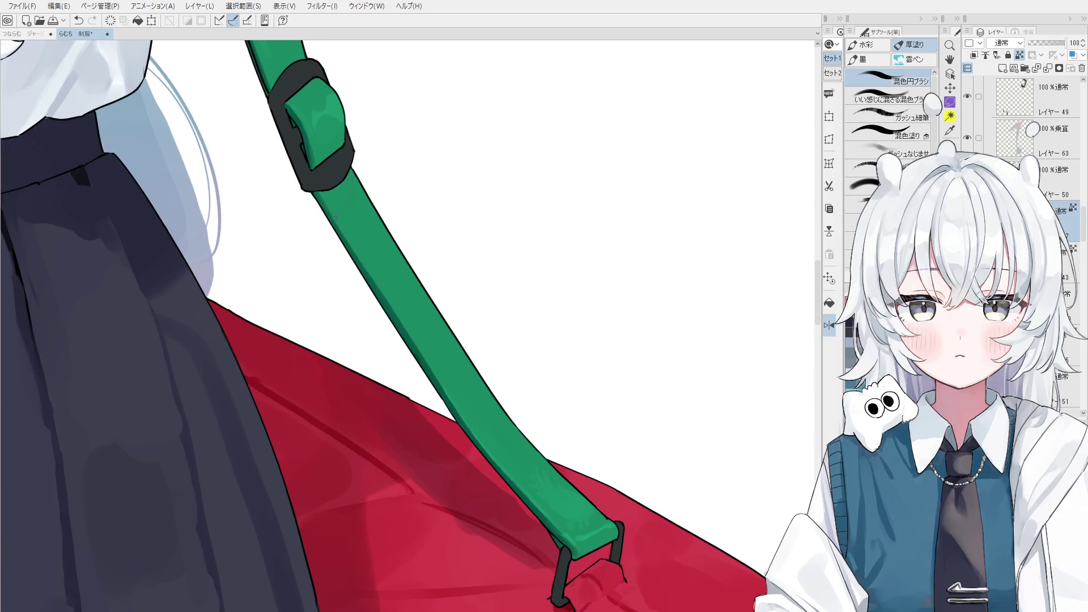
scroll(332, 217, "up", 1)
scroll(342, 237, "up", 1)
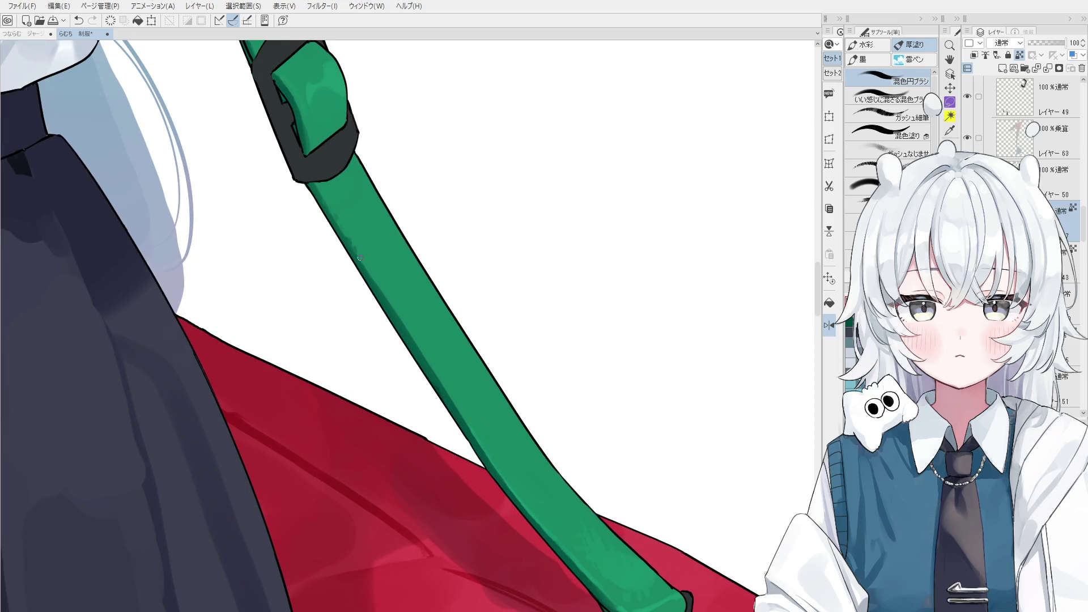
scroll(382, 295, "down", 1)
scroll(387, 294, "down", 1)
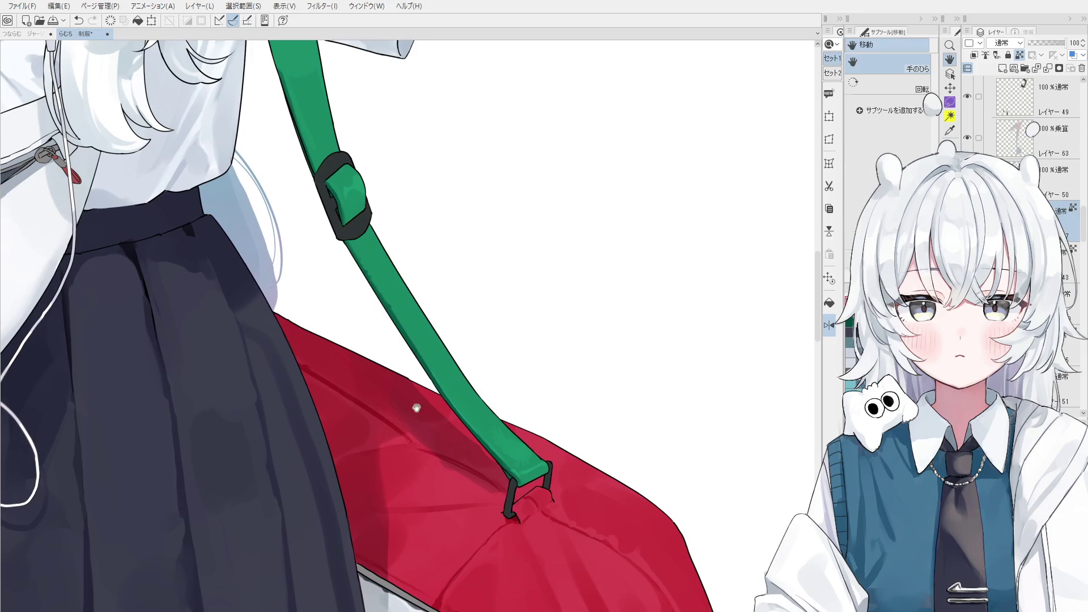
scroll(395, 295, "up", 1)
scroll(407, 296, "up", 1)
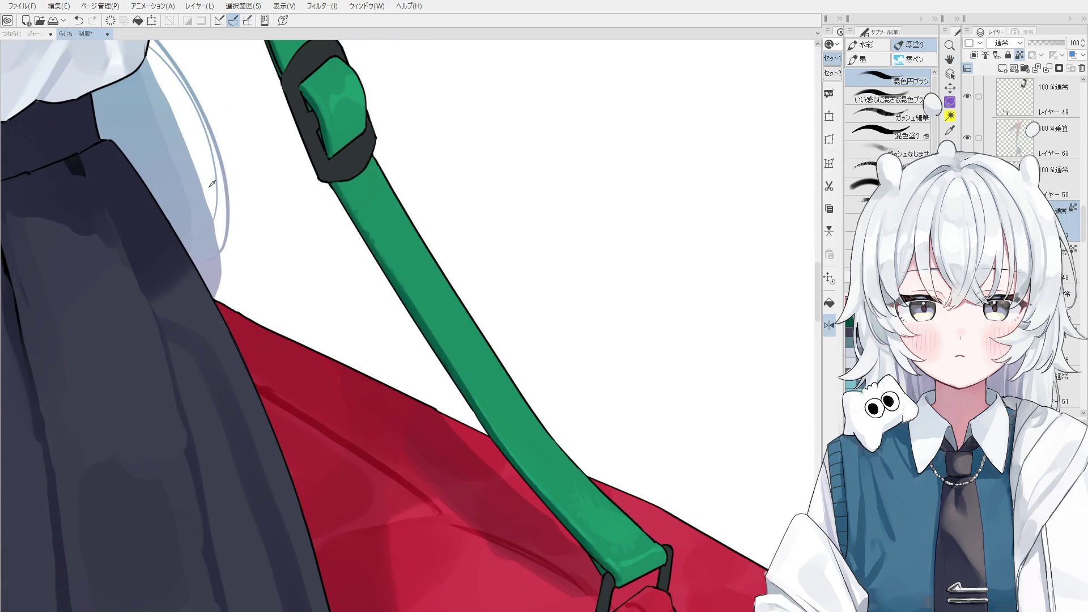
Try a thin dark line on the strap, undo it and check in the mirrored view.
left_click_drag(453, 318, 458, 355)
key("ctrl+z")
scroll(473, 354, "down", 1)
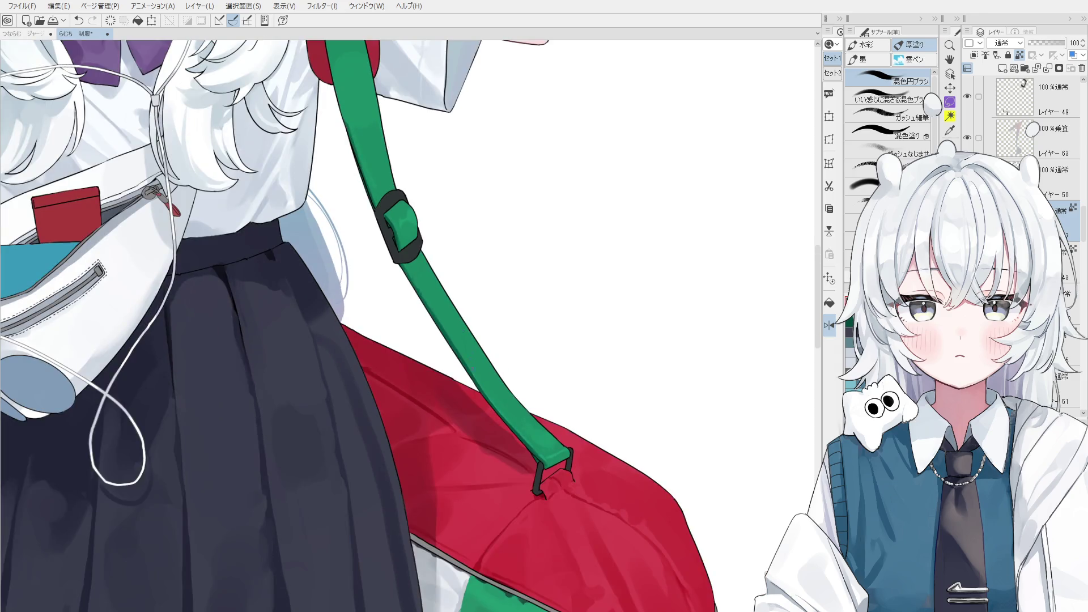
scroll(468, 326, "up", 1)
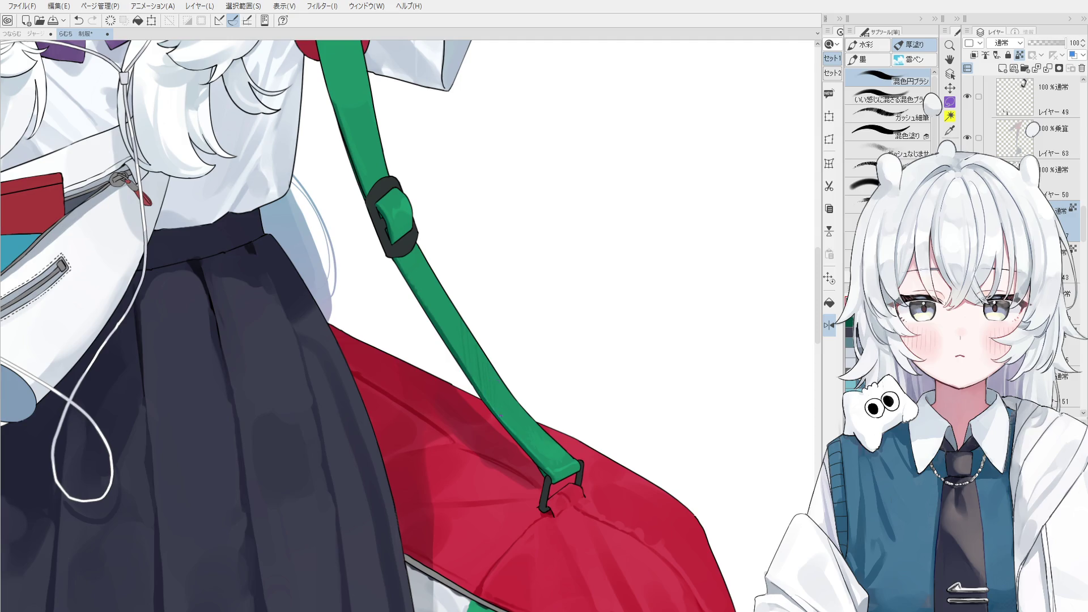
scroll(465, 352, "up", 1)
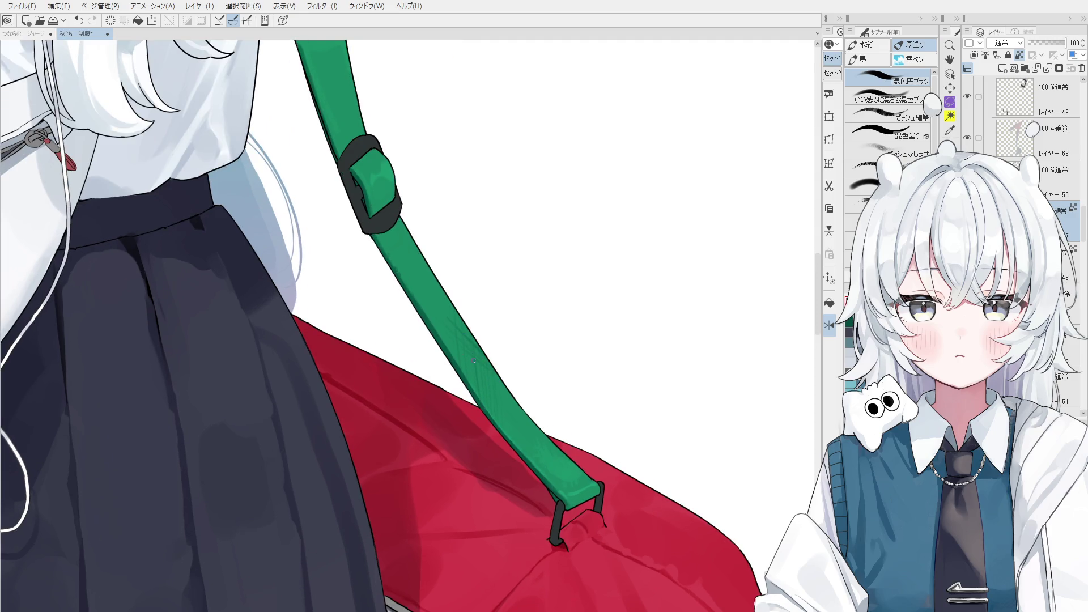
scroll(462, 375, "down", 1)
key("h")
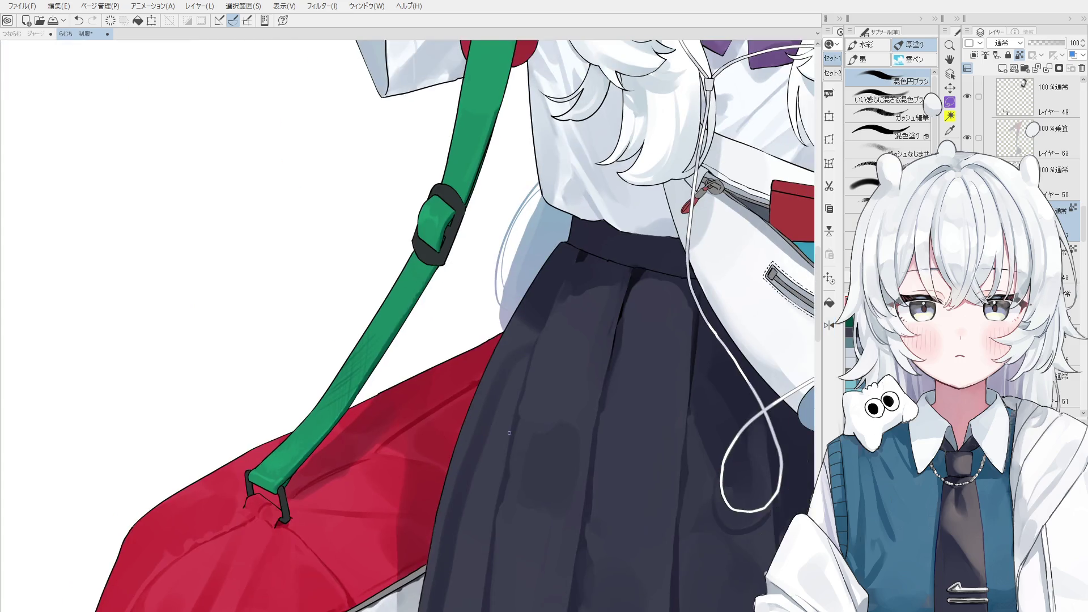
key("ctrl+z")
scroll(416, 268, "up", 1)
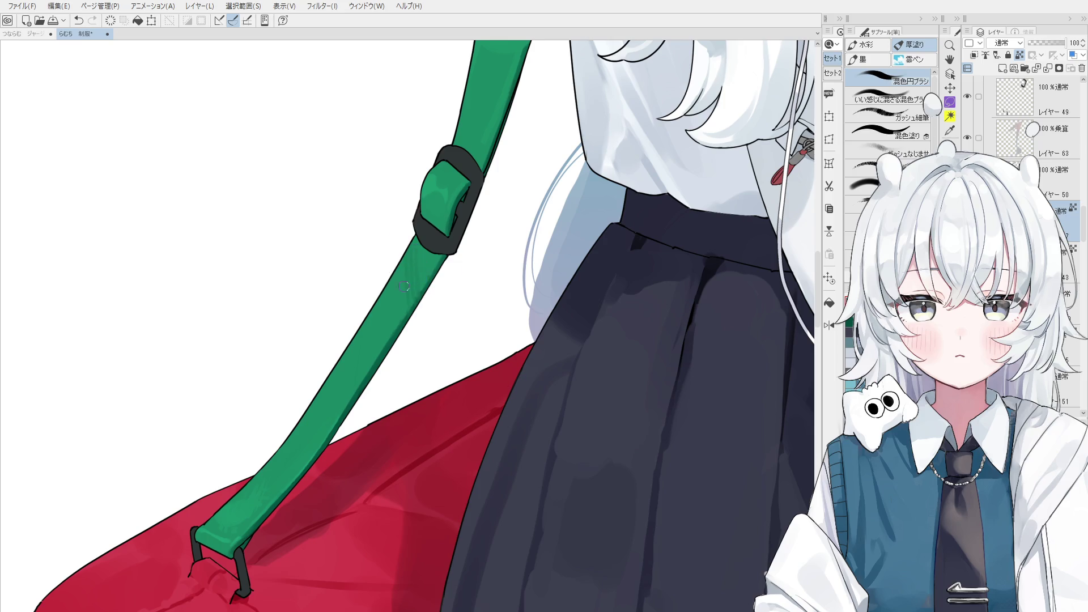
scroll(402, 287, "up", 1)
Resample the strap green, undo a trial stroke and flip the view back to normal.
left_click(423, 288, "alt")
left_click(423, 286, "alt")
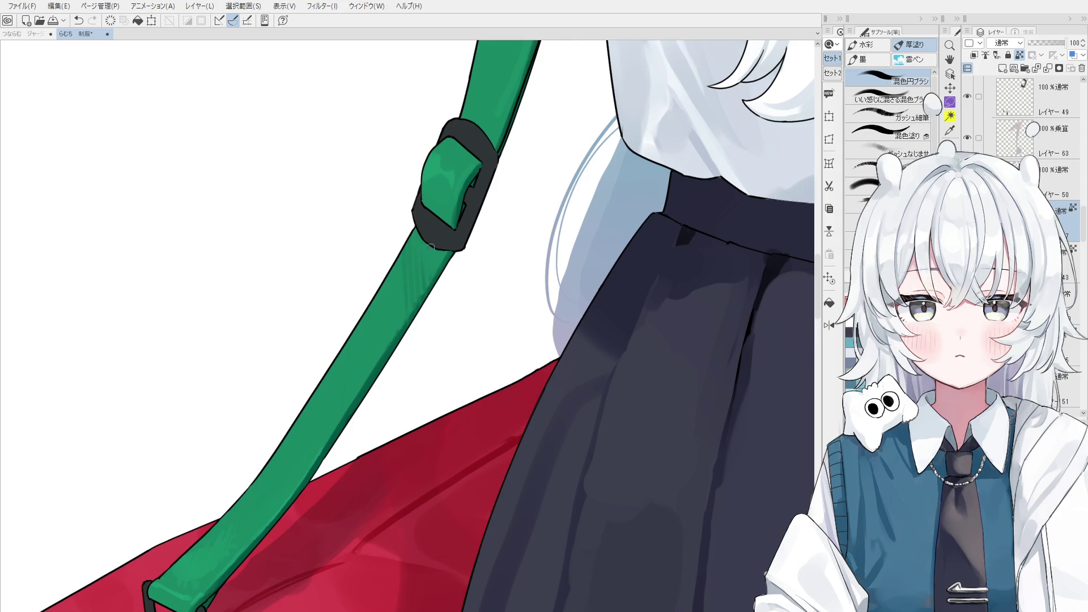
scroll(431, 247, "down", 1)
key("ctrl+z")
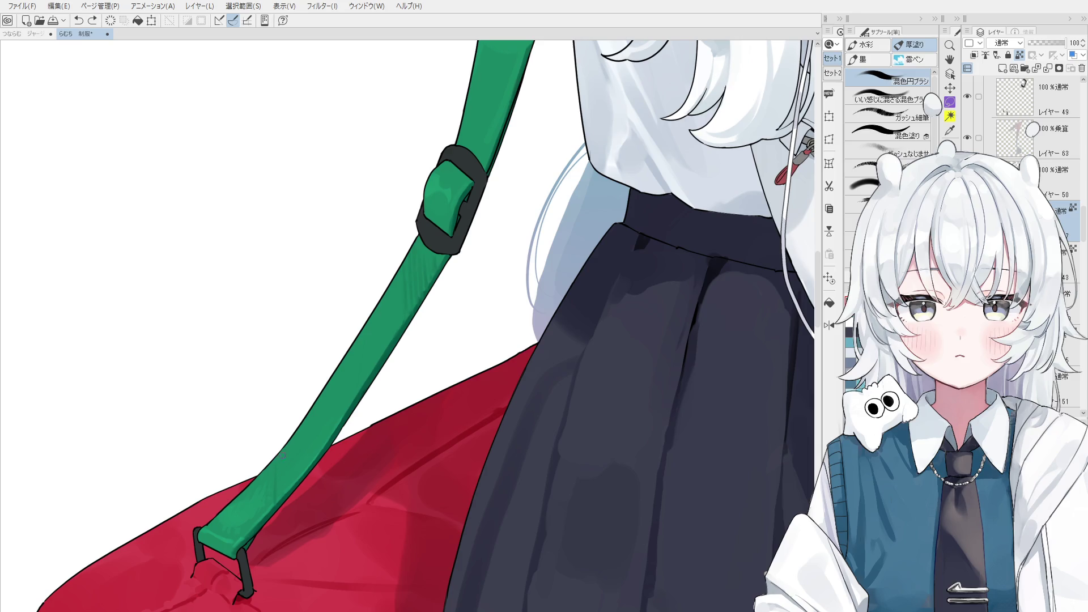
key("h")
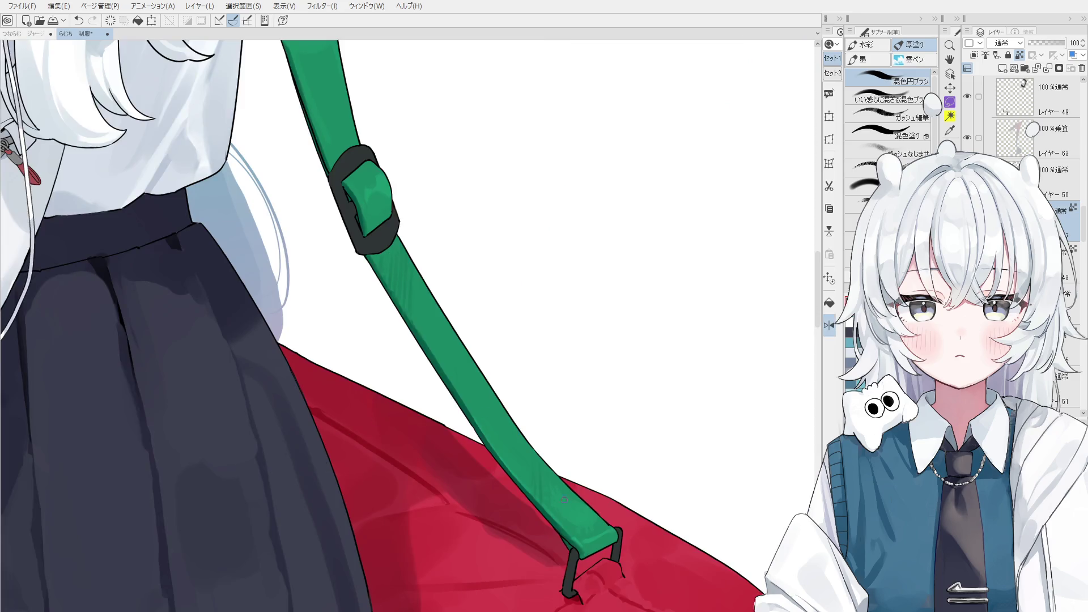
scroll(542, 597, "right", 5)
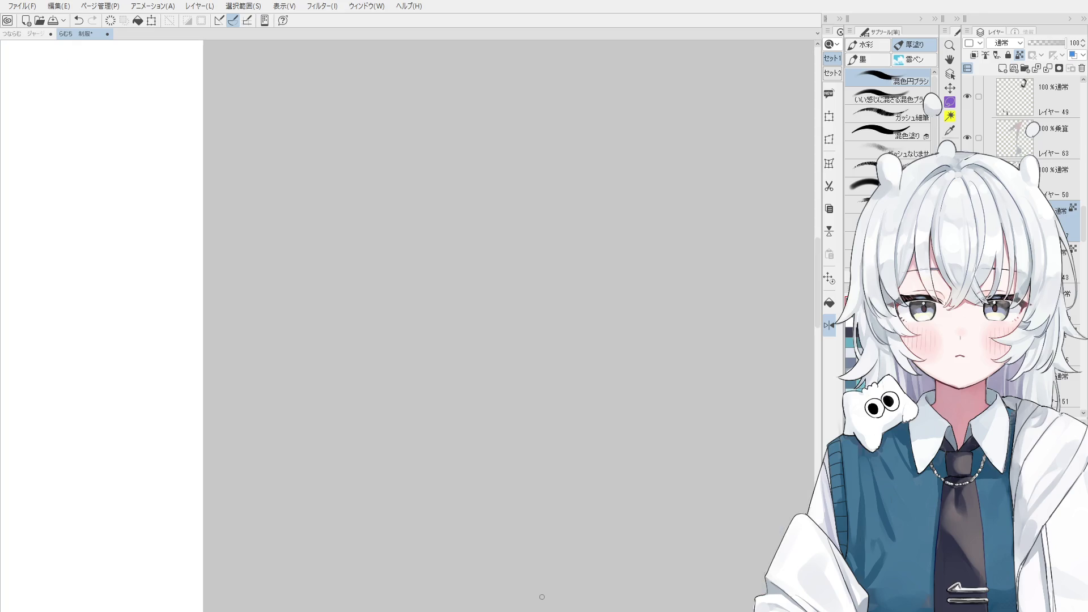
Centre the strap and red bag in view and save the illustration.
key("space")
mouse_move(291, 323)
left_mouse_down()
mouse_move(449, 308)
mouse_move(466, 275)
mouse_move(571, 309)
mouse_move(575, 340)
left_mouse_up()
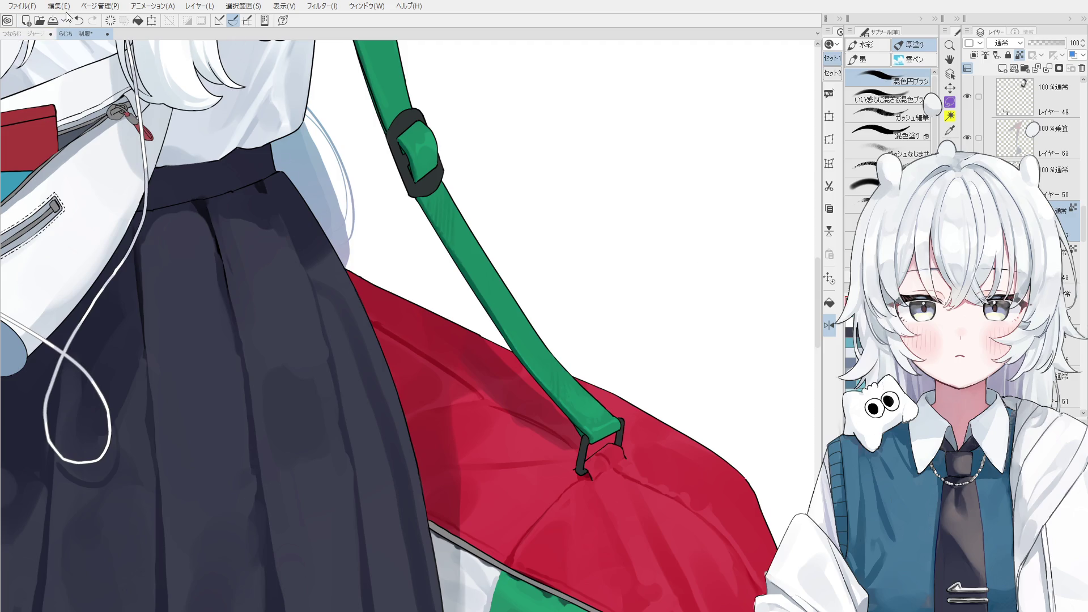
key("ctrl+s")
scroll(595, 442, "up", 1)
On the hook's shading layer, paint over the line between the hook legs, then undo it.
left_click(562, 425, "ctrl+shift")
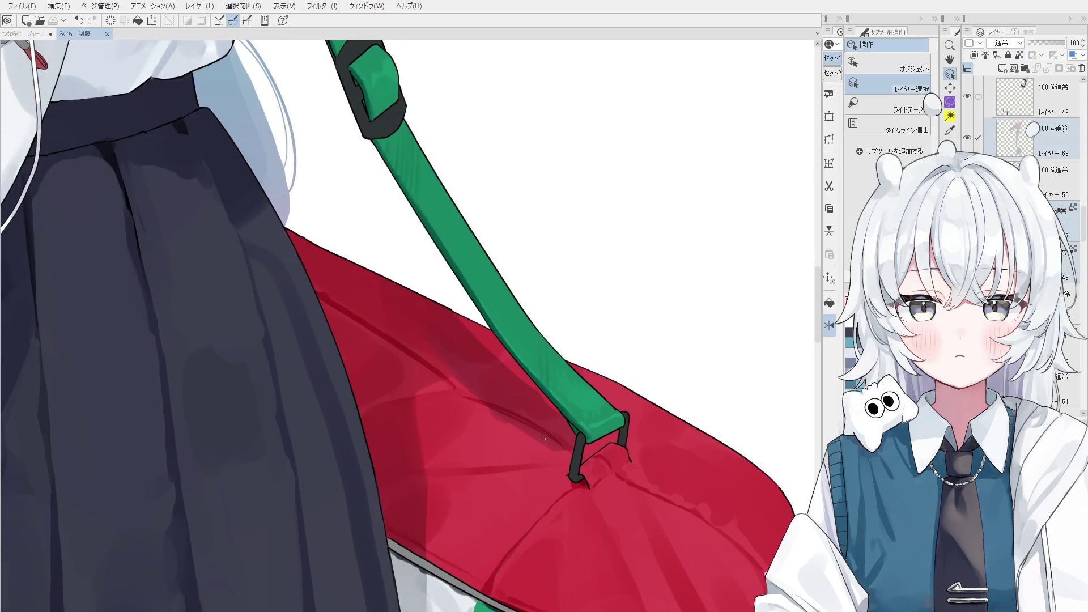
mouse_move(574, 451)
left_mouse_down()
mouse_move(565, 459)
mouse_move(611, 433)
mouse_move(599, 464)
left_mouse_up()
key("ctrl+z")
key("ctrl+z")
scroll(587, 468, "down", 1)
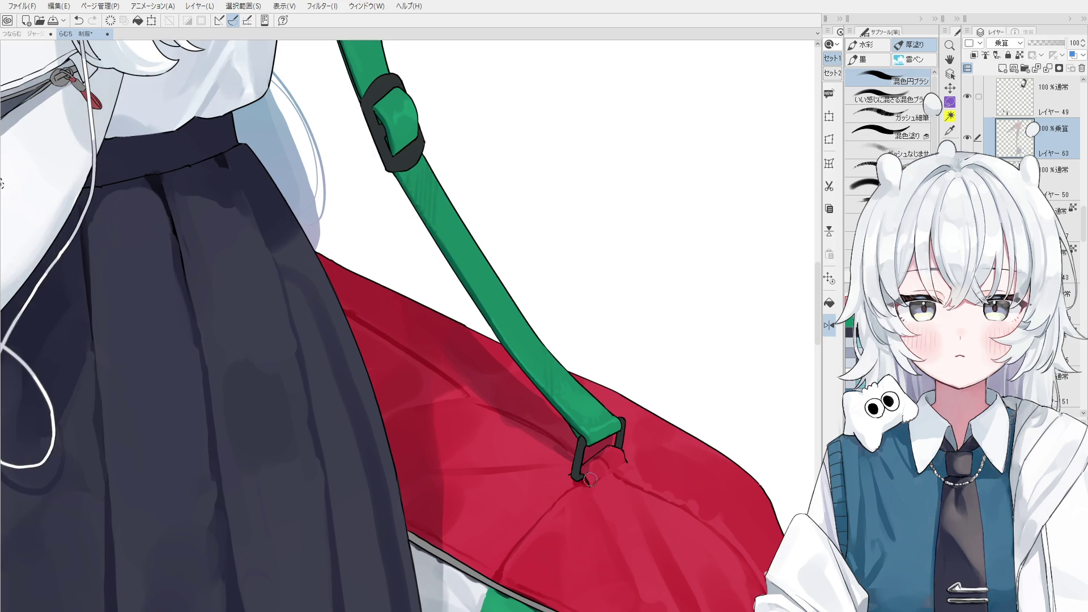
scroll(576, 481, "down", 1)
scroll(574, 477, "down", 1)
scroll(570, 469, "up", 1)
scroll(607, 413, "down", 1)
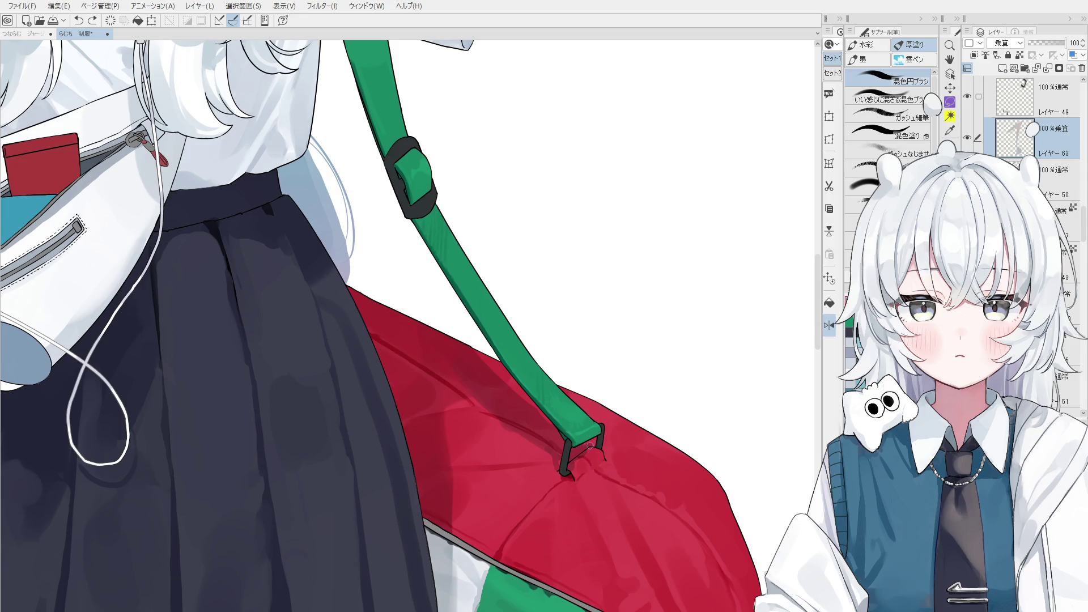
scroll(606, 456, "down", 1)
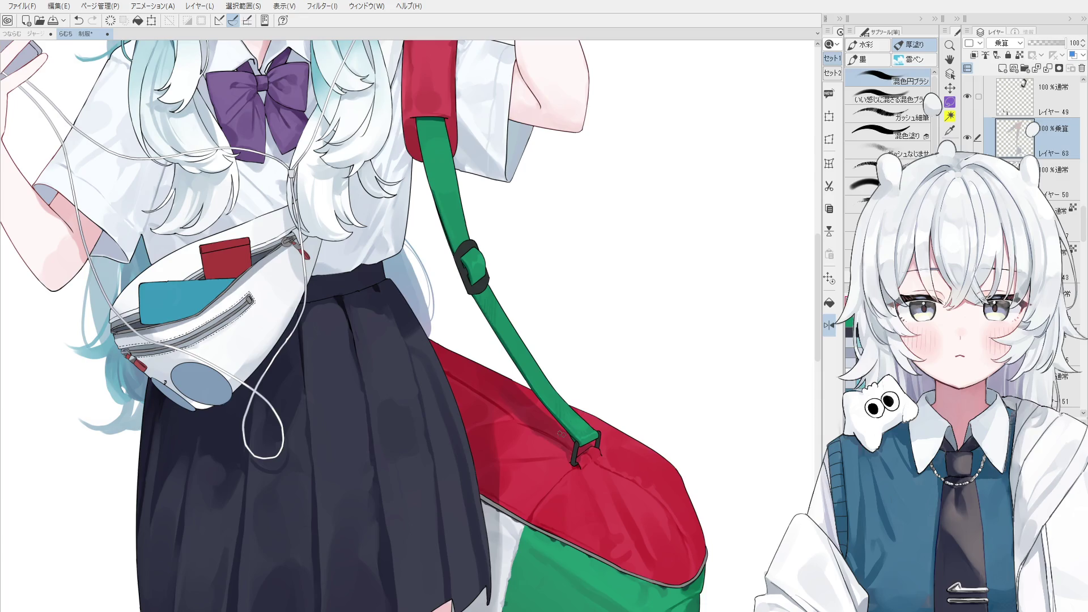
Undo the last retouch stroke and pick the layer under the clicked artwork.
key("ctrl+z")
key("ctrl+shift")
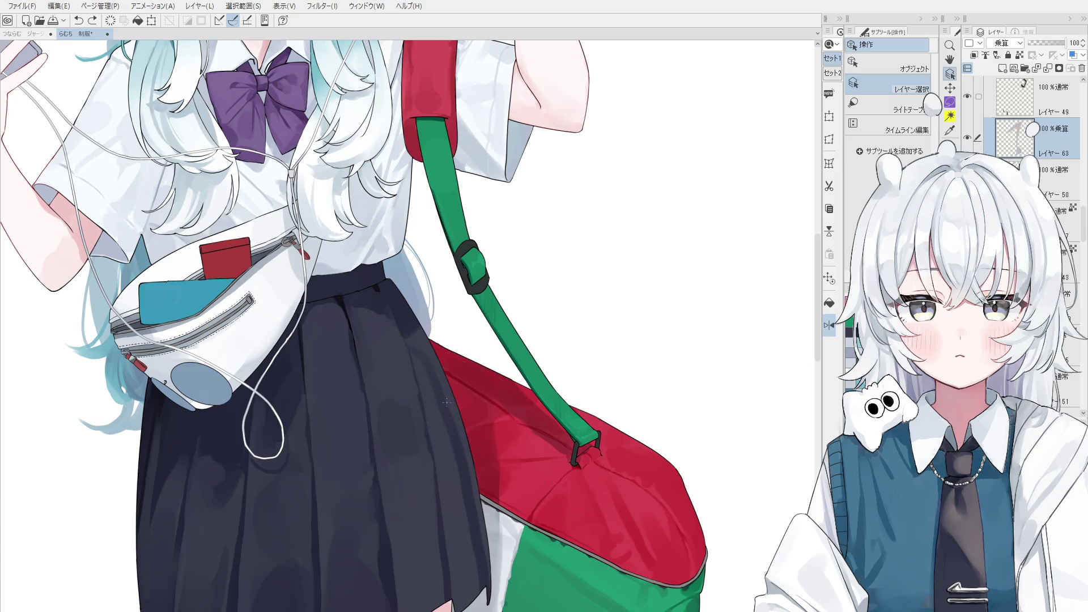
left_click(444, 400, "ctrl+shift")
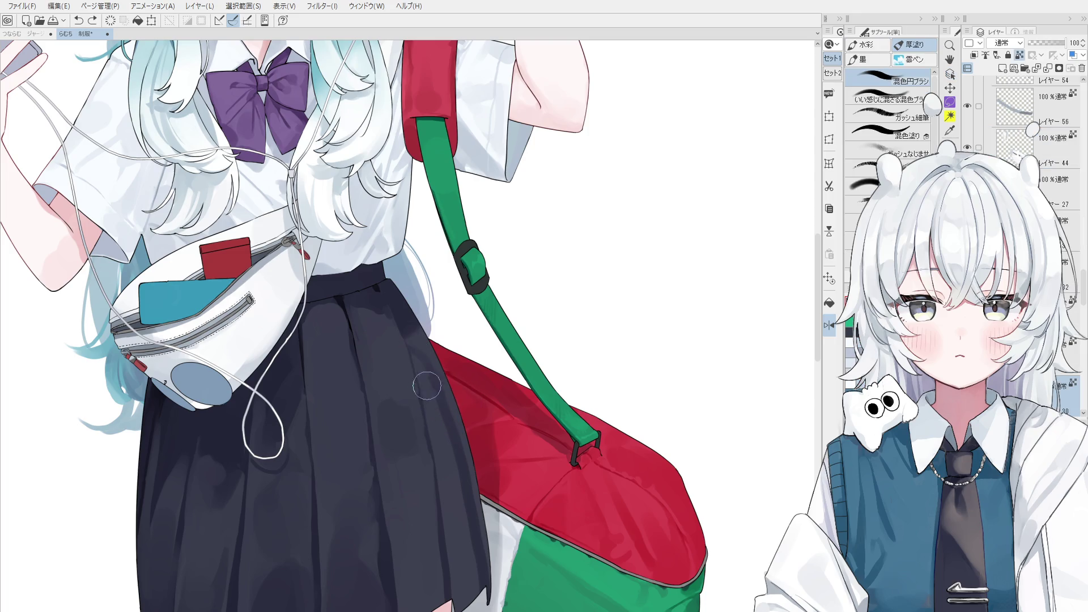
scroll(429, 392, "down", 1)
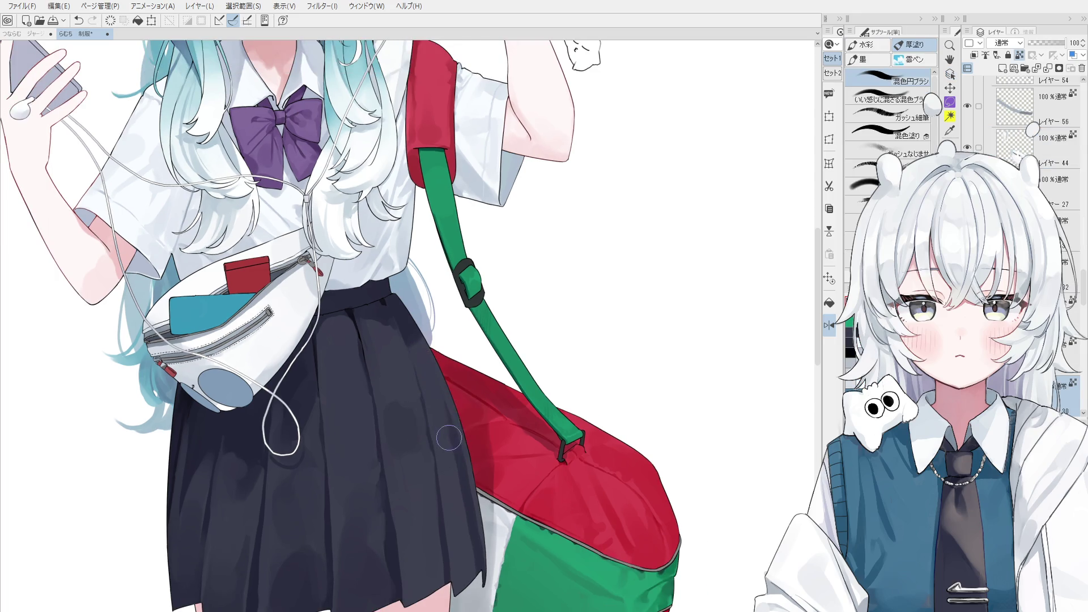
scroll(449, 438, "down", 1)
scroll(454, 517, "down", 1)
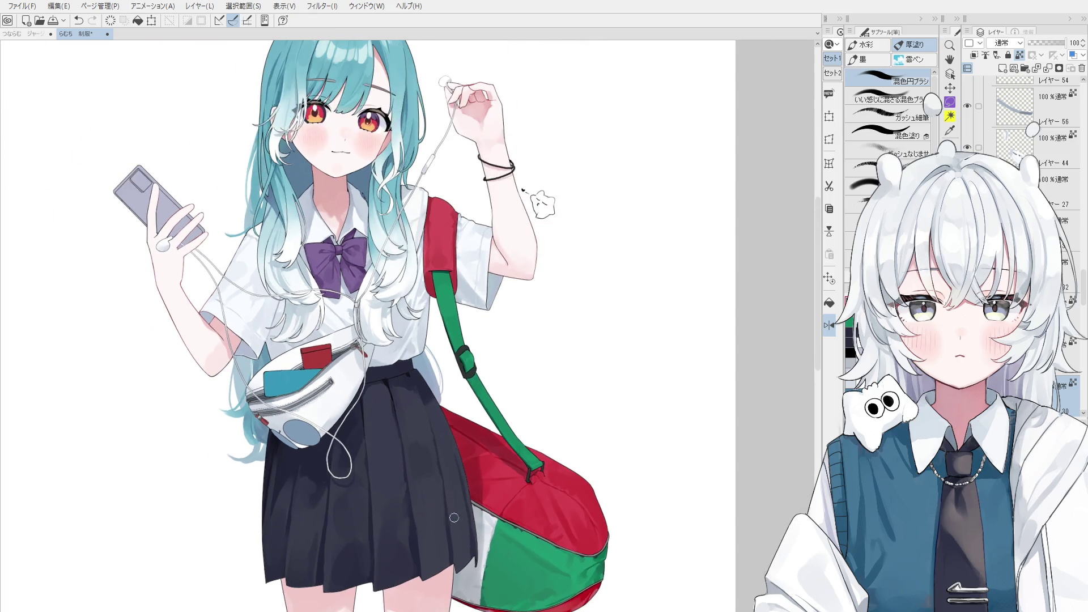
Rotate the view to inspect the bag, reset it upright and return to the brush.
key("minus")
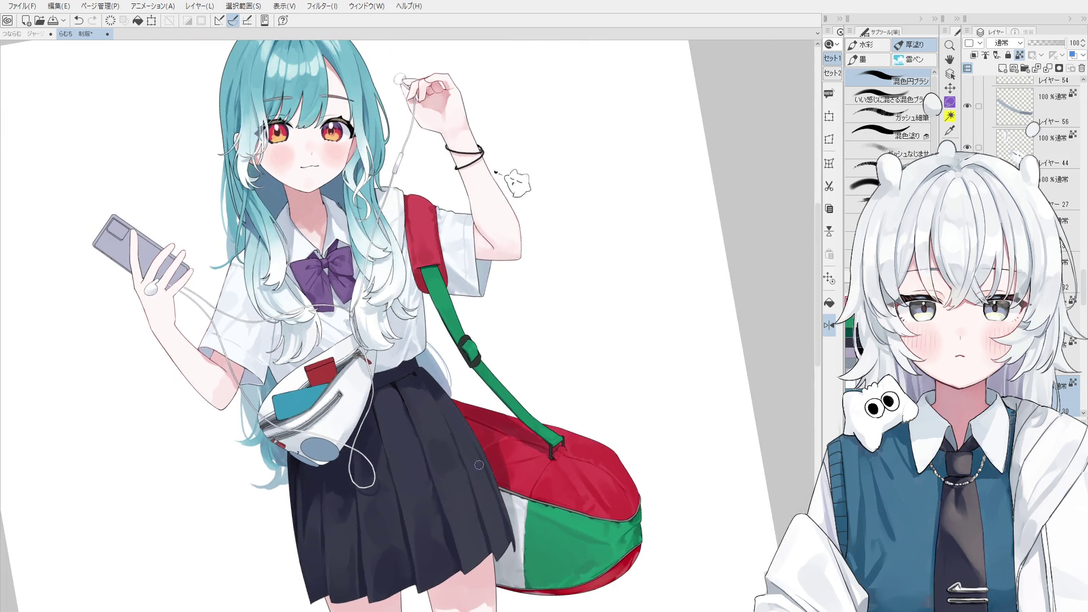
key("asciicircum")
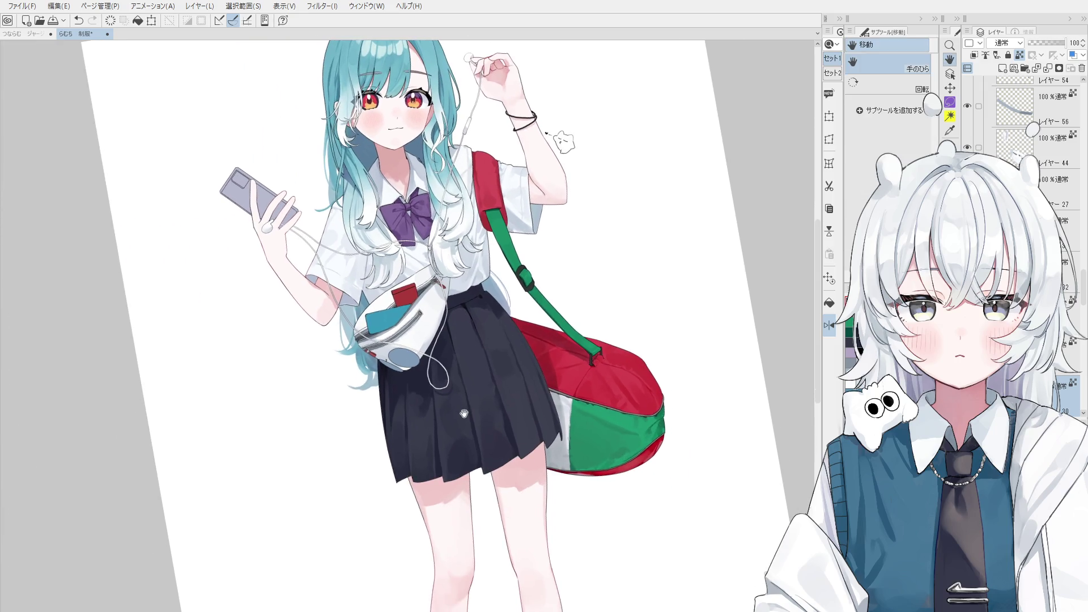
scroll(455, 415, "up", 2)
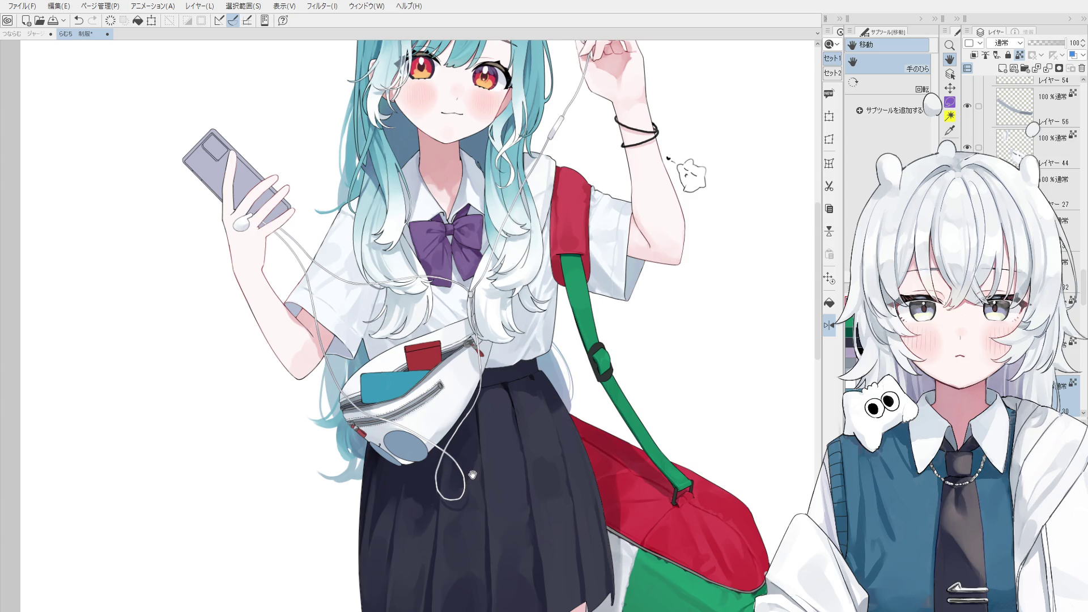
key("o")
scroll(491, 348, "up", 2)
scroll(491, 348, "up", 2)
key("b")
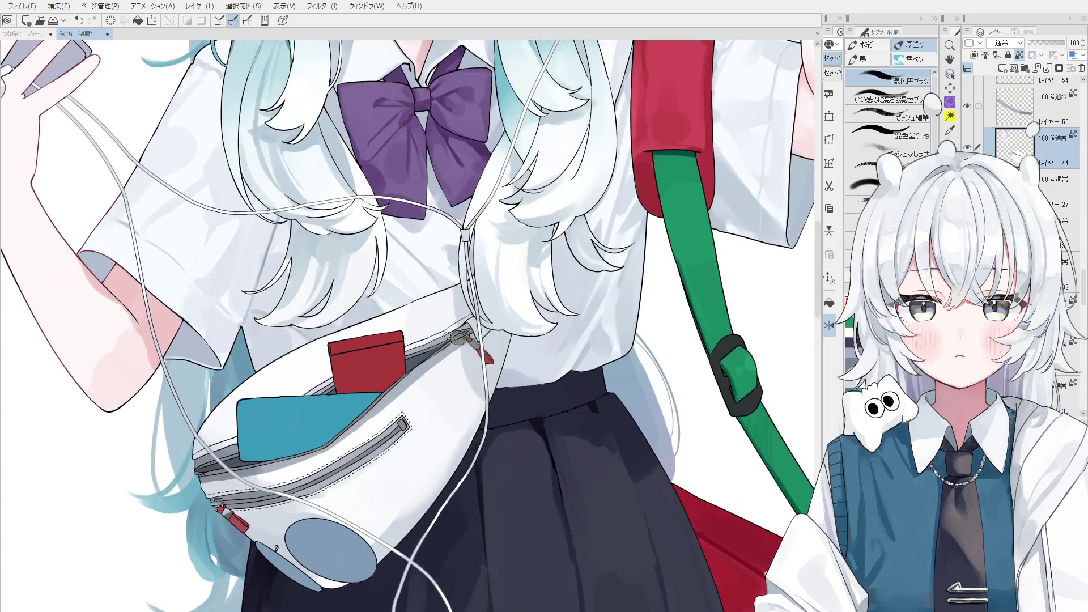
key("o")
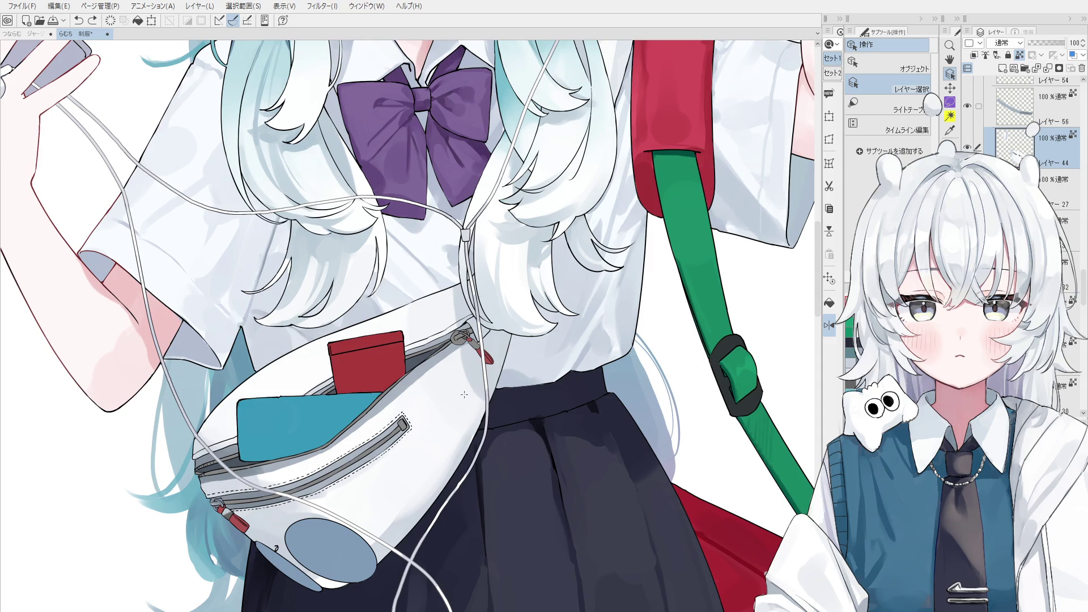
key("h")
scroll(464, 394, "down", 1)
scroll(413, 343, "up", 1)
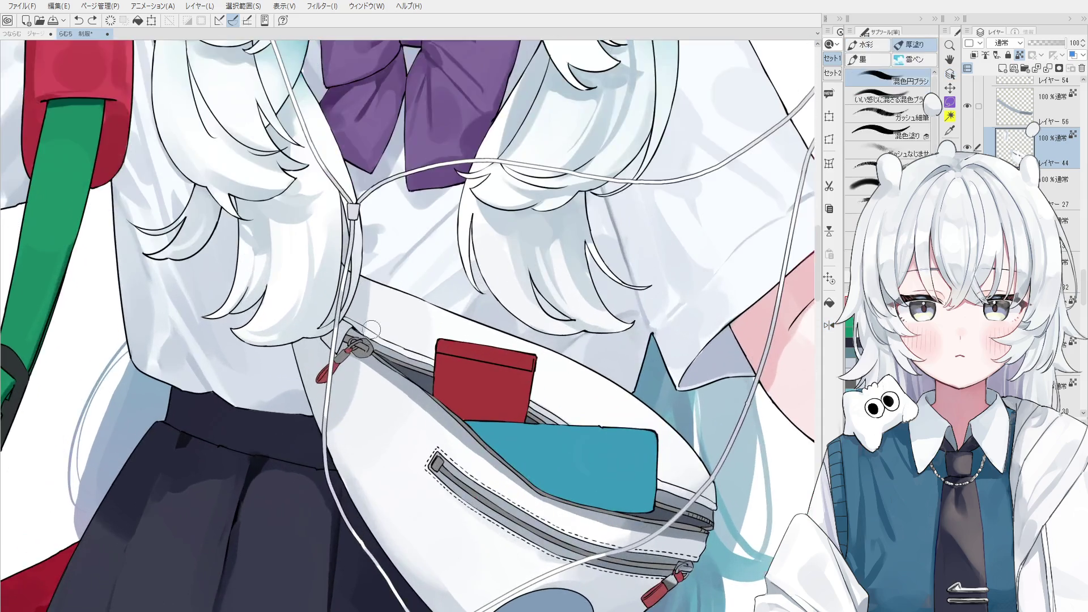
scroll(383, 323, "up", 1)
scroll(349, 298, "up", 1)
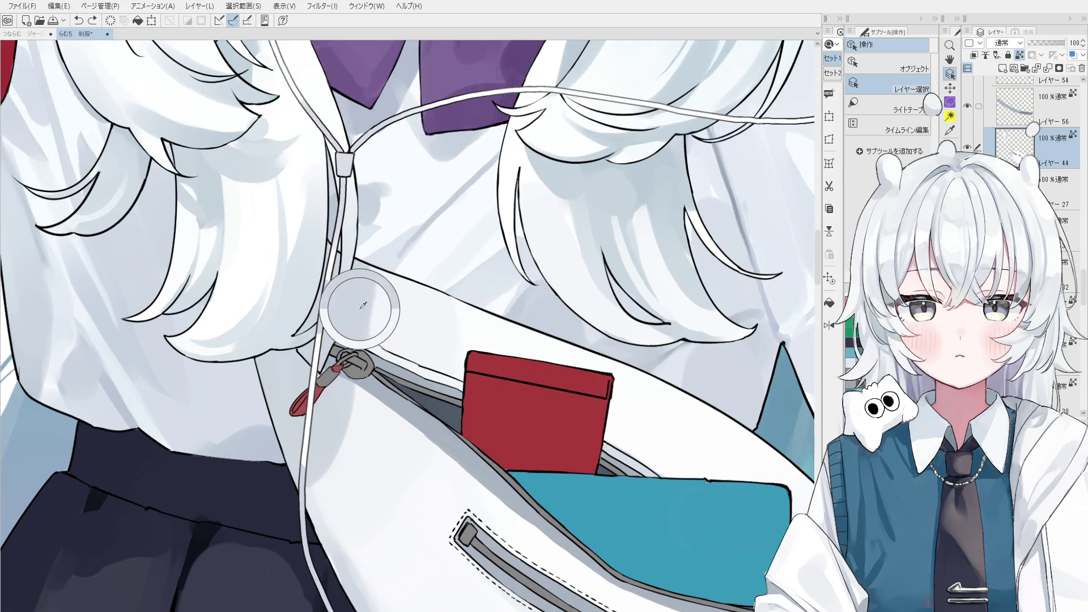
key("b")
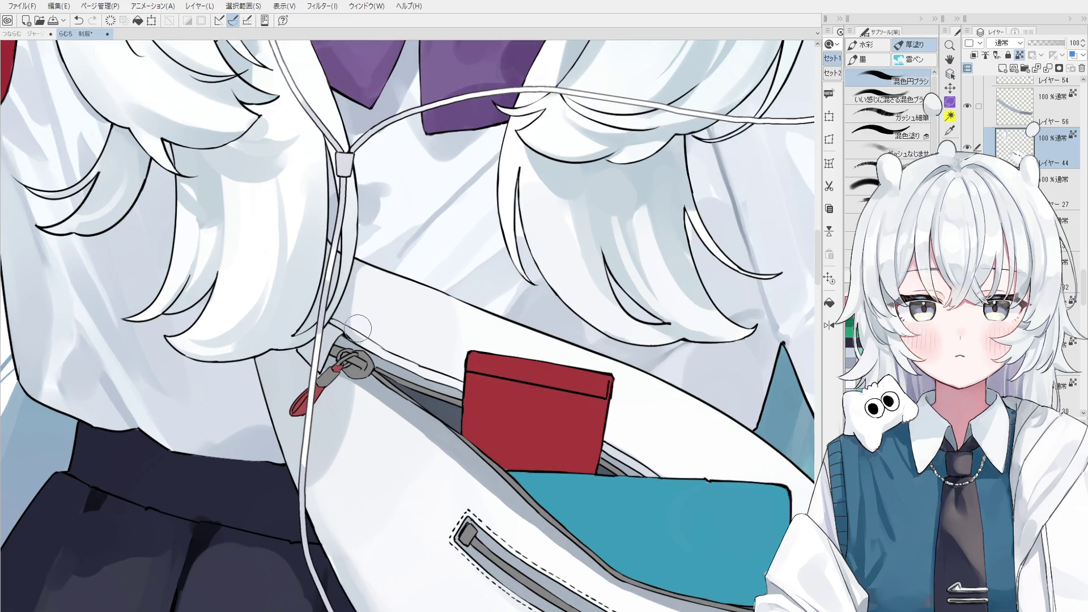
scroll(374, 327, "up", 1)
scroll(389, 343, "up", 1)
scroll(389, 344, "up", 2)
left_click(389, 344, "ctrl+shift")
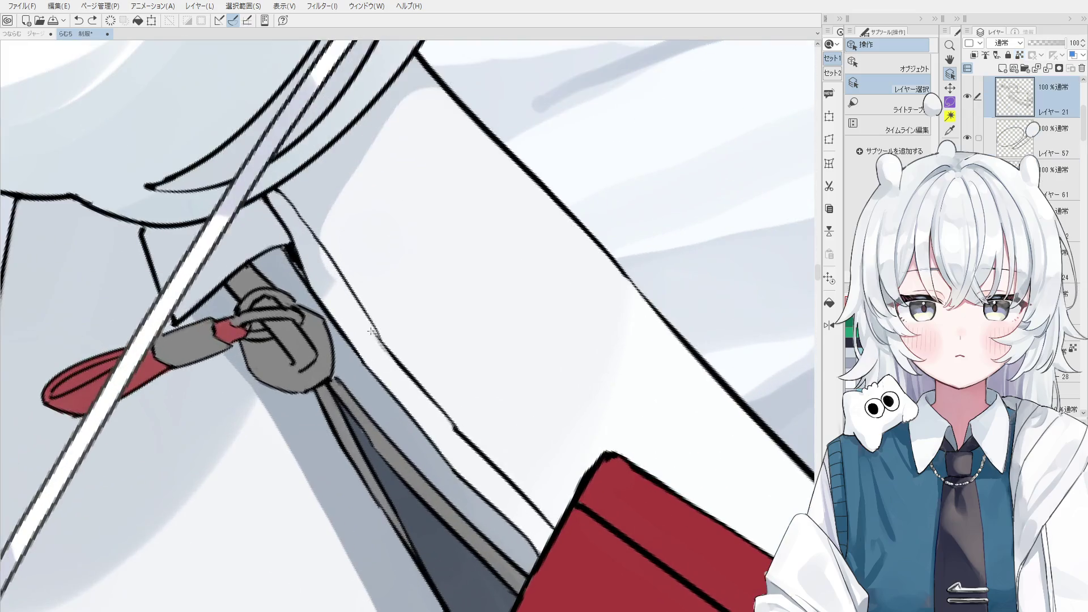
Erase the broken outline beside the zipper pull and redraw it as one clean pen line.
key("e")
left_click_drag(378, 342, 359, 318)
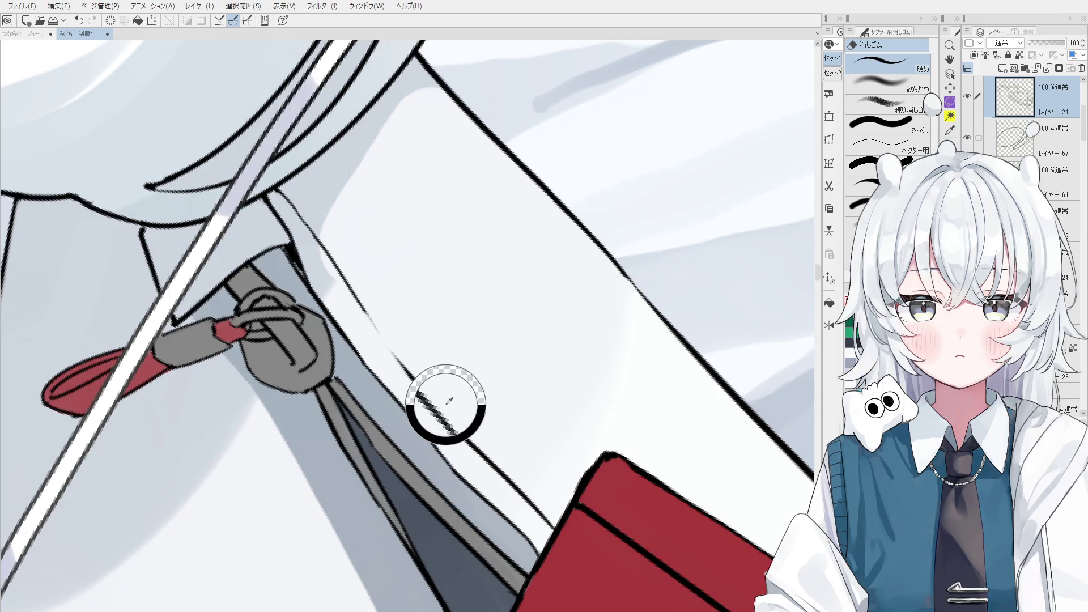
key("p")
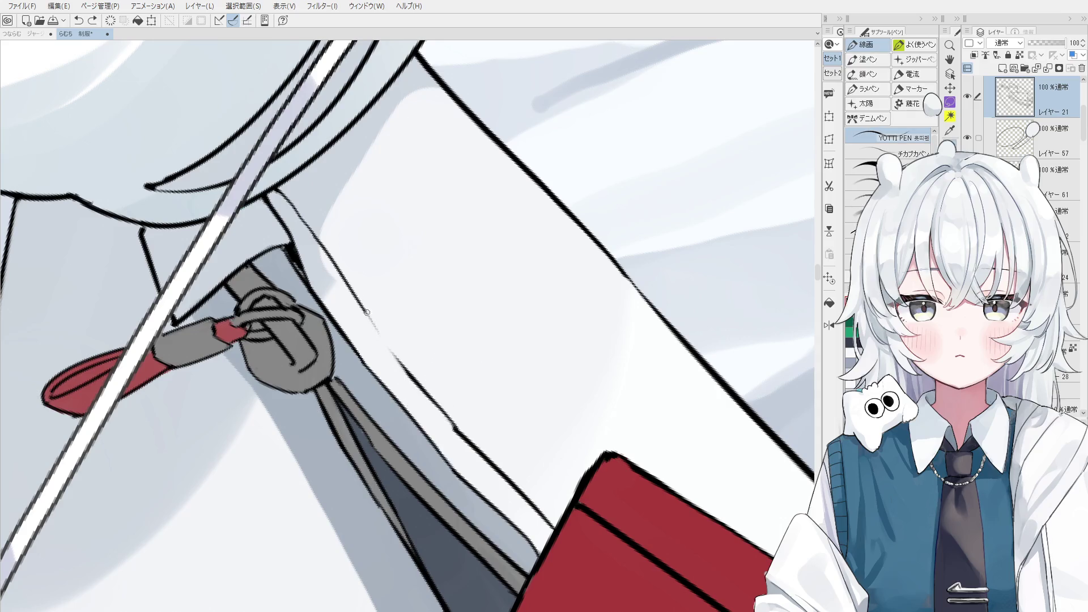
left_click_drag(354, 290, 408, 369)
Toggle eraser and pen to check the line, then pan out over the whole figure.
key("e")
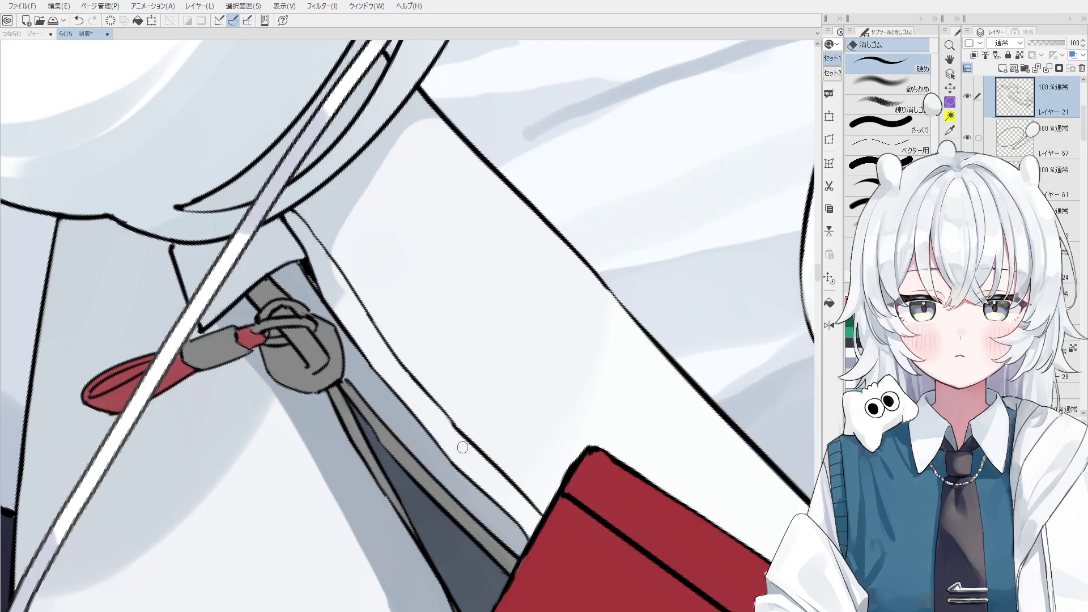
key("p")
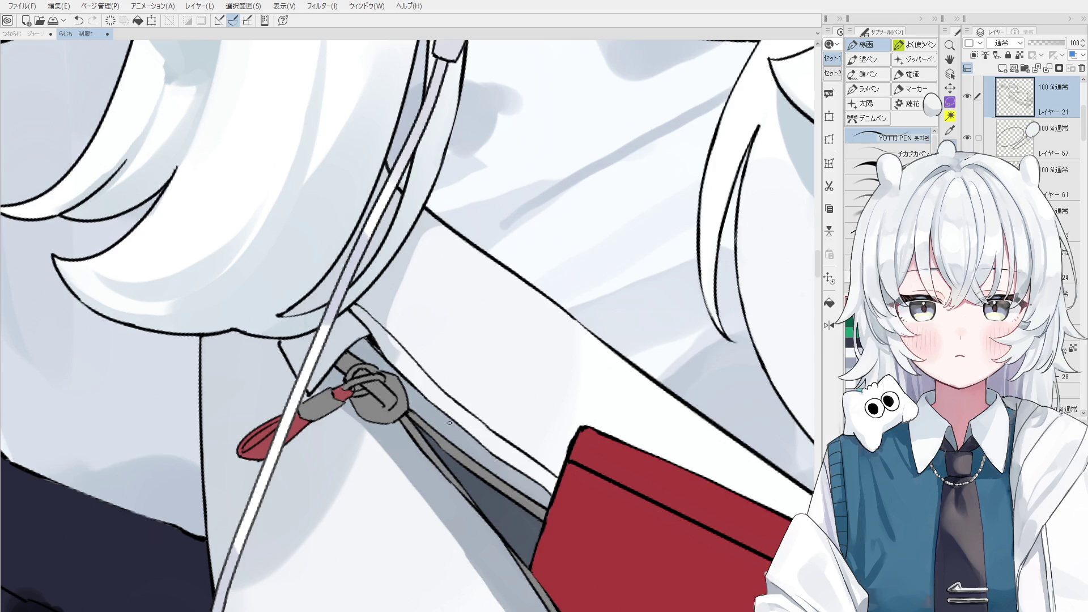
scroll(450, 422, "down", 3)
scroll(438, 410, "up", 2)
scroll(438, 409, "up", 2)
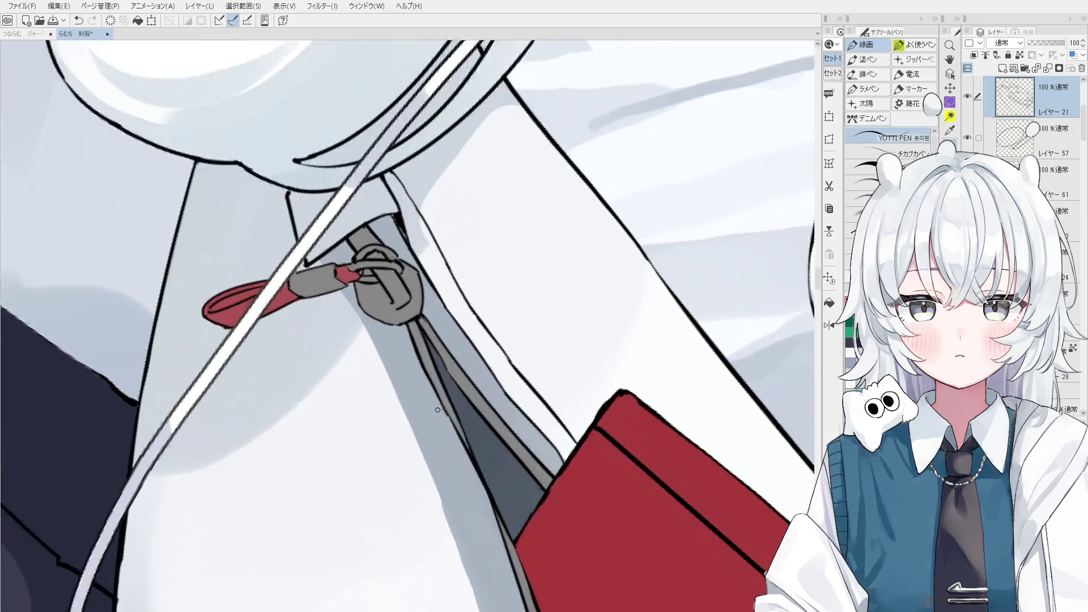
scroll(437, 409, "up", 1)
key("e")
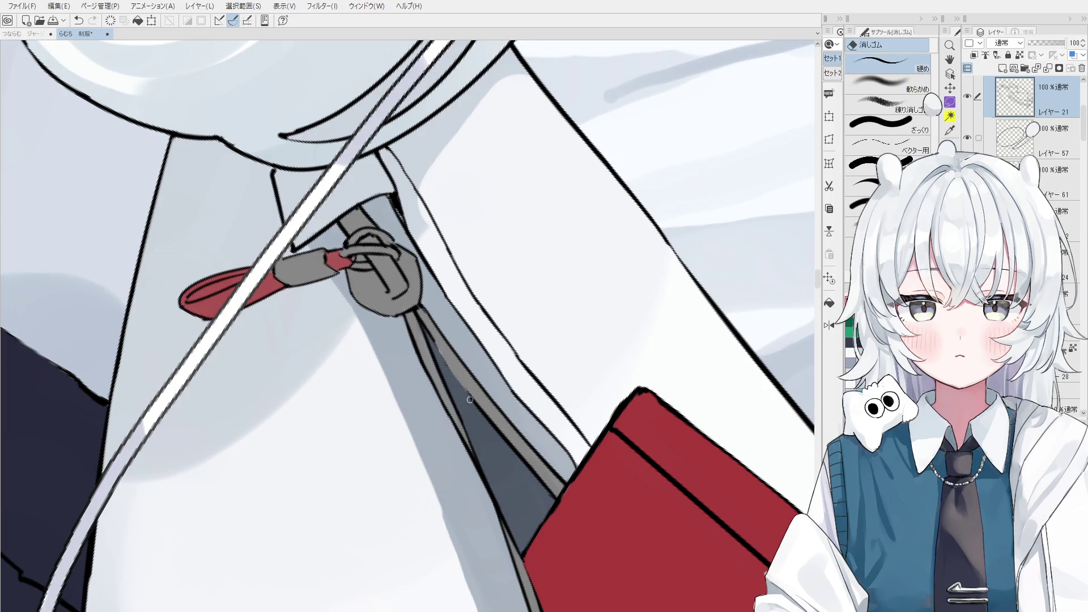
key("p")
scroll(463, 391, "down", 1)
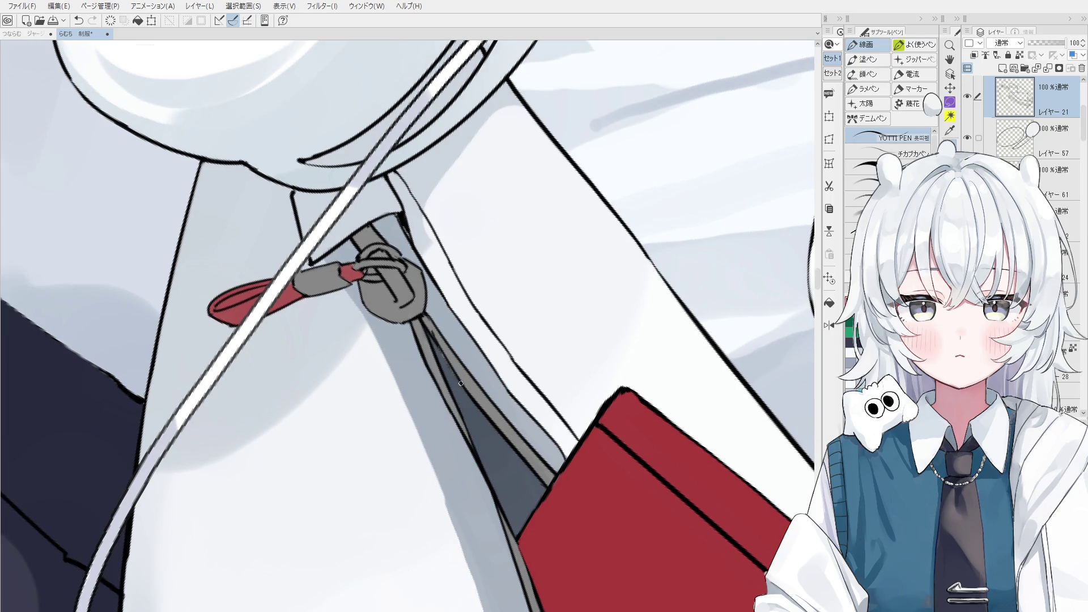
scroll(461, 383, "down", 2)
scroll(460, 384, "down", 2)
key("h")
left_click_drag(477, 349, 491, 353)
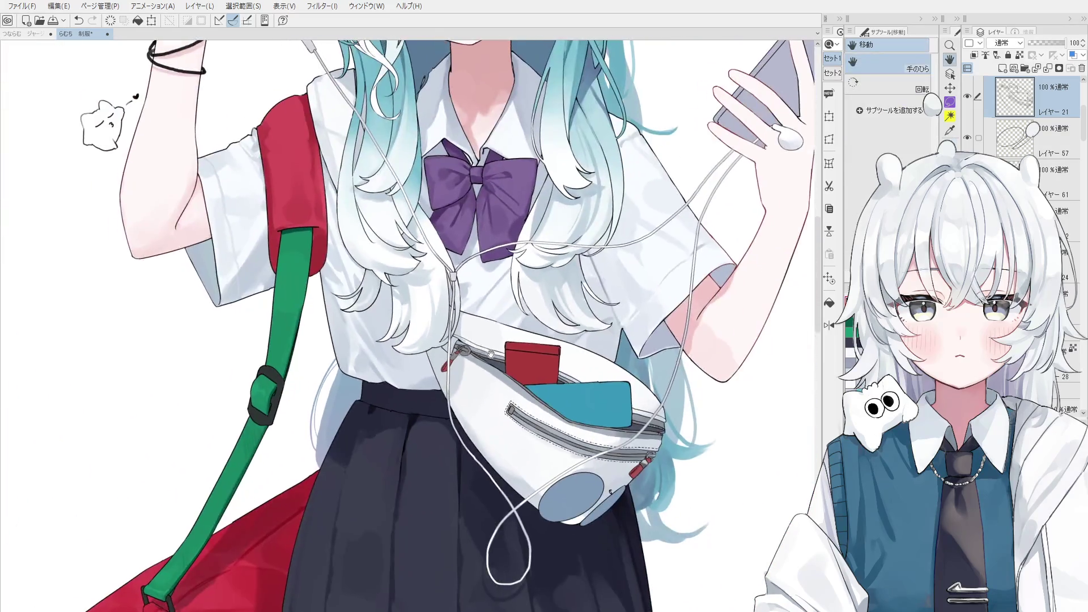
scroll(489, 353, "down", 2)
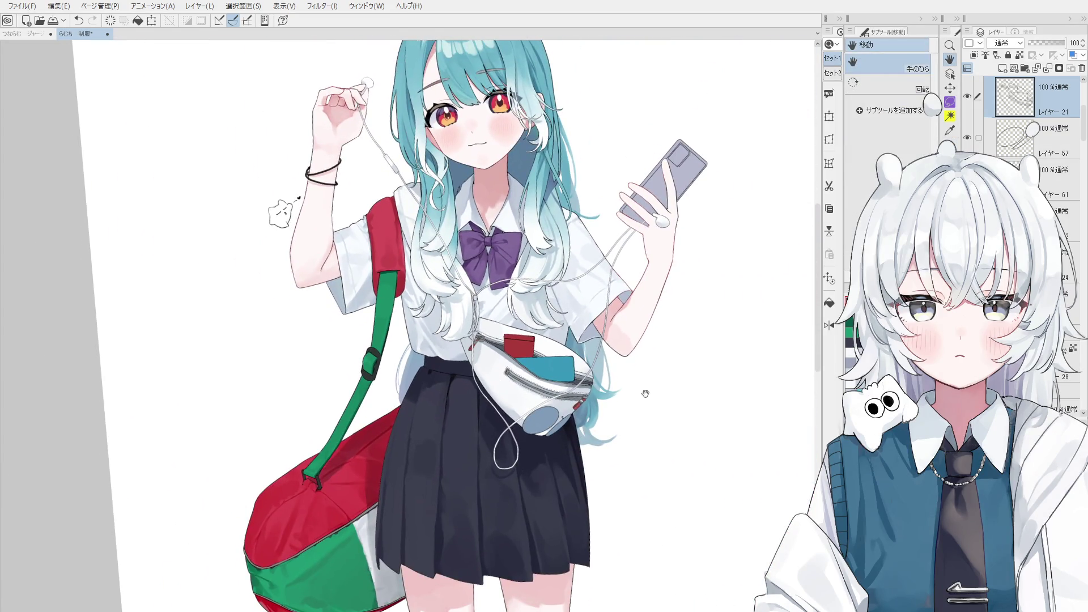
Pan down to the feet and select the area of both socks for refilling in white.
key("o")
scroll(550, 399, "up", 1)
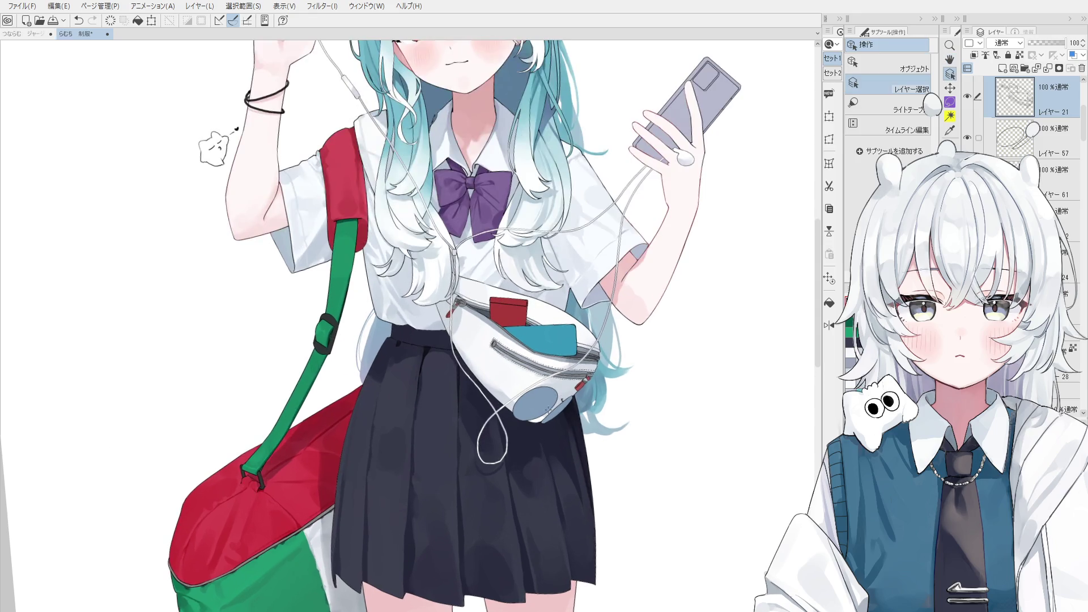
scroll(561, 547, "down", 1)
key("h")
left_click_drag(557, 518, 546, 438)
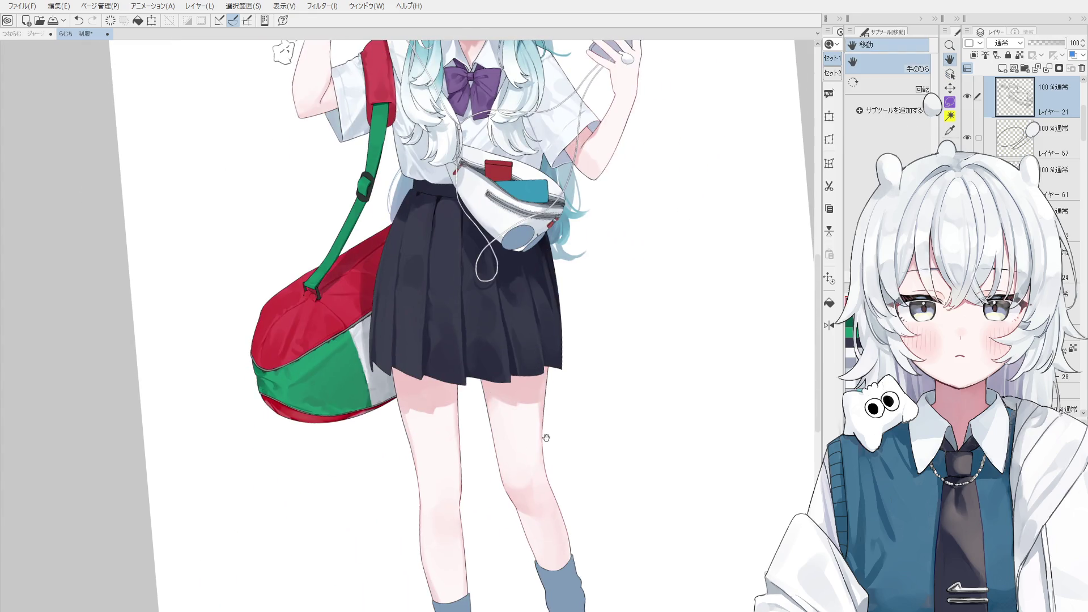
left_click_drag(547, 558, 512, 375)
key("o")
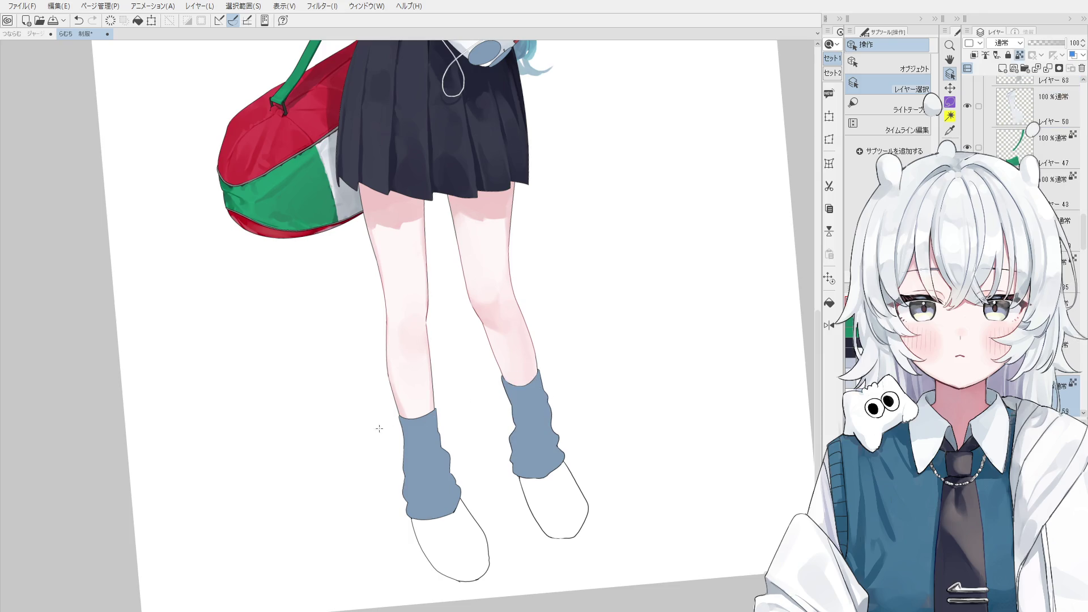
left_click_drag(241, 360, 227, 340)
key("h")
scroll(578, 413, "down", 2)
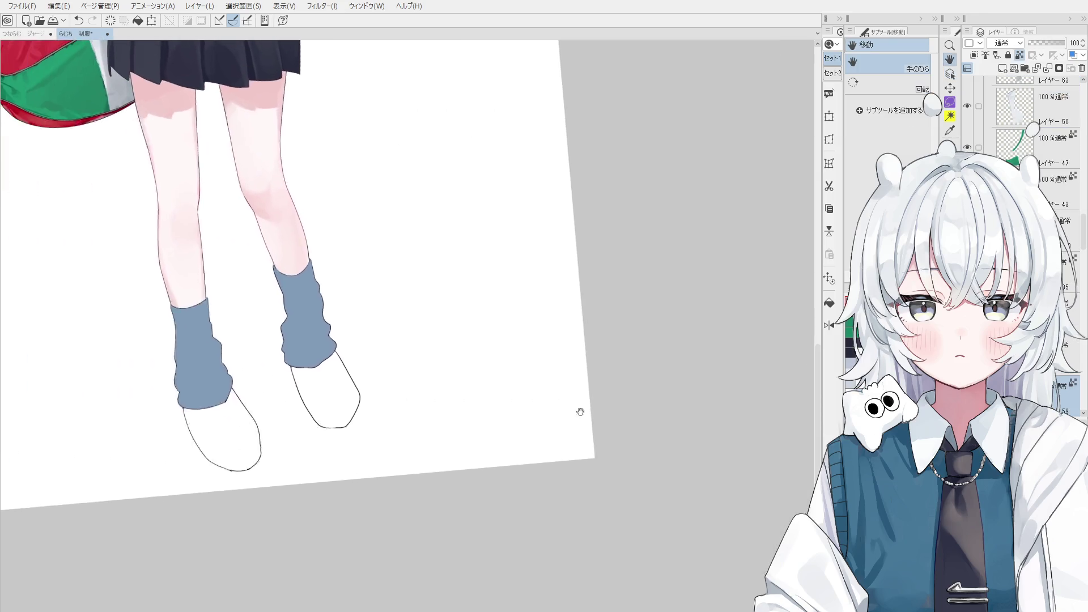
scroll(559, 365, "down", 1)
scroll(593, 444, "down", 1)
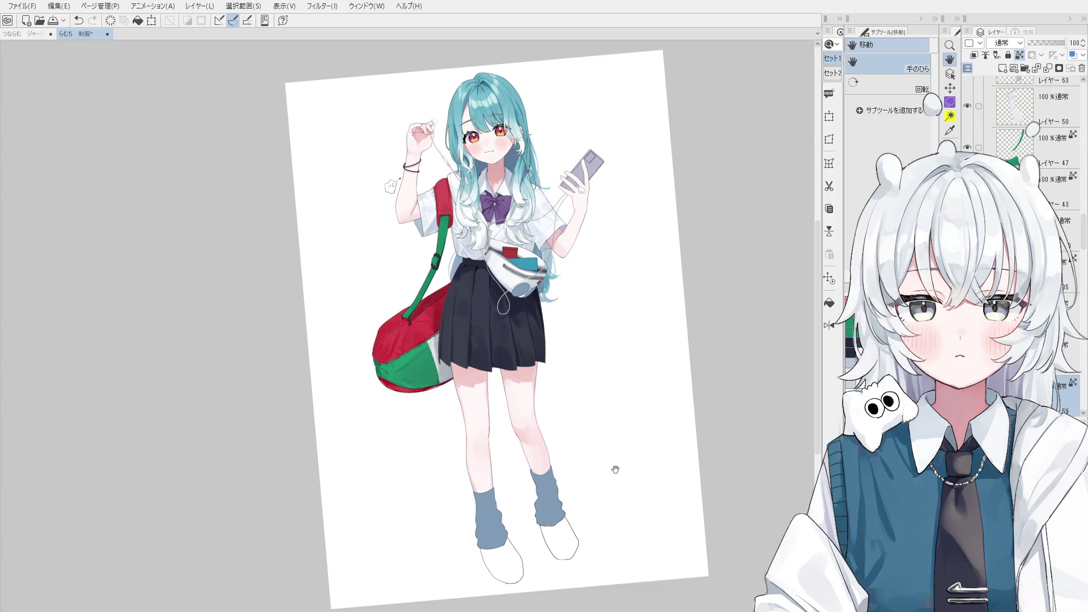
left_click(1012, 111, "ctrl")
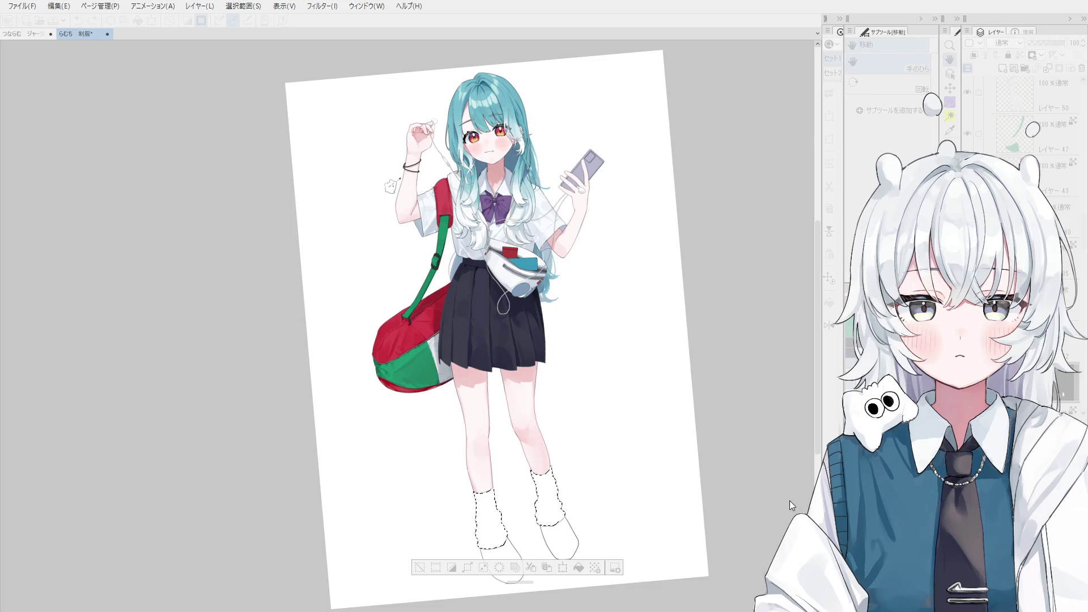
Clear the sock selection, pick the sock layer and start grey shading in the left sock's fold.
key("Return")
key("ctrl+d")
left_click_drag(550, 502, 559, 407)
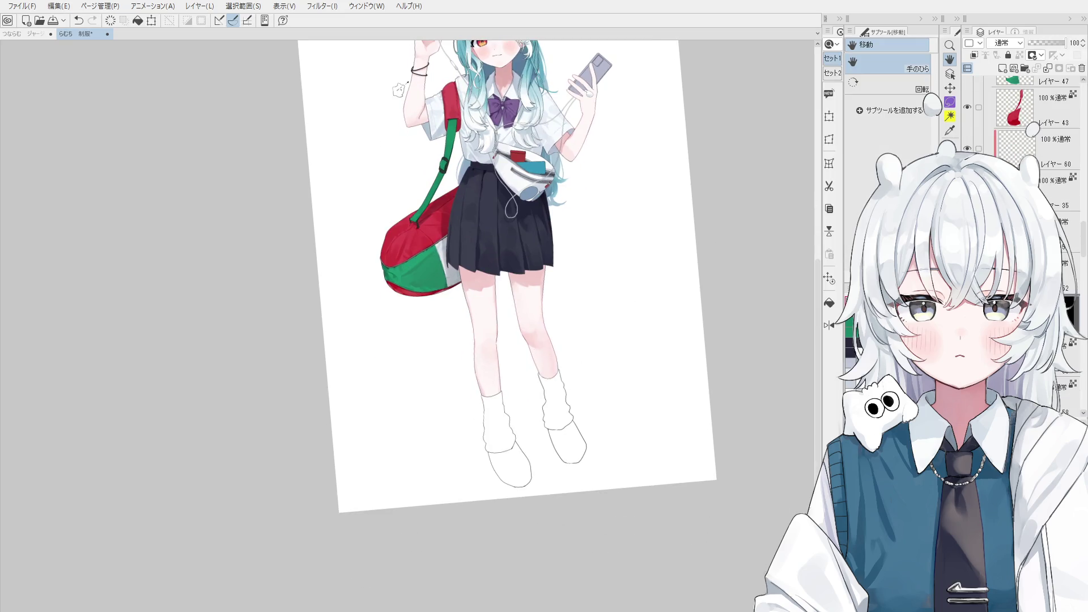
left_click(1073, 306)
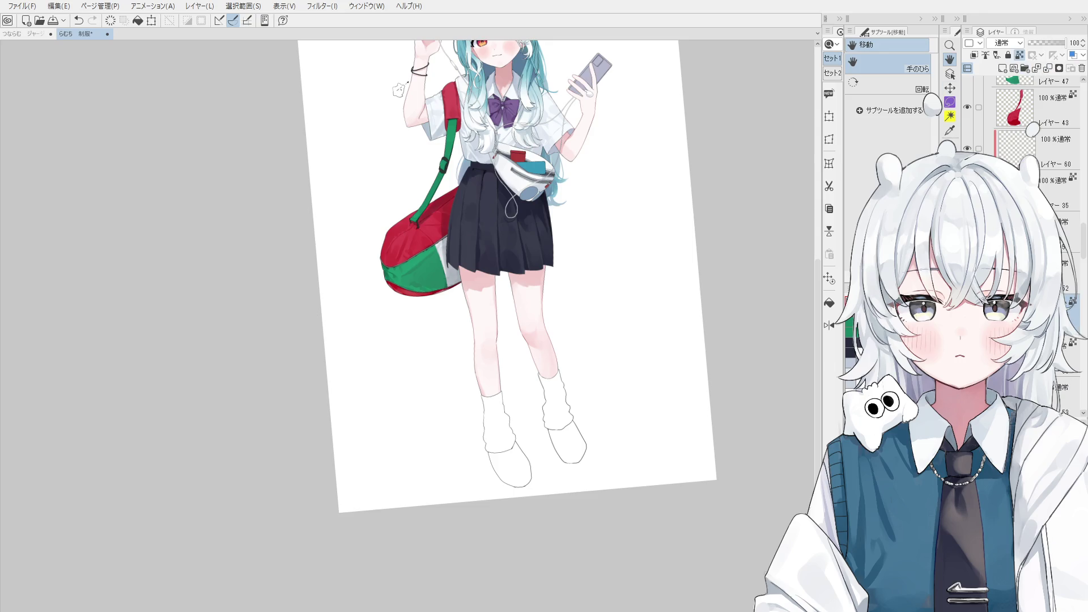
scroll(519, 437, "up", 2)
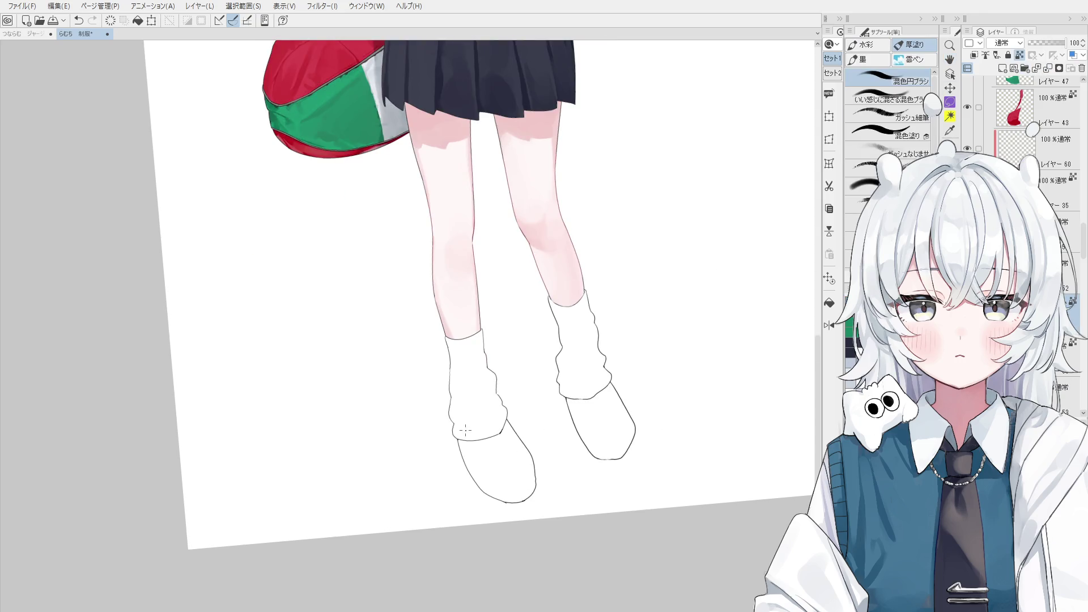
key("period")
key("period")
mouse_move(455, 430)
left_mouse_down()
mouse_move(489, 438)
mouse_move(464, 434)
left_mouse_up()
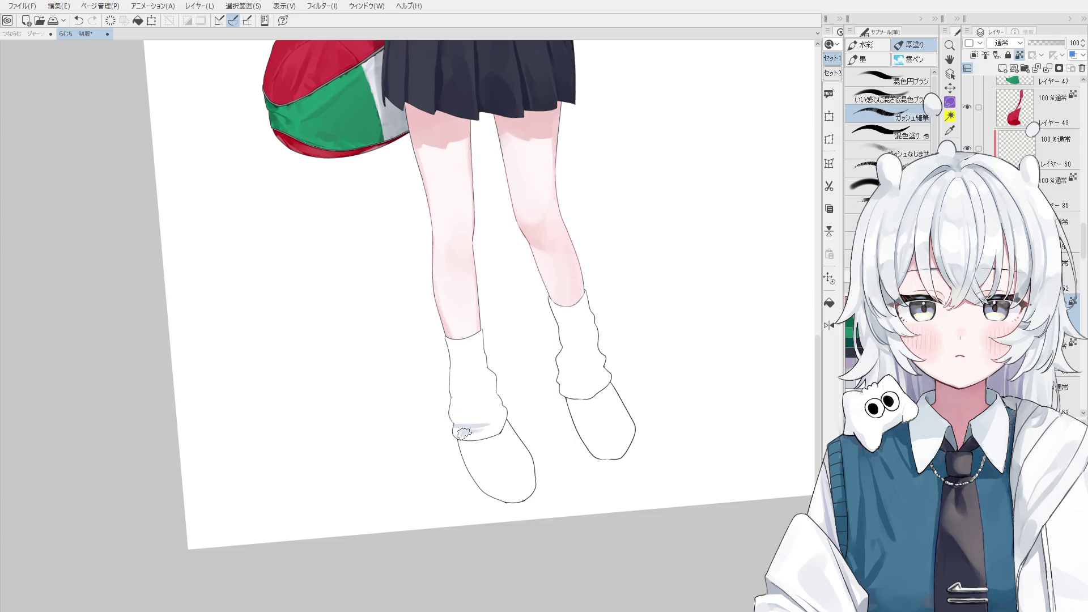
key("comma")
key("comma")
scroll(498, 400, "up", 1)
key("ctrl+z")
mouse_move(497, 400)
left_mouse_down()
mouse_move(455, 423)
mouse_move(493, 395)
left_mouse_up()
scroll(464, 410, "up", 1)
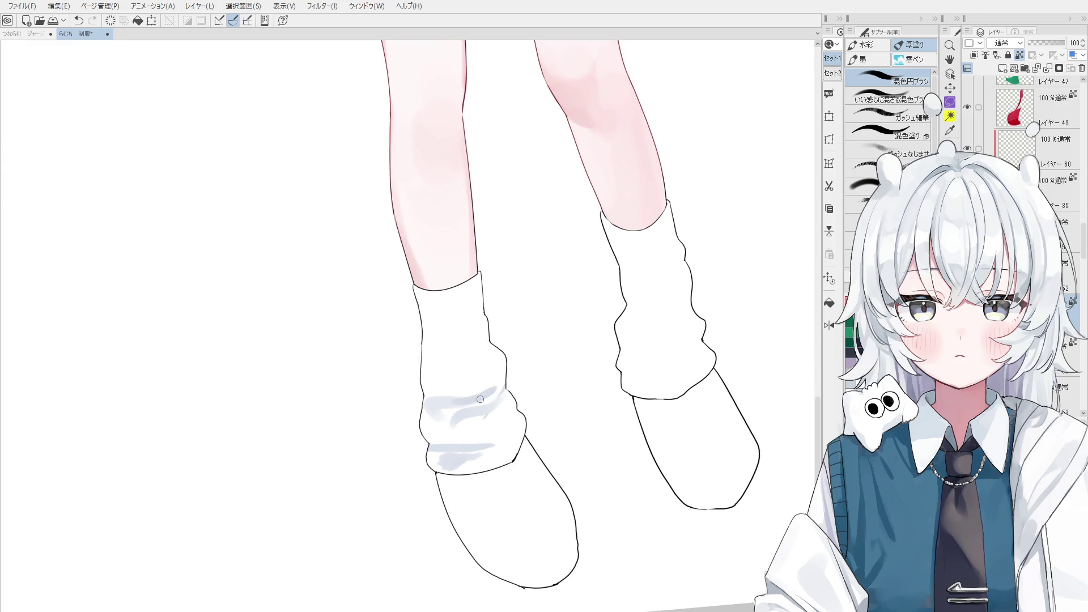
Soften the fold's left edge, restore white on the lower fold and shade the sock's right edge and lower band.
key("bracketright")
left_click_drag(423, 414, 434, 442)
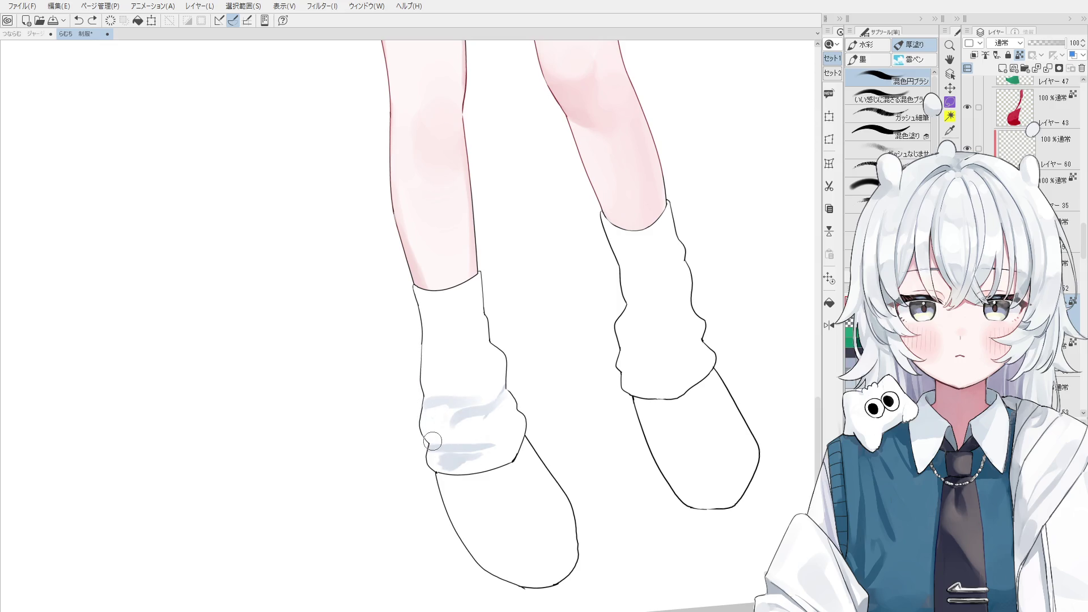
left_click_drag(500, 449, 445, 469)
key("bracketright")
left_click_drag(450, 446, 466, 527)
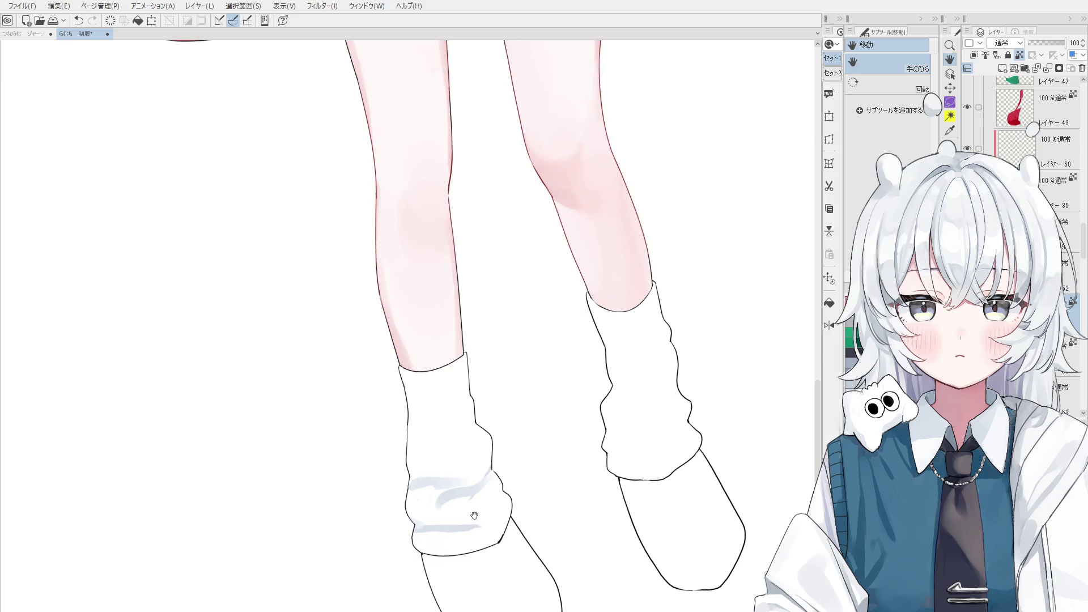
key("space")
scroll(485, 521, "up", 2)
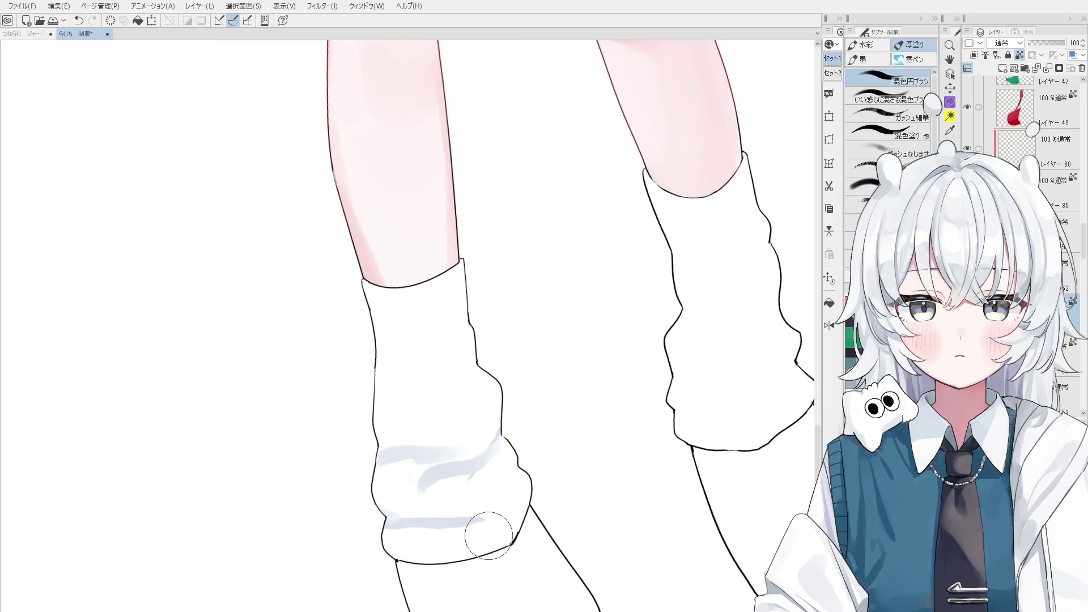
scroll(502, 512, "down", 1)
left_click_drag(505, 509, 519, 536)
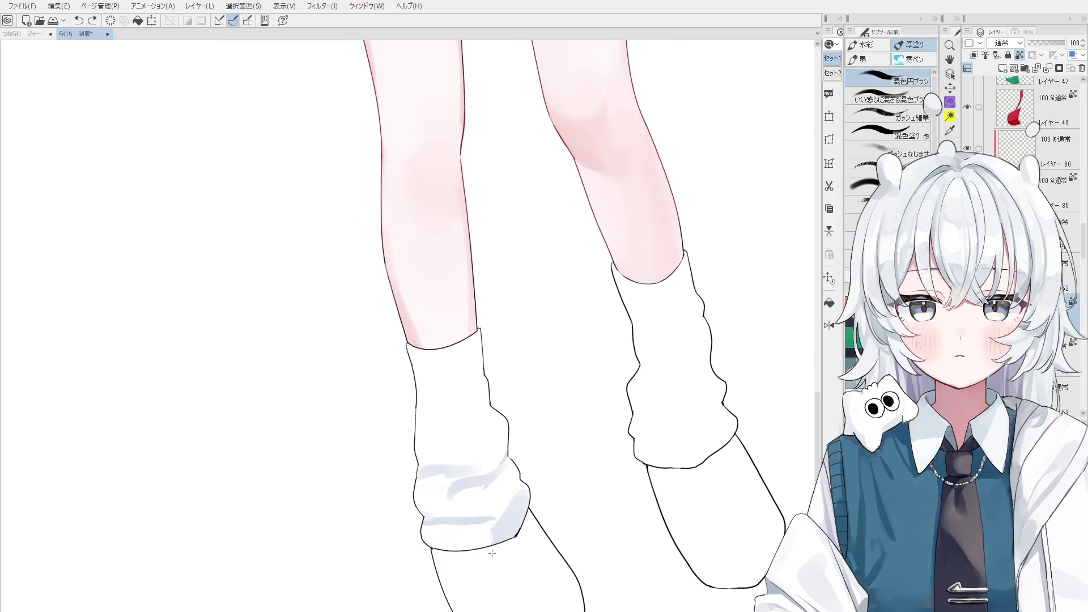
mouse_move(499, 492)
left_mouse_down()
mouse_move(462, 525)
mouse_move(463, 536)
mouse_move(469, 518)
mouse_move(474, 533)
mouse_move(436, 532)
mouse_move(444, 522)
left_mouse_up()
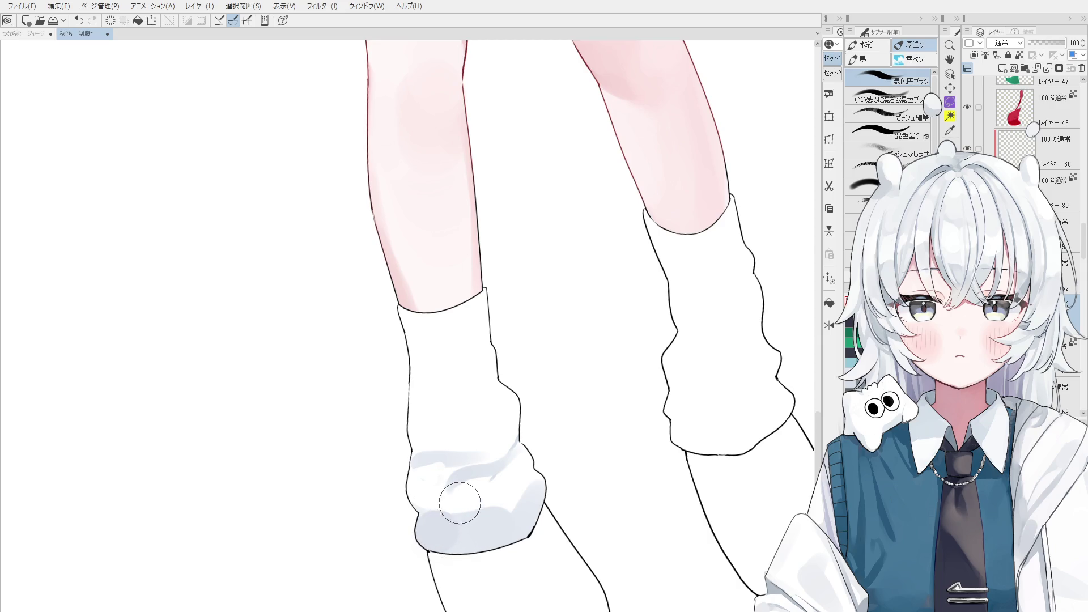
Blend across the lower cuff with a resized blending brush and add light blue-grey to its upper left.
key("period")
key("comma")
key("comma")
key("bracketleft")
key("bracketleft")
key("bracketleft")
key("bracketright")
key("bracketright")
key("bracketright")
key("bracketleft")
key("bracketleft")
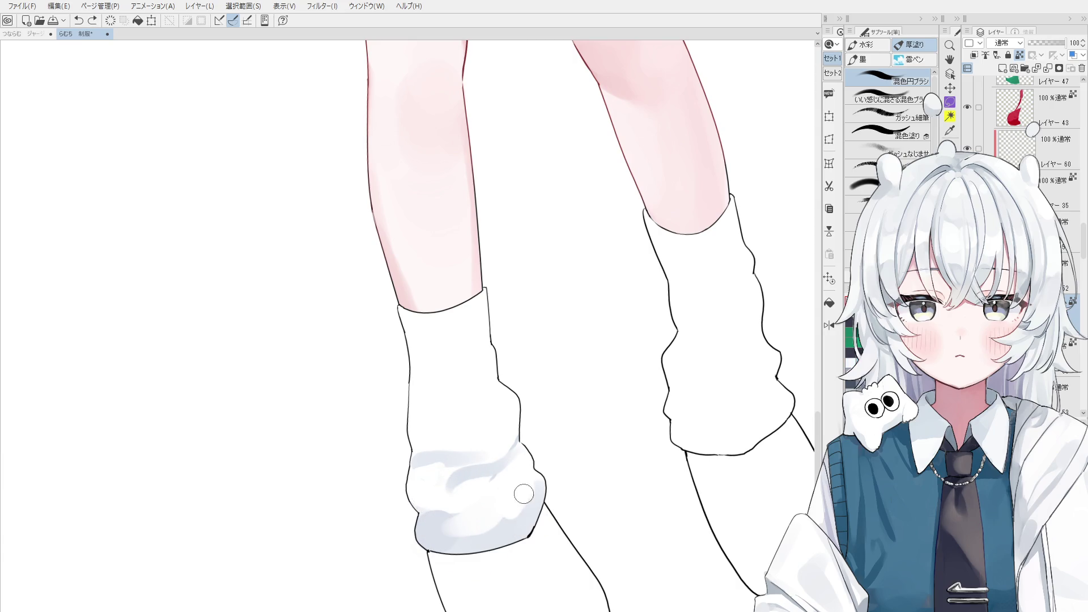
mouse_move(500, 502)
left_mouse_down()
mouse_move(466, 521)
mouse_move(507, 485)
mouse_move(449, 506)
mouse_move(507, 503)
left_mouse_up()
key("bracketright")
key("bracketright")
key("bracketleft")
key("bracketleft")
key("bracketright")
key("bracketright")
key("bracketleft")
key("bracketleft")
scroll(507, 503, "down", 2)
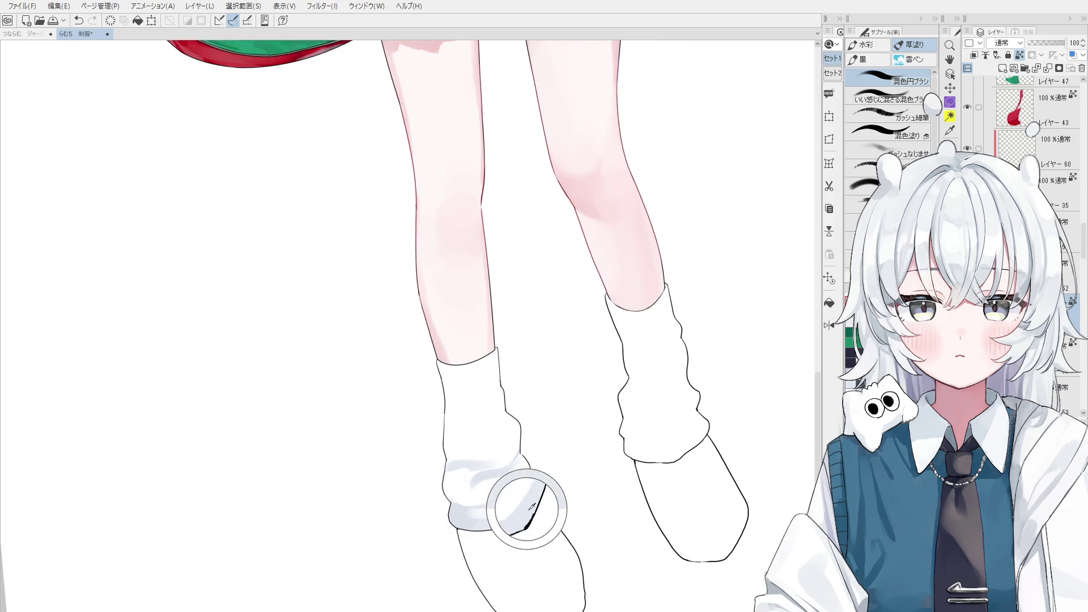
key("ctrl+z")
left_click_drag(454, 454, 457, 439)
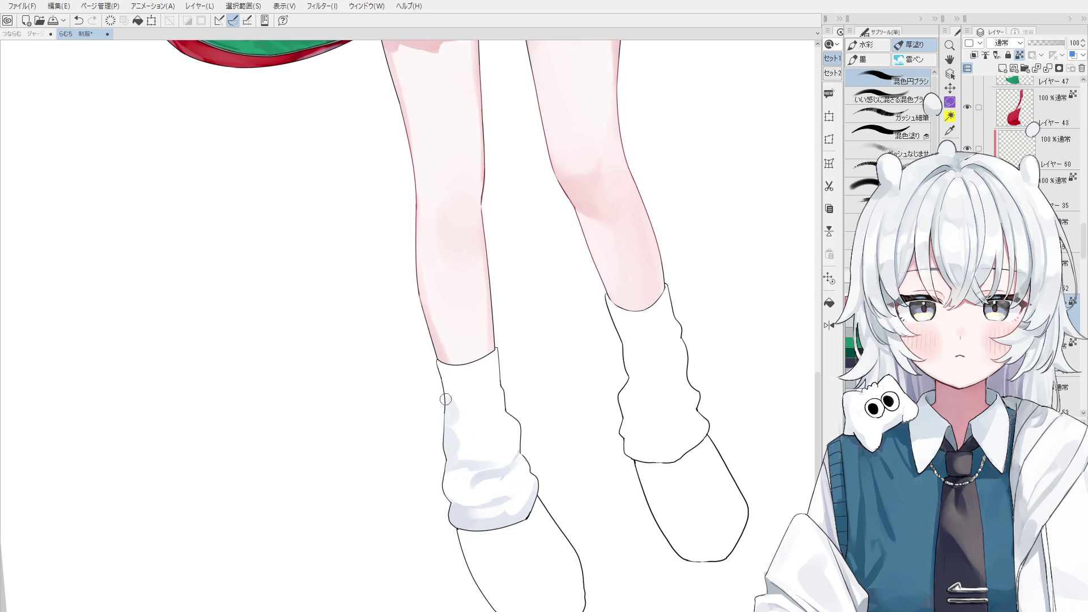
scroll(455, 415, "down", 1)
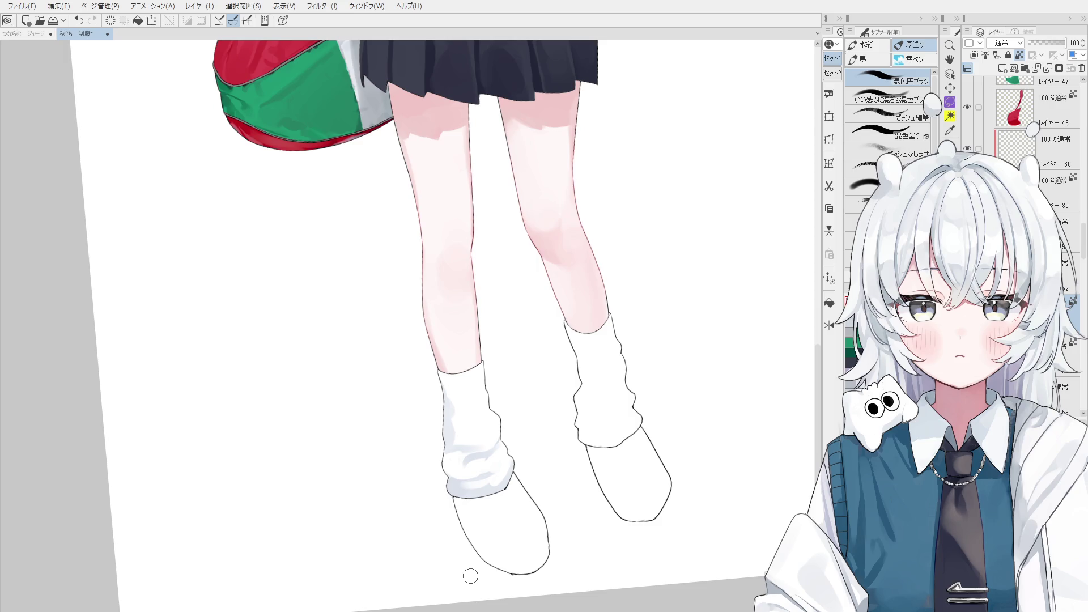
left_click_drag(474, 304, 474, 254)
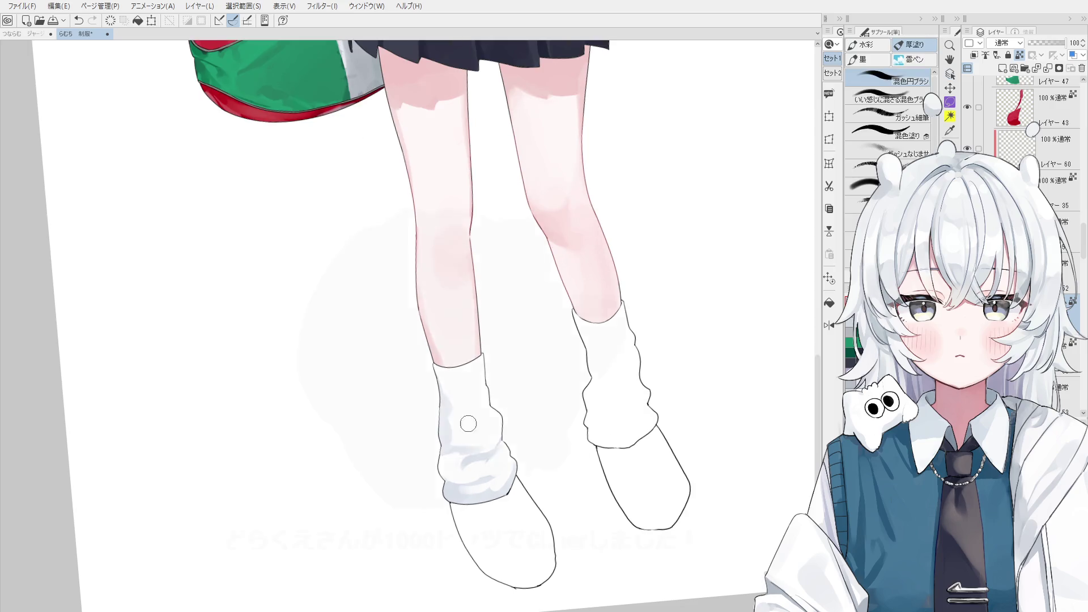
scroll(455, 374, "up", 3)
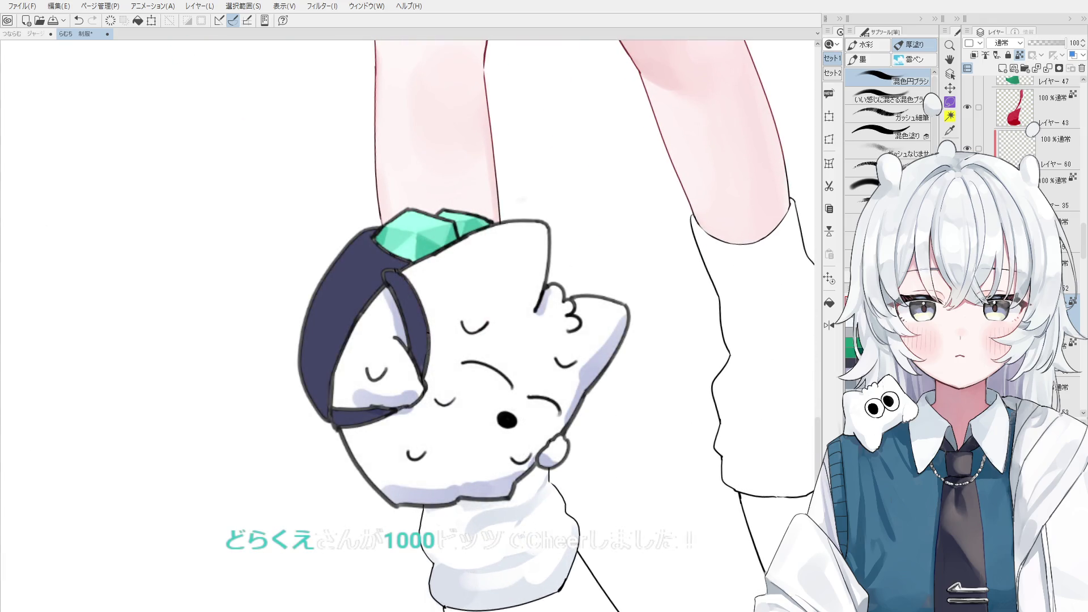
Undo recent strokes, sample the sock colour and trial grey-blue shading on the sock's left edge.
key("ctrl+z")
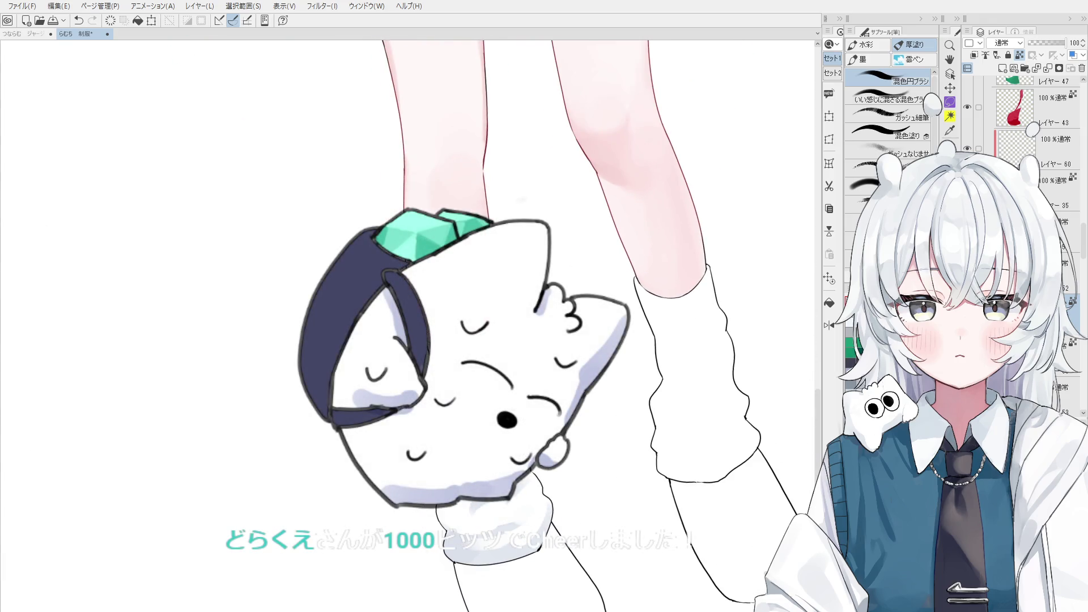
key("ctrl+z")
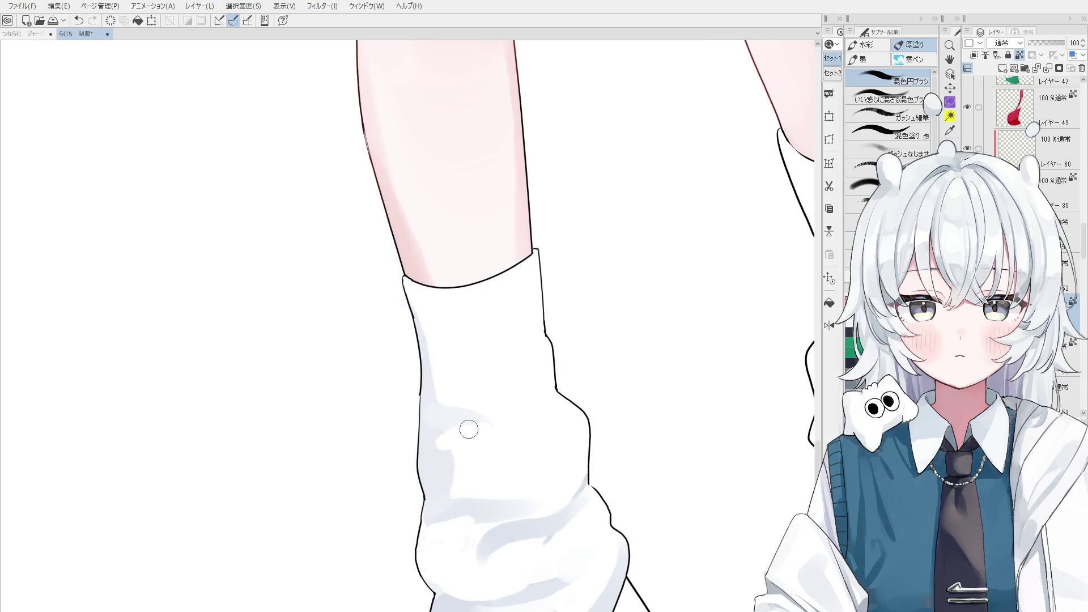
scroll(470, 428, "up", 2)
scroll(429, 413, "down", 2)
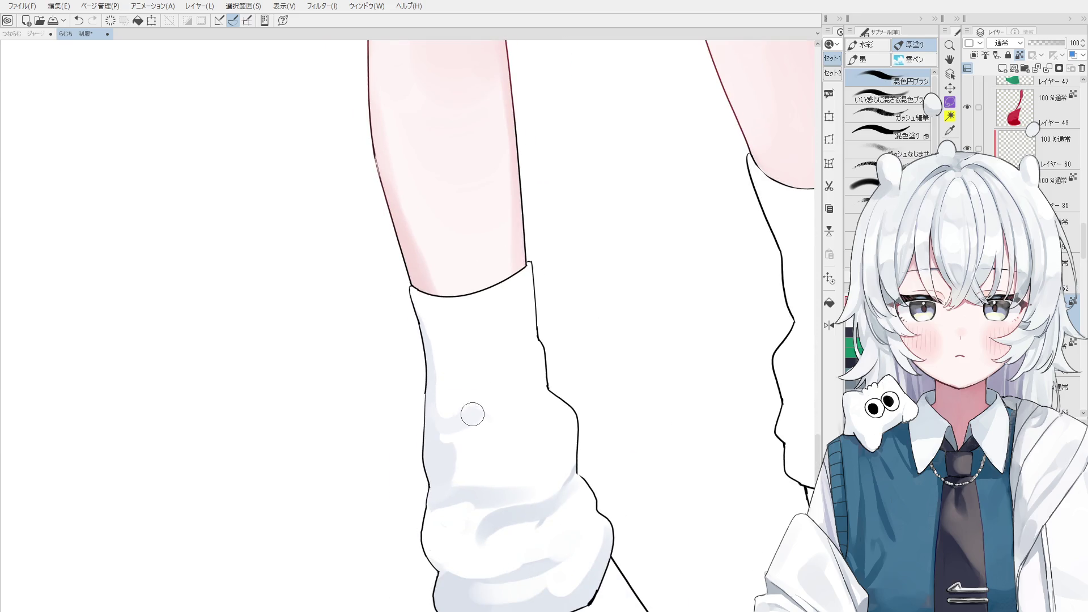
scroll(463, 416, "up", 2)
scroll(466, 416, "down", 2)
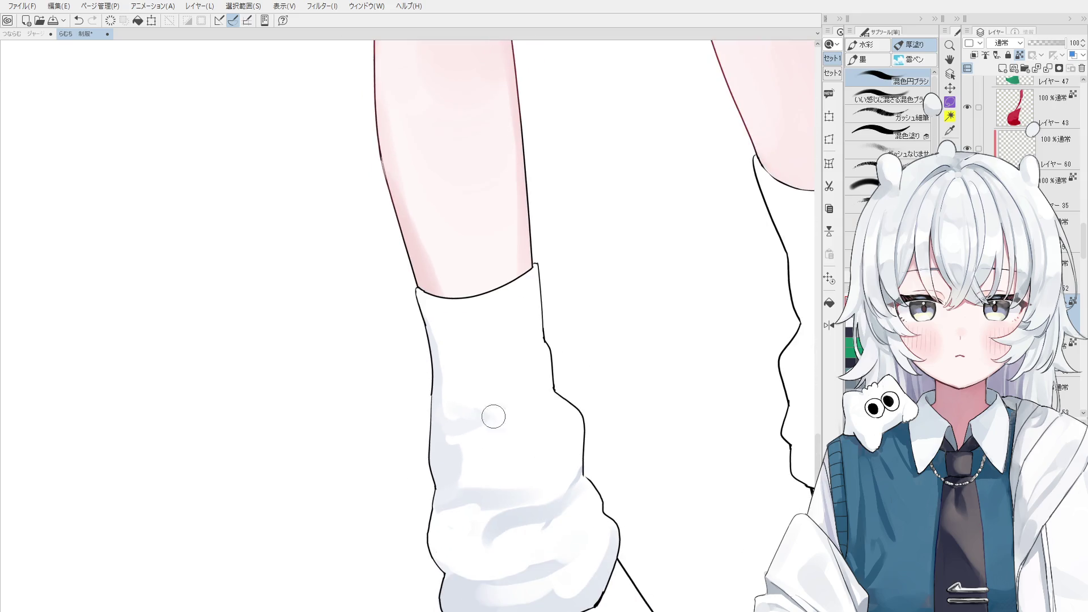
scroll(493, 416, "up", 2)
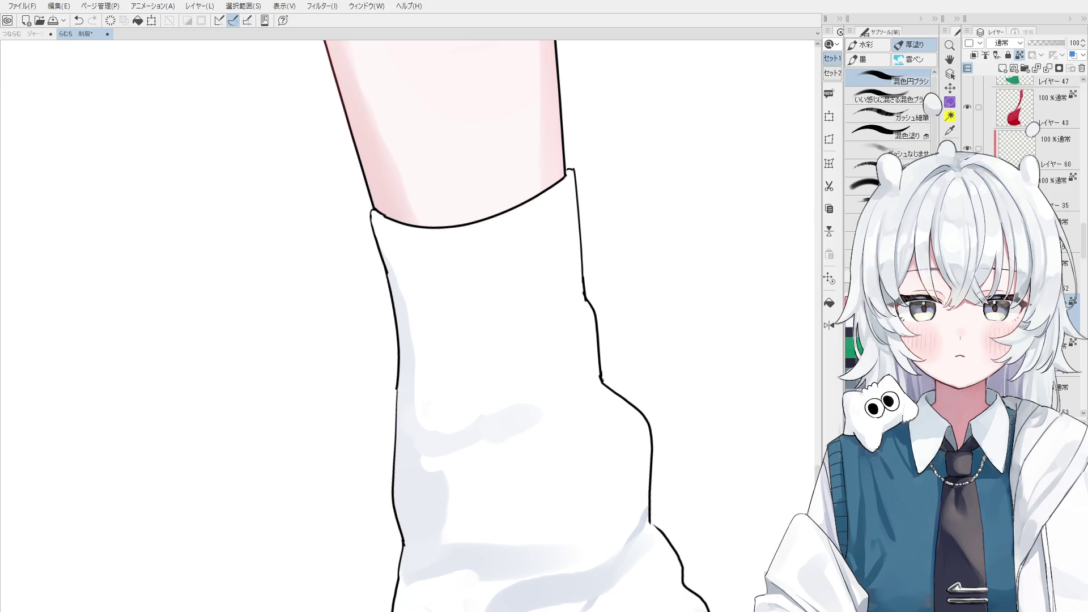
left_click(492, 427, "alt")
scroll(493, 426, "down", 2)
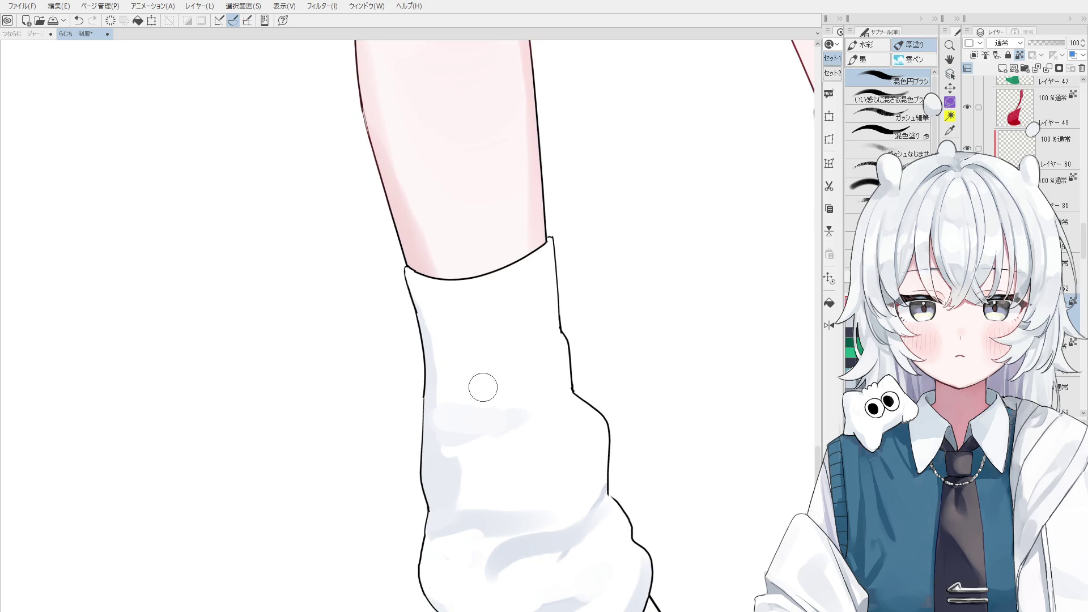
key("bracketleft")
key("bracketleft")
key("bracketright")
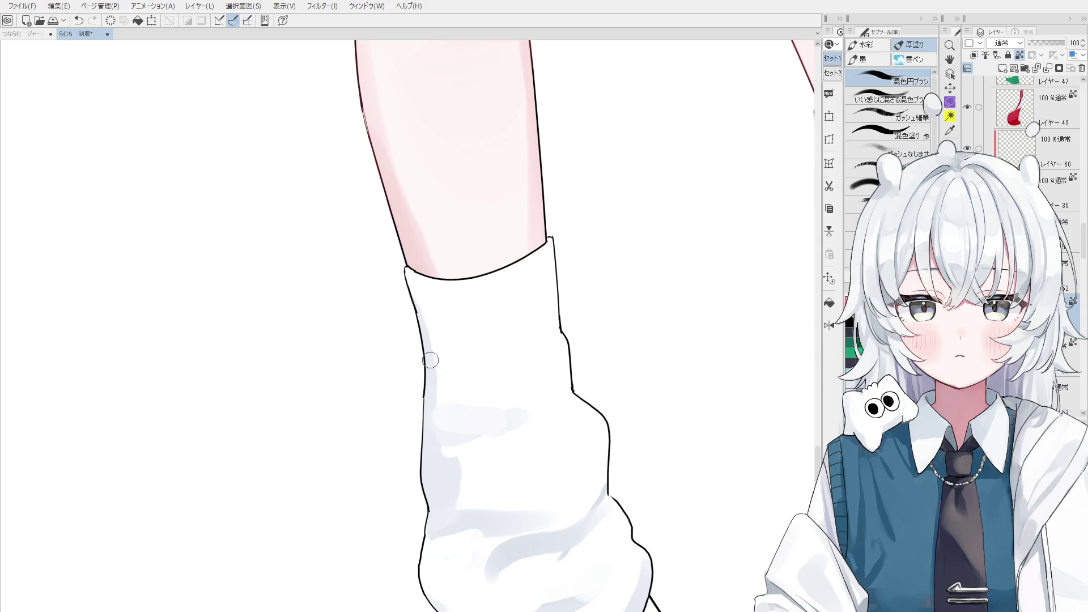
left_click_drag(406, 275, 449, 401)
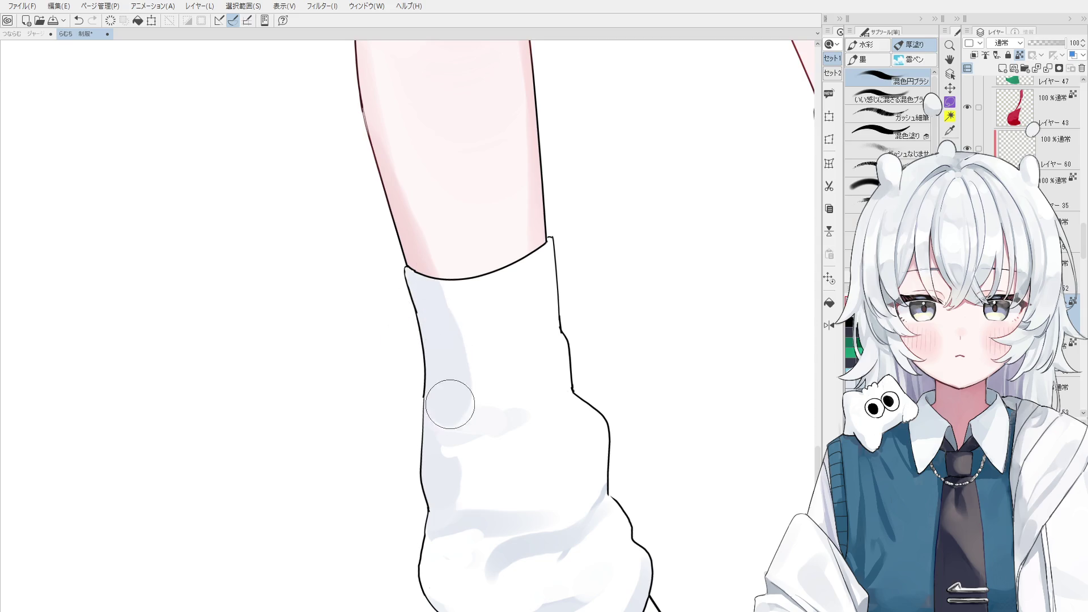
scroll(449, 400, "down", 1)
left_click_drag(465, 331, 473, 412)
key("ctrl+z")
scroll(473, 412, "down", 1)
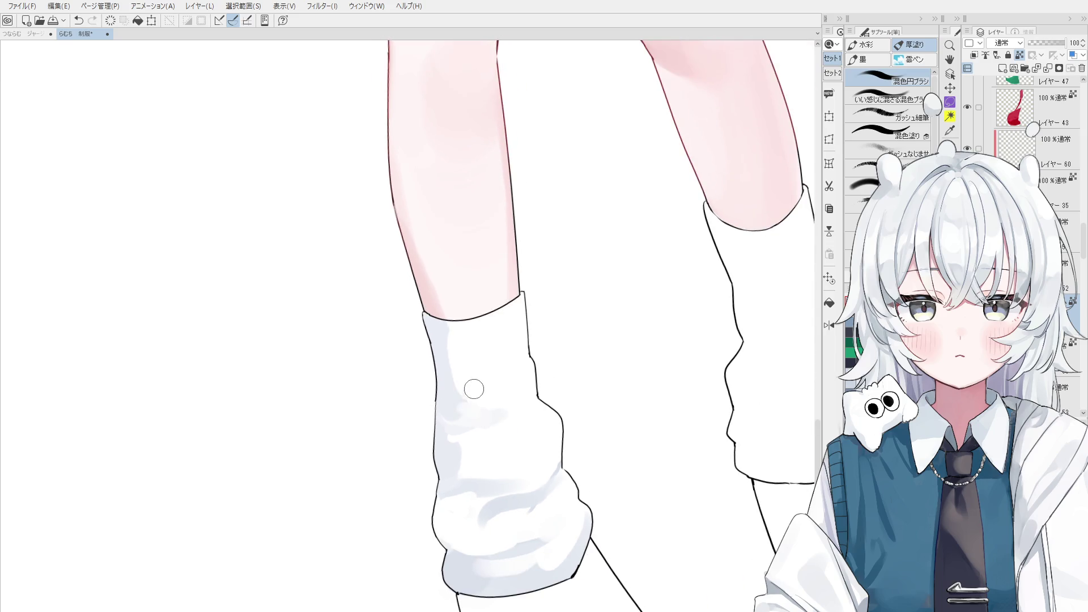
key("ctrl+z")
Shade across the sock's middle and lower part, undoing a misplaced stroke.
key("bracketright")
key("bracketleft")
left_click_drag(474, 437, 464, 417)
key("bracketright")
key("ctrl+z")
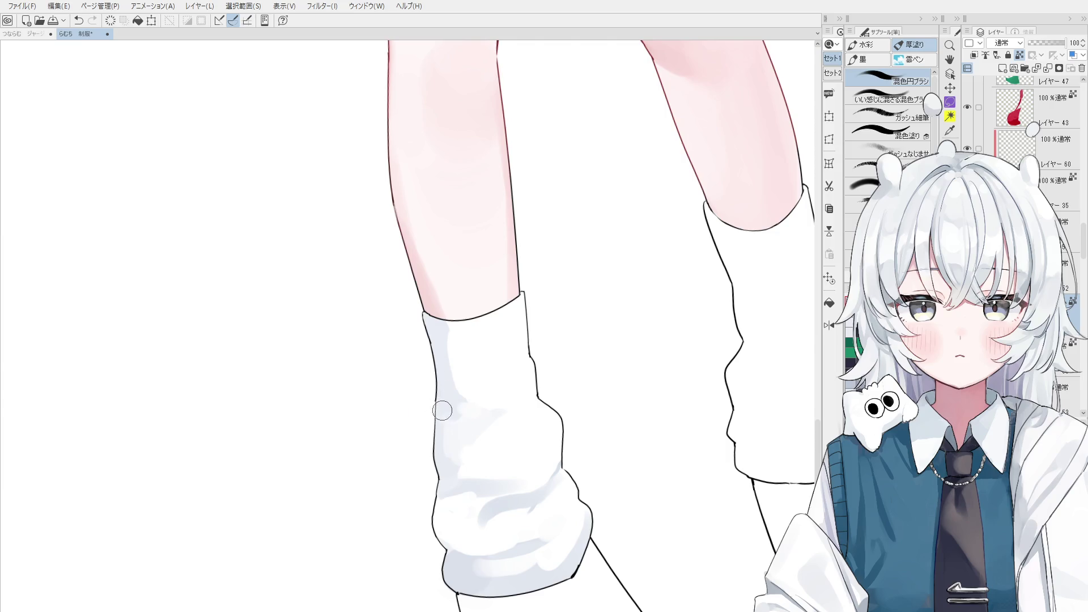
left_click_drag(464, 434, 481, 414)
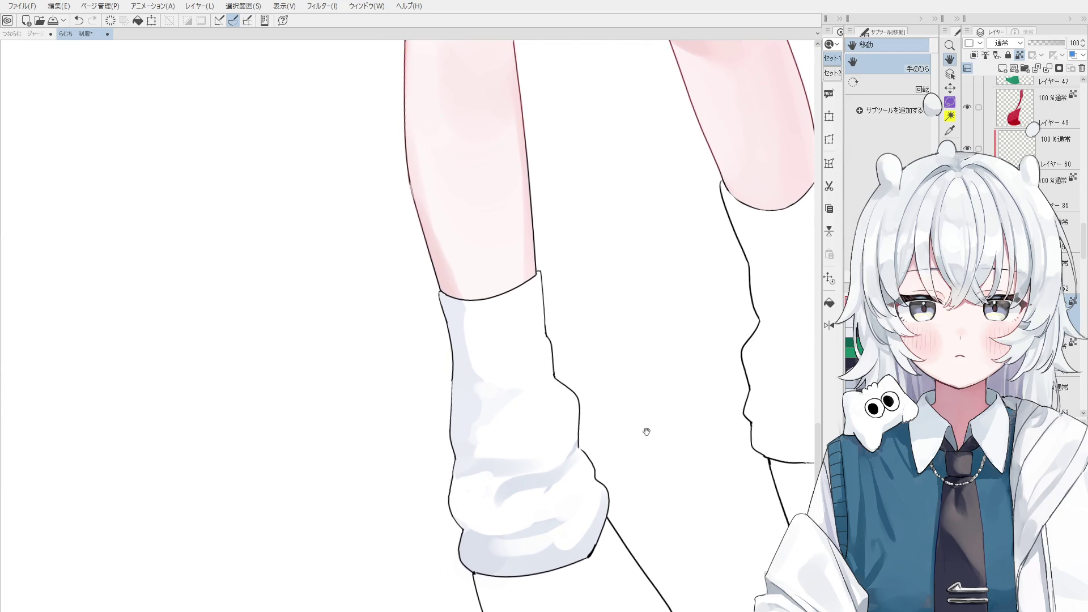
scroll(493, 406, "up", 1)
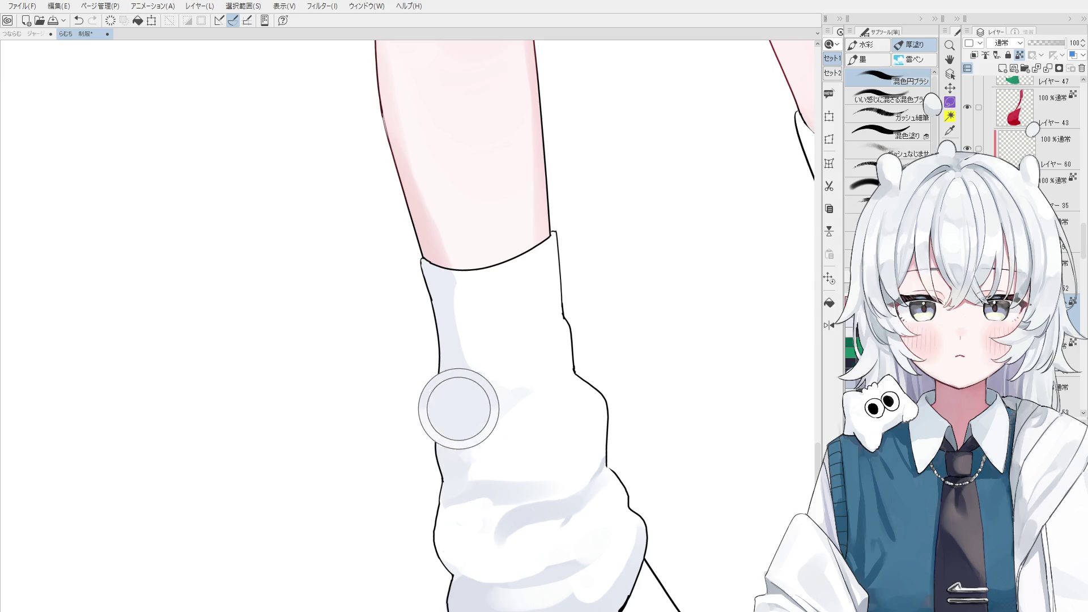
left_click_drag(468, 393, 516, 414)
scroll(510, 400, "down", 1)
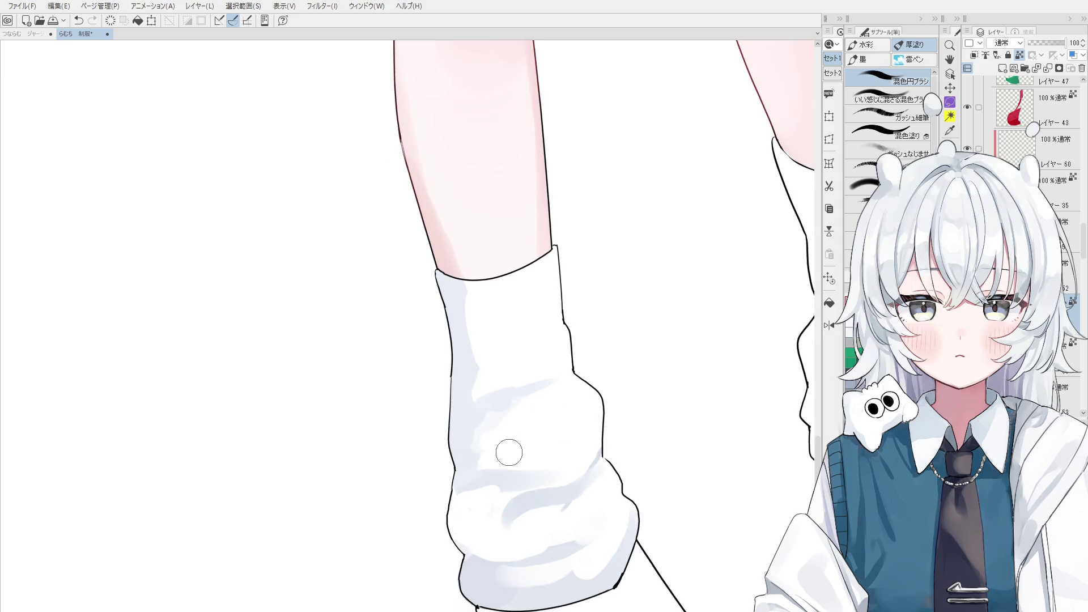
scroll(569, 399, "down", 1)
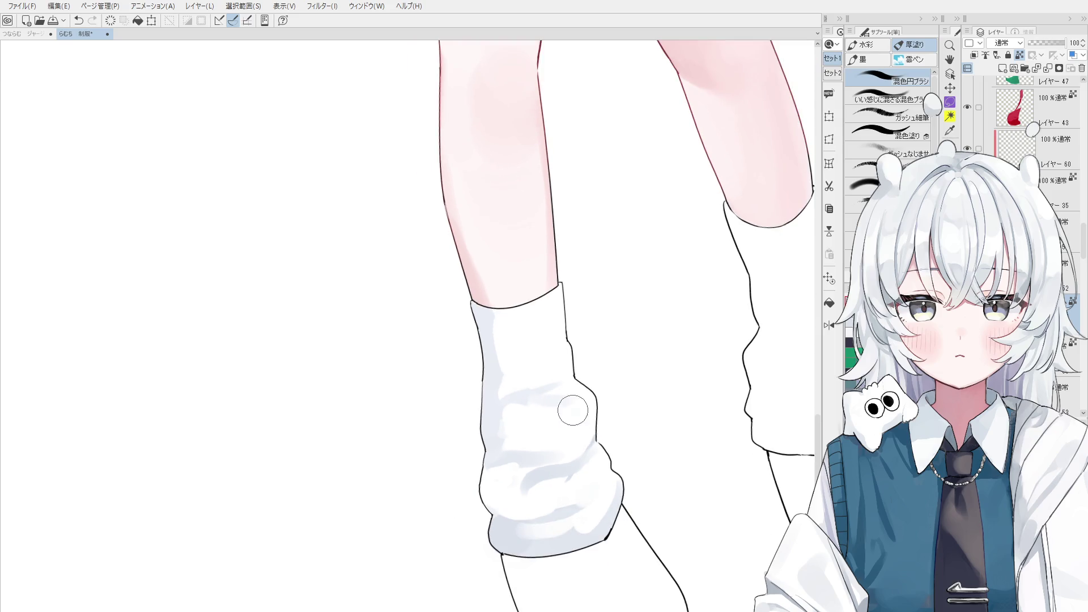
scroll(578, 425, "down", 1)
Sample lighter sock tones and shade along the bottom of the cuff, softening it.
left_click_drag(561, 458, 522, 449)
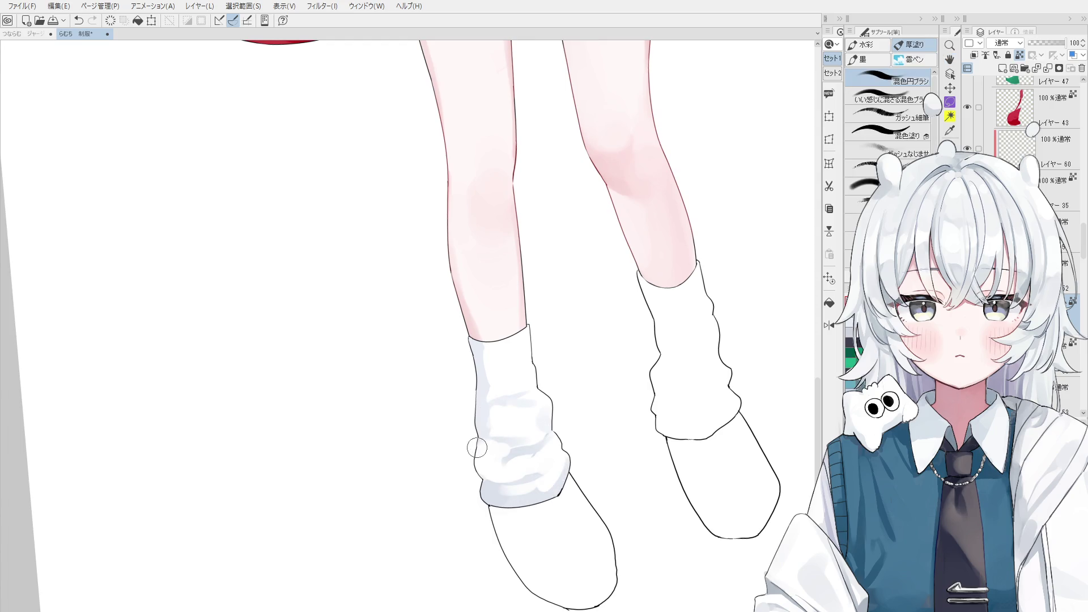
left_click(522, 418, "alt")
left_click(521, 447, "alt")
mouse_move(552, 457)
left_mouse_down()
mouse_move(514, 469)
mouse_move(560, 467)
mouse_move(510, 466)
mouse_move(566, 459)
left_mouse_up()
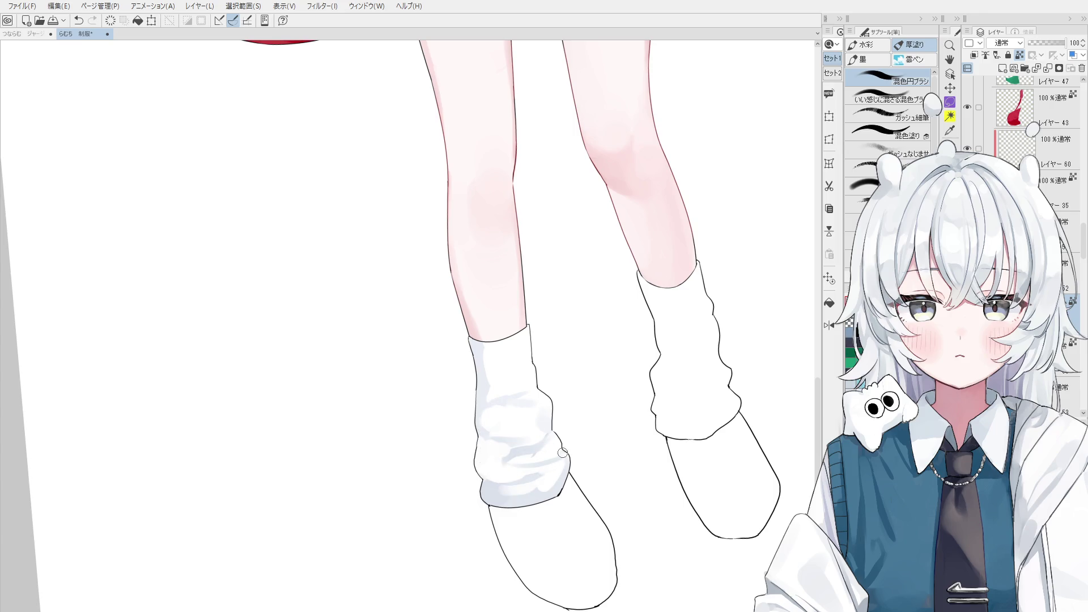
key("-")
key("ctrl+z")
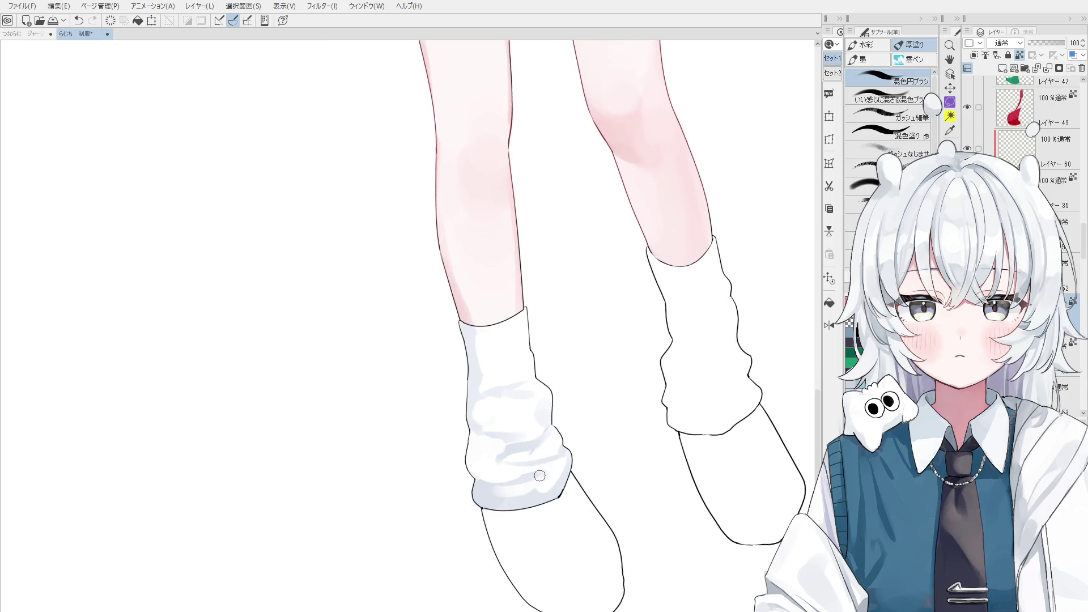
mouse_move(527, 498)
left_mouse_down()
mouse_move(510, 502)
mouse_move(540, 494)
mouse_move(501, 496)
mouse_move(537, 485)
left_mouse_up()
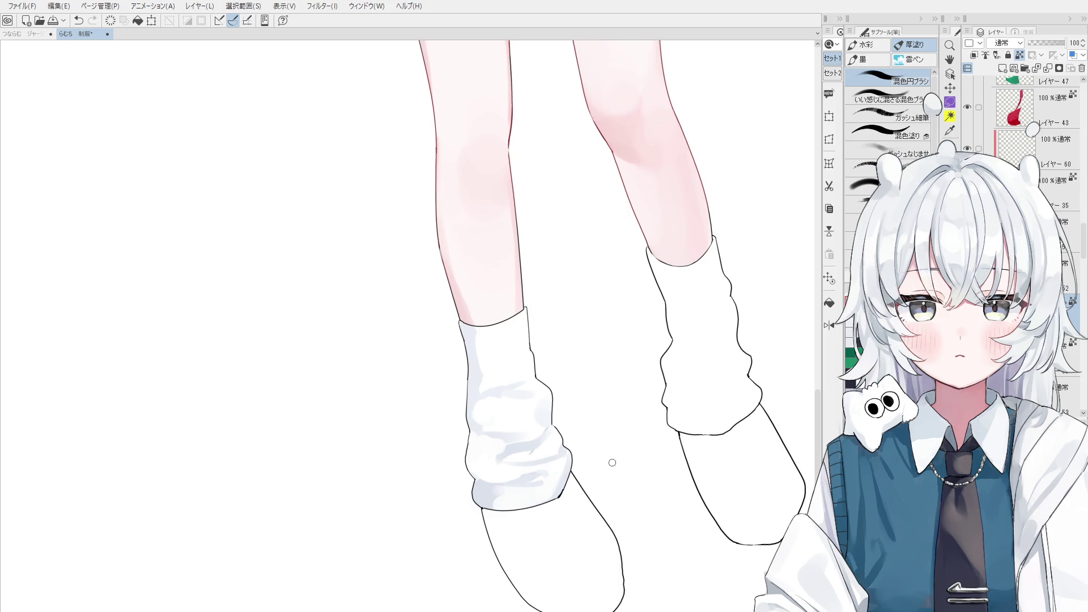
scroll(585, 526, "up", 2)
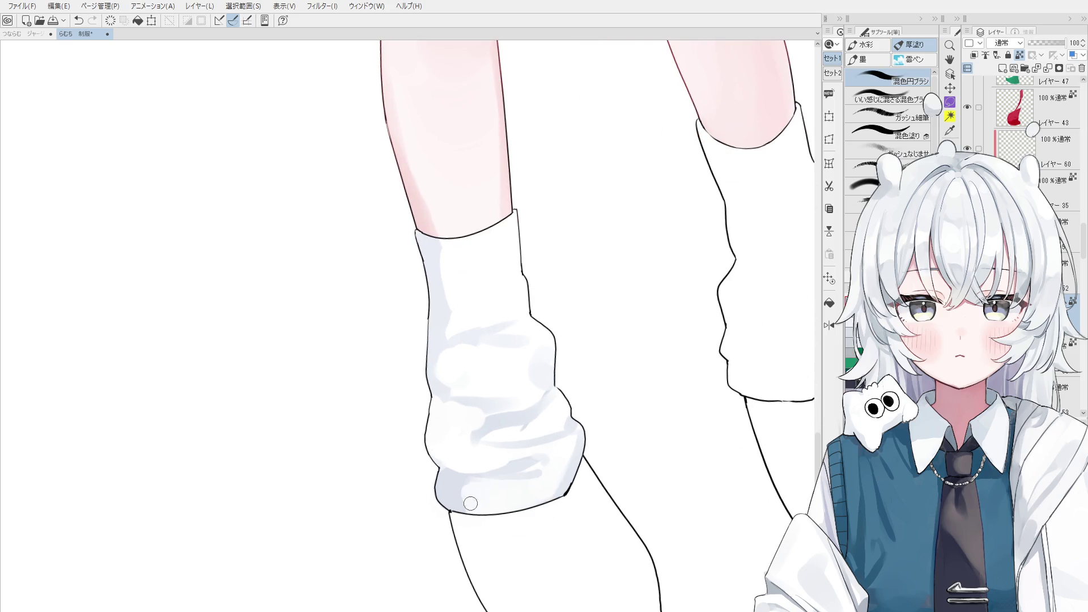
mouse_move(485, 510)
left_mouse_down()
mouse_move(522, 515)
mouse_move(581, 495)
left_mouse_up()
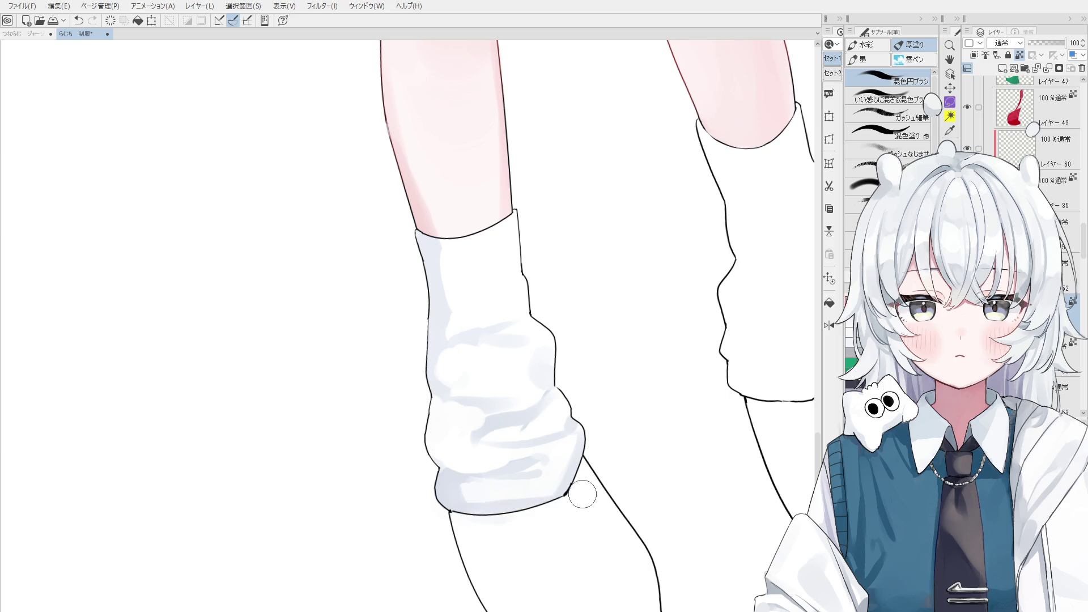
scroll(582, 495, "down", 2)
scroll(485, 453, "down", 1)
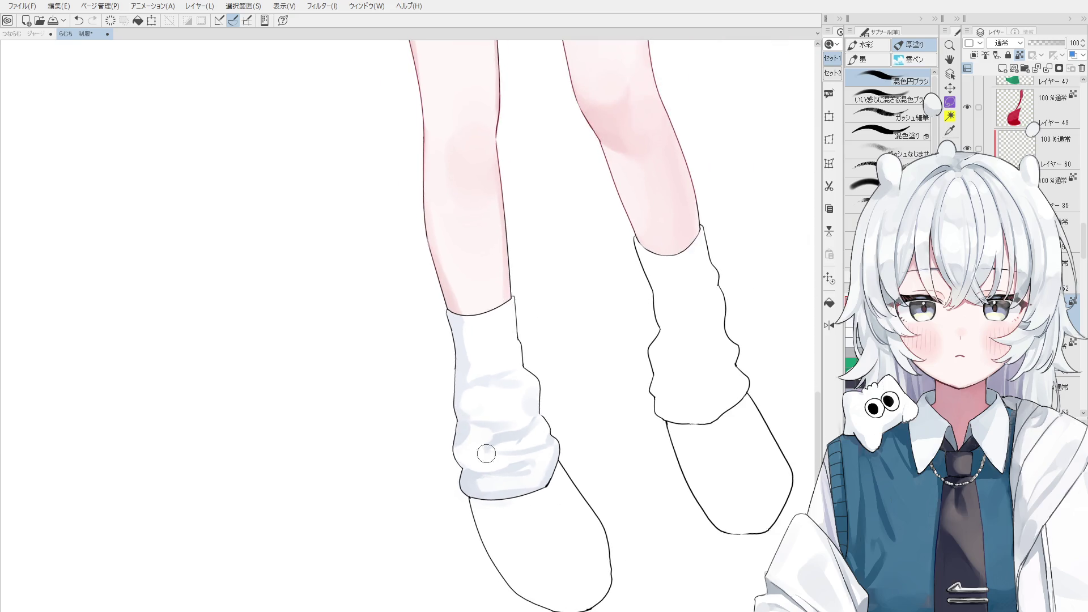
scroll(486, 417, "up", 2)
scroll(491, 419, "up", 1)
Rework the cuff shading with undos, blend it lighter and rotate the view to check.
mouse_move(491, 419)
left_mouse_down()
mouse_move(517, 408)
mouse_move(538, 427)
mouse_move(566, 421)
mouse_move(510, 425)
left_mouse_up()
key("ctrl+z")
scroll(546, 416, "down", 1)
key("ctrl+z")
key("ctrl+z")
key("ctrl+z")
scroll(771, 367, "down", 2)
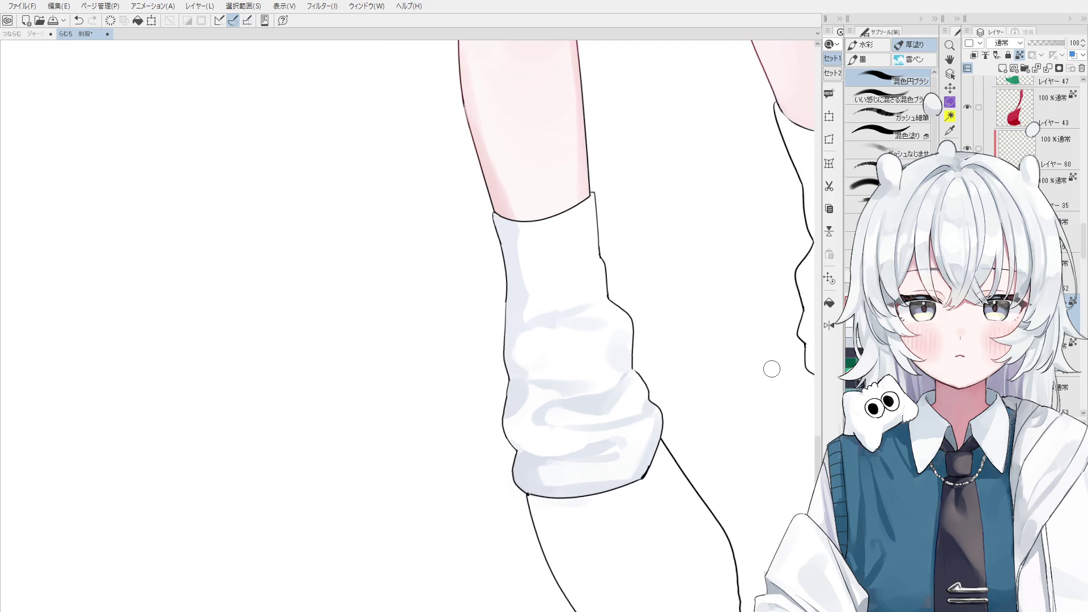
scroll(638, 393, "up", 2)
scroll(598, 386, "up", 1)
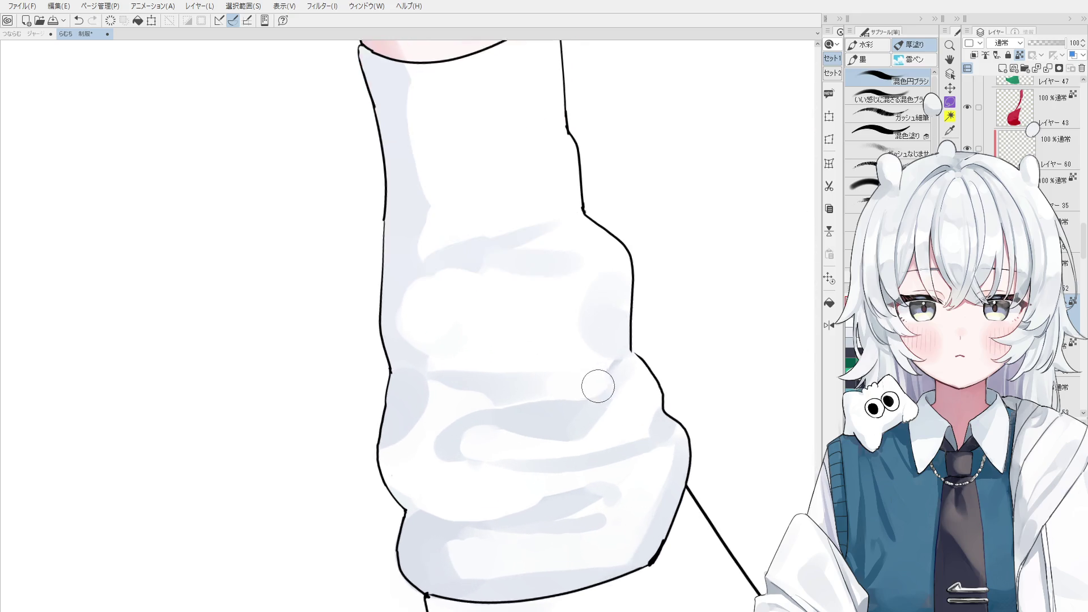
scroll(637, 369, "down", 1)
key("ctrl+z")
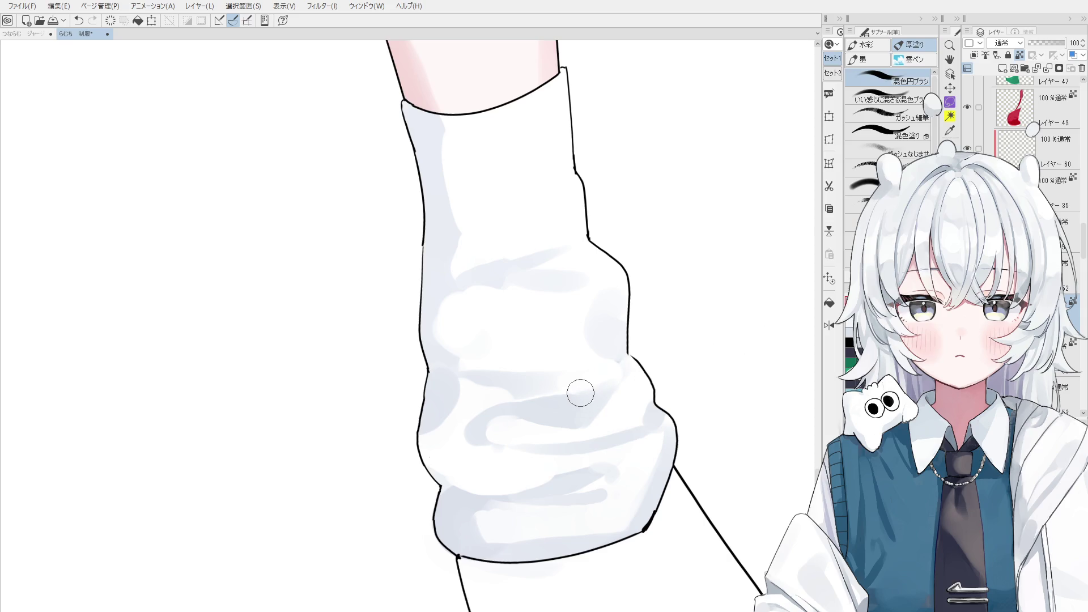
left_click_drag(584, 376, 535, 384)
scroll(531, 383, "down", 1)
key("ctrl+z")
key("ctrl+y")
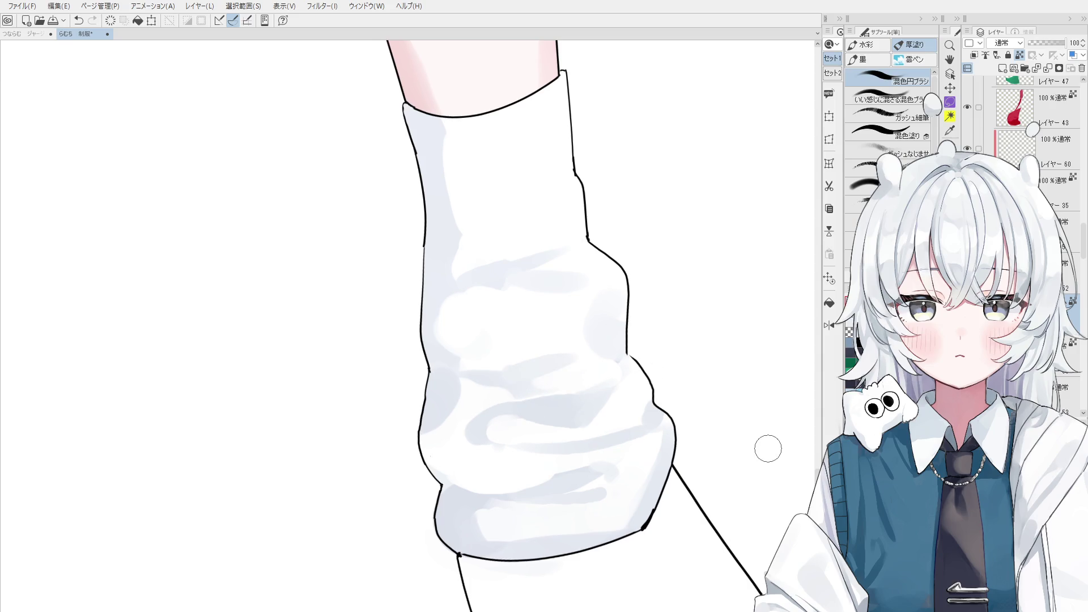
scroll(556, 353, "up", 2)
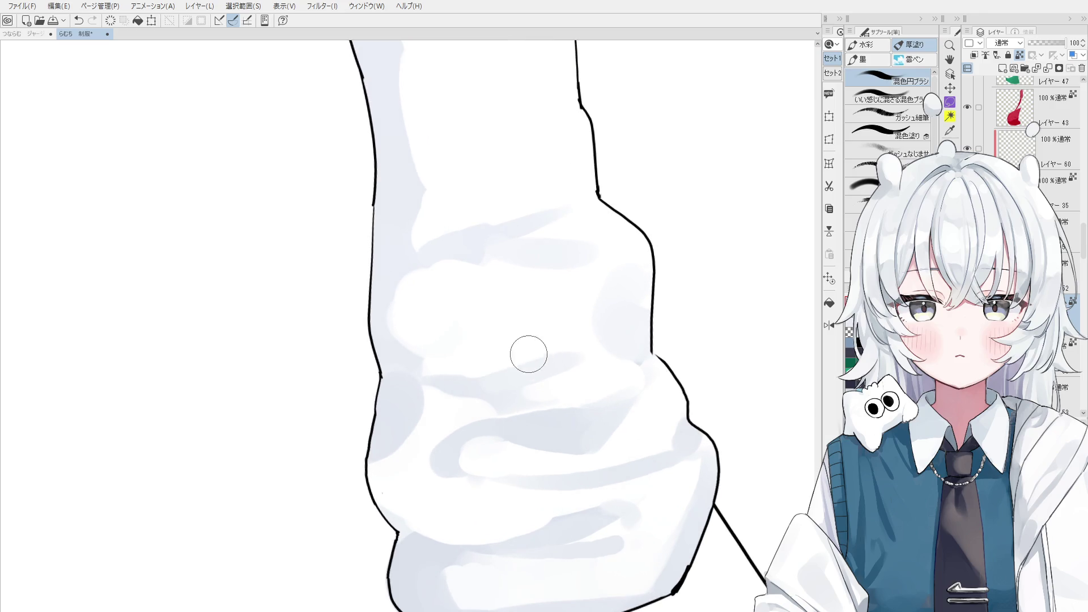
scroll(626, 379, "down", 1)
scroll(602, 382, "down", 1)
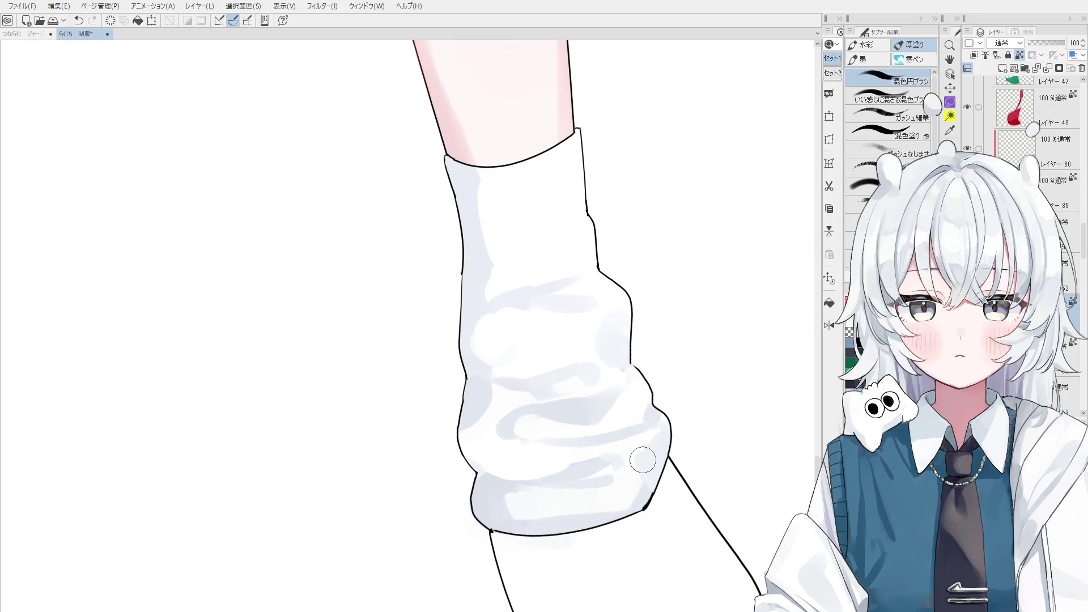
scroll(639, 473, "down", 1)
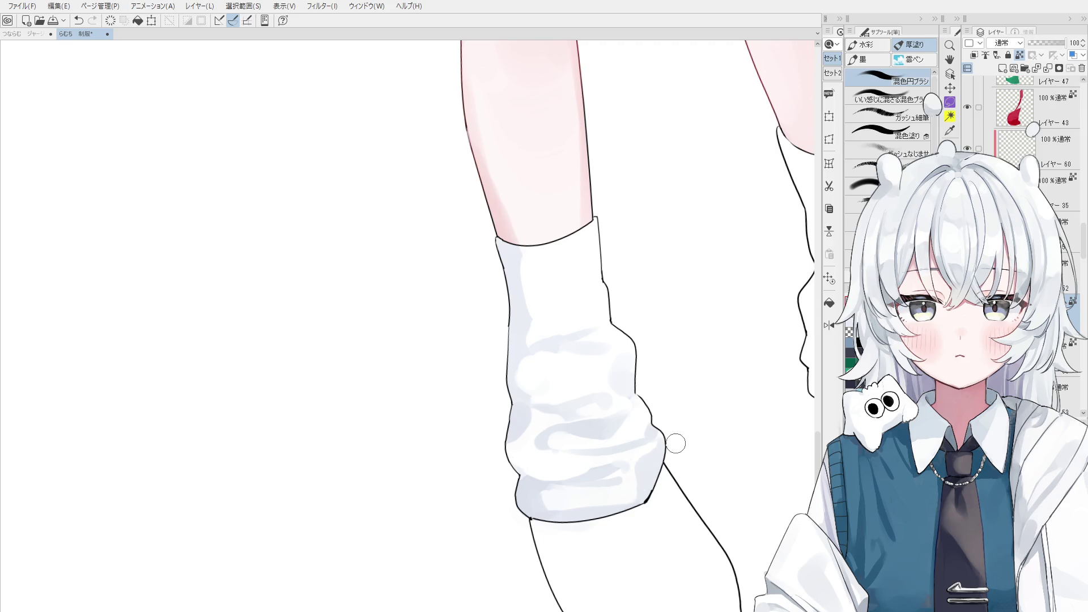
left_click_drag(661, 442, 659, 410)
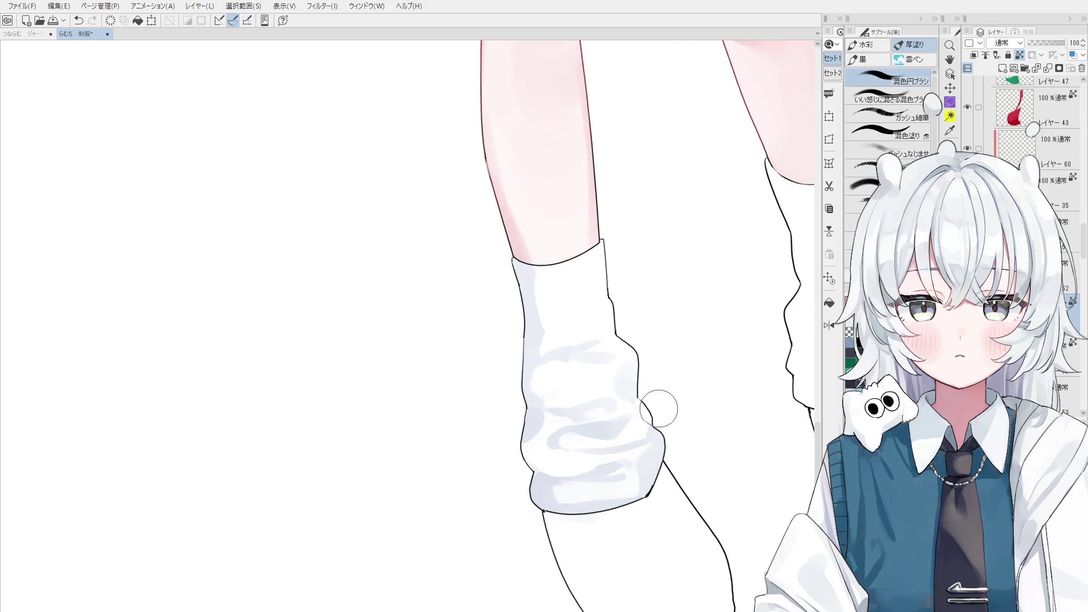
scroll(668, 392, "down", 2)
scroll(659, 374, "down", 2)
scroll(595, 425, "down", 1)
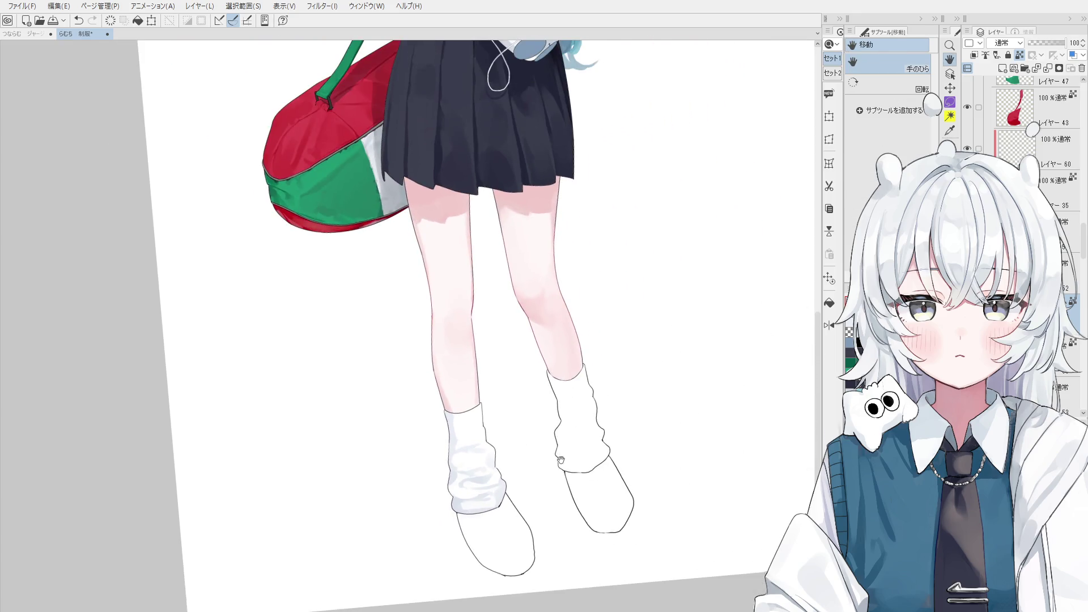
scroll(561, 460, "down", 1)
scroll(561, 467, "down", 1)
scroll(1035, 136, "up", 3)
On the signature layer, draft an upper signature with the pen, undoing stray strokes.
left_click(1046, 295)
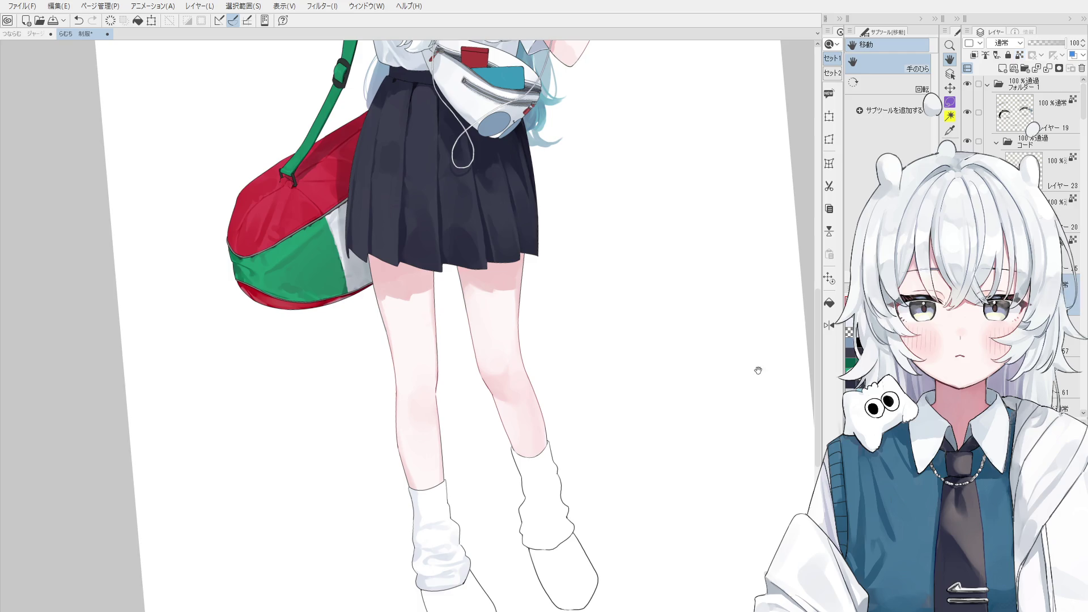
scroll(721, 357, "up", 2)
key("p")
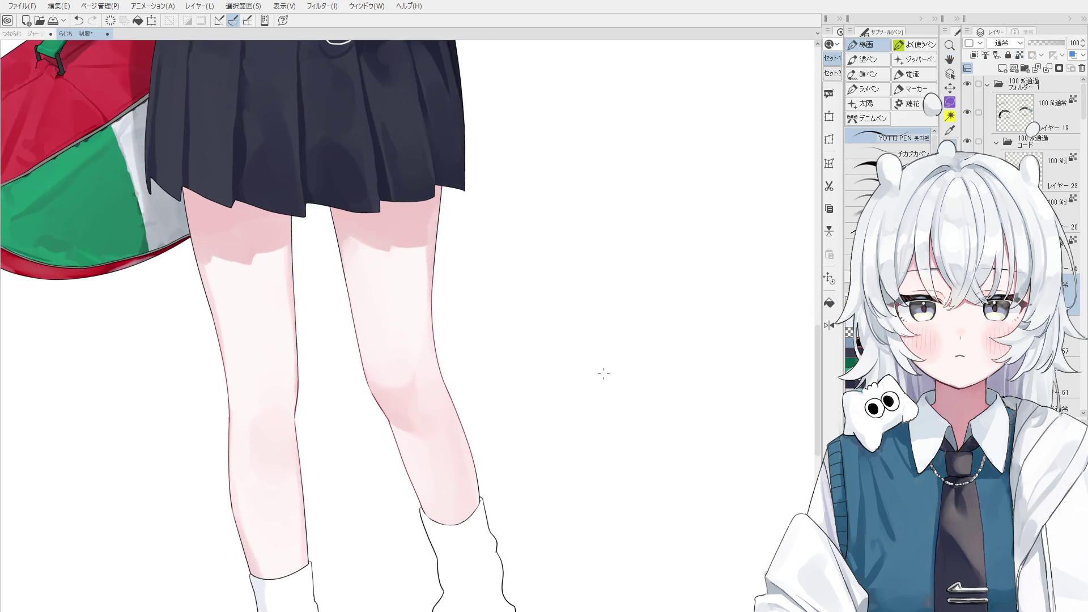
key("ctrl+z")
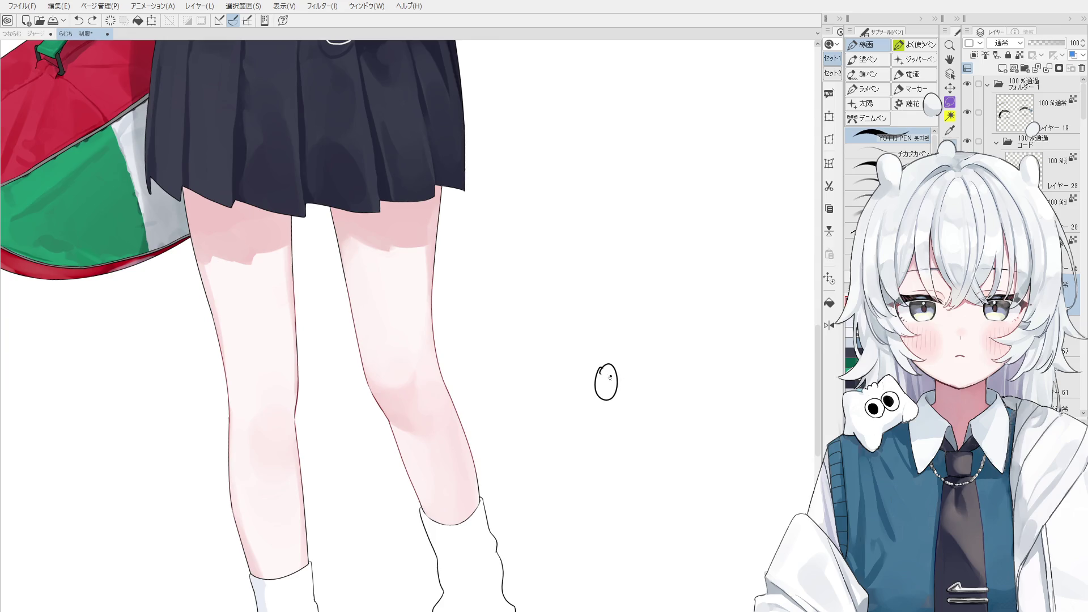
key("ctrl+z")
mouse_move(608, 377)
left_mouse_down()
mouse_move(620, 364)
mouse_move(624, 379)
mouse_move(693, 367)
left_mouse_up()
key("ctrl+z")
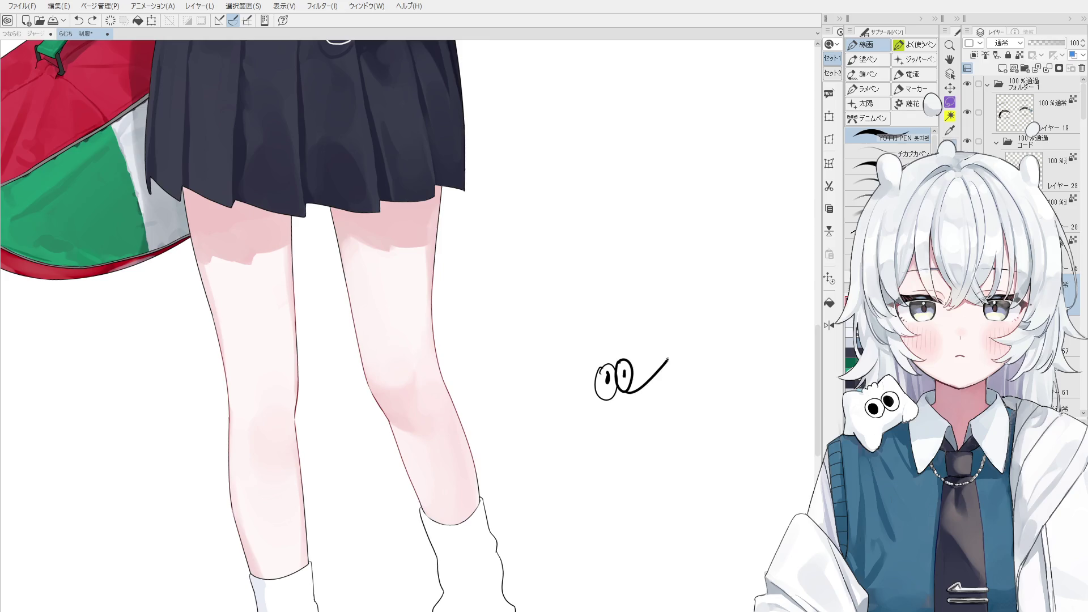
key("ctrl+z")
left_click_drag(629, 392, 655, 363)
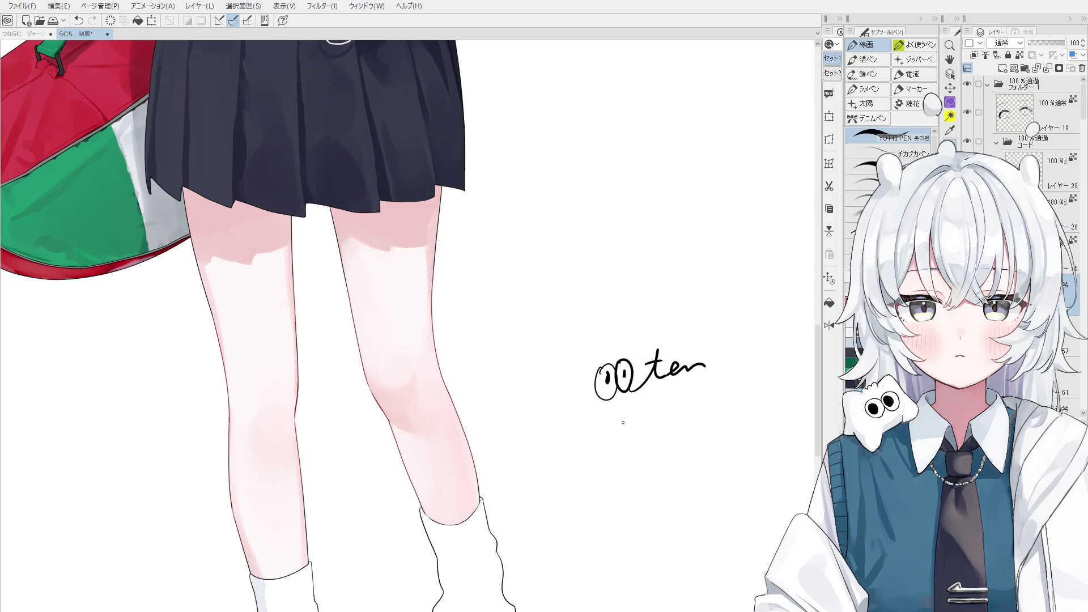
Draw a long cursive signature below and redraw its small c.
left_click_drag(604, 426, 756, 393)
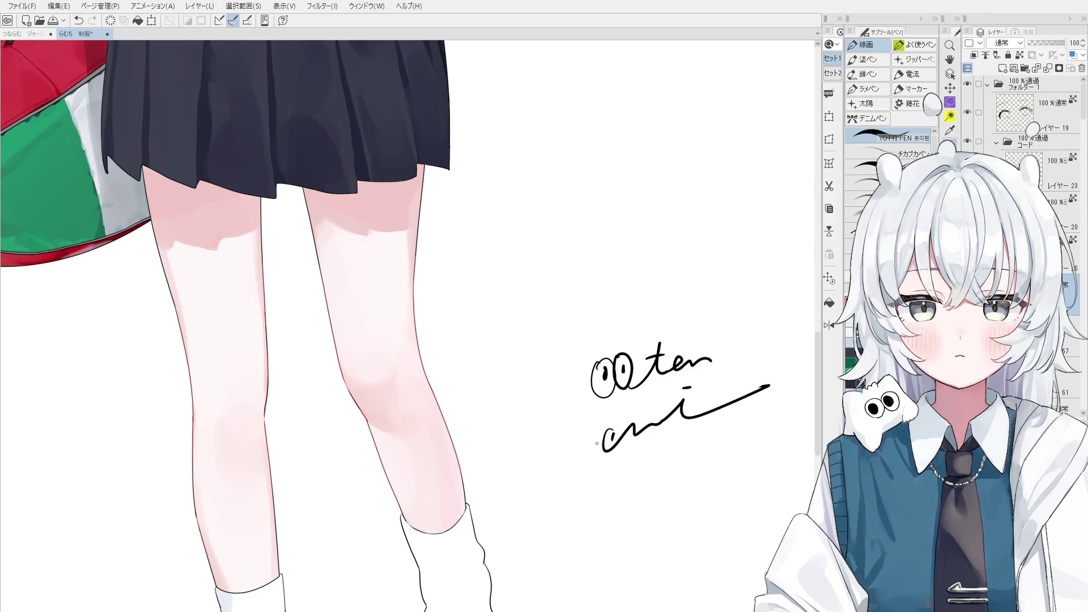
key("ctrl+z")
key("ctrl+y")
key("ctrl+z")
scroll(597, 425, "down", 2)
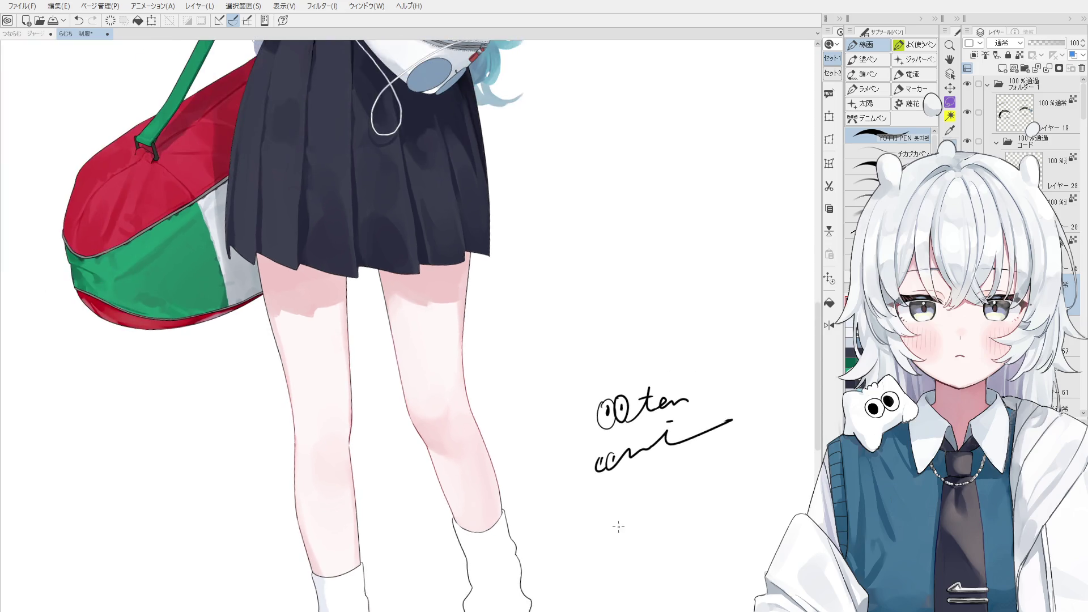
scroll(597, 424, "up", 2)
scroll(596, 425, "up", 3)
left_click_drag(600, 431, 595, 475)
scroll(614, 482, "down", 2)
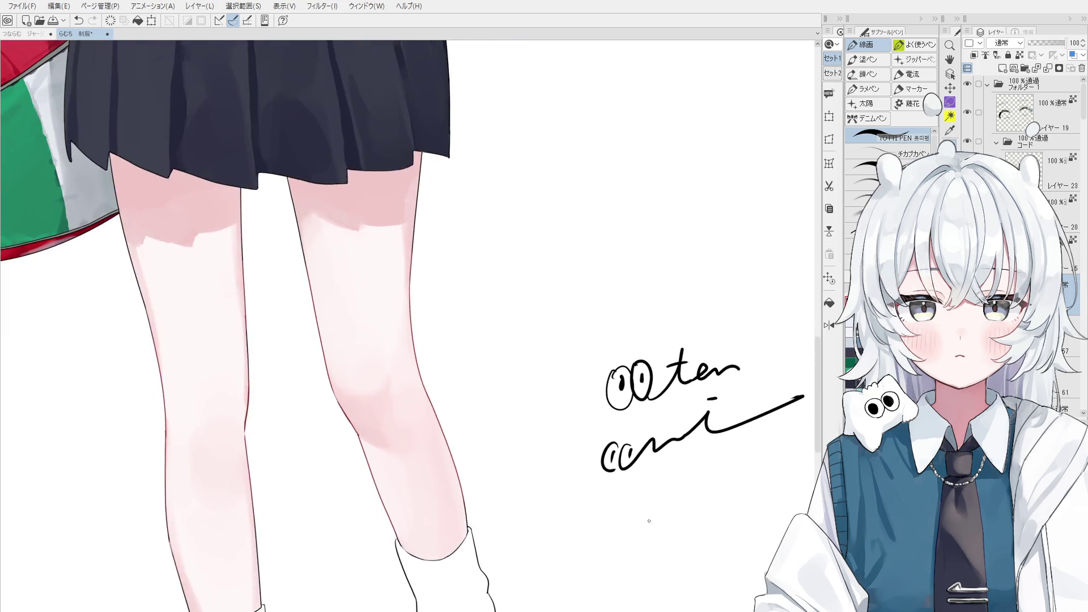
scroll(614, 481, "down", 1)
Erase the upper signature draft and straighten the canvas view.
key("e")
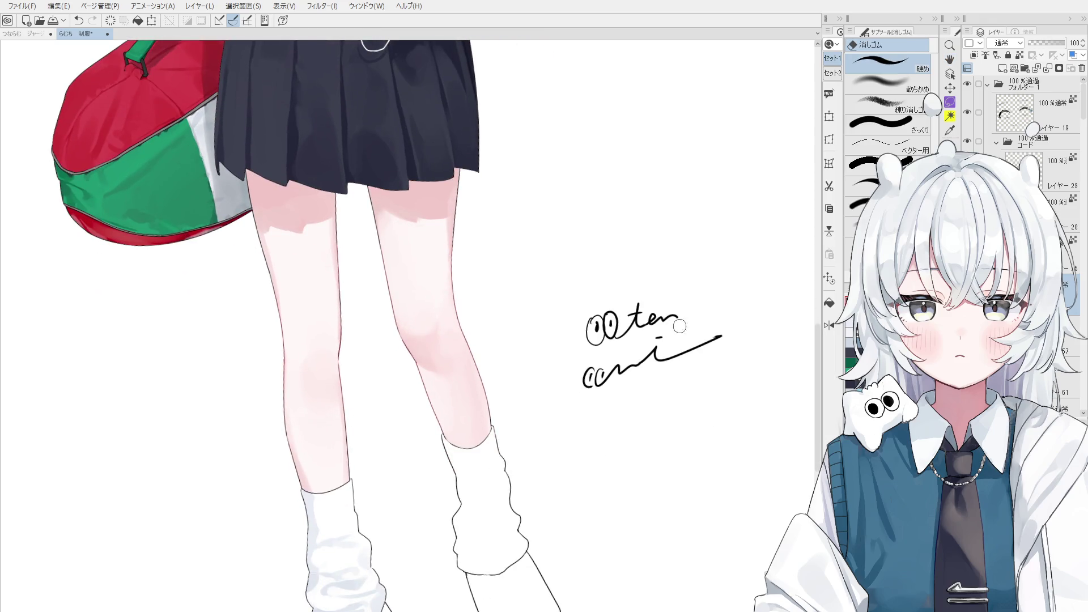
left_click_drag(688, 311, 605, 331)
key("h")
scroll(604, 330, "down", 3)
left_click_drag(624, 451, 610, 404)
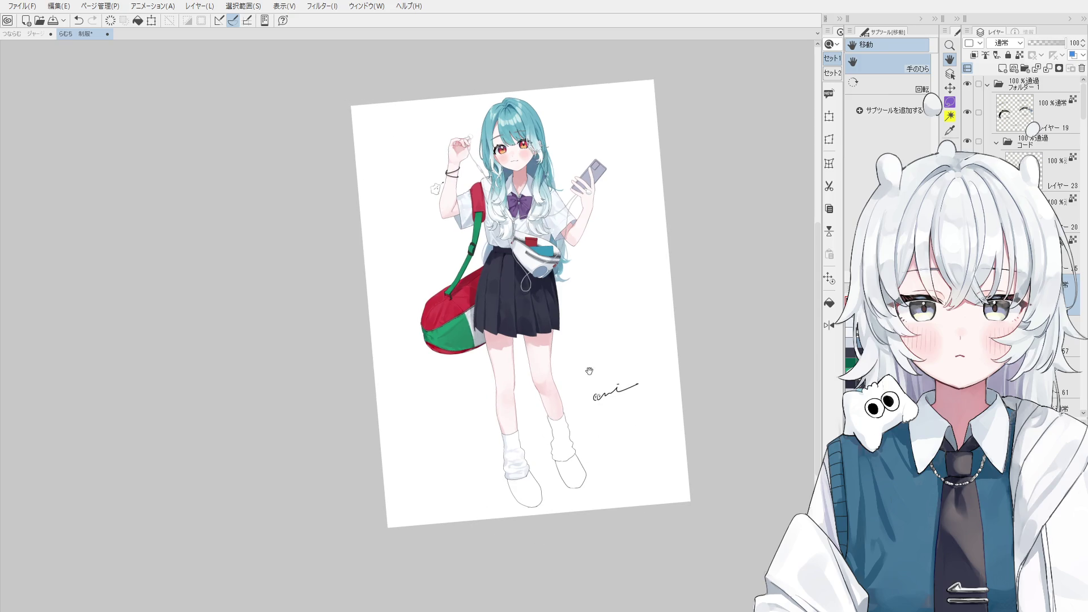
left_click_drag(605, 324, 624, 315)
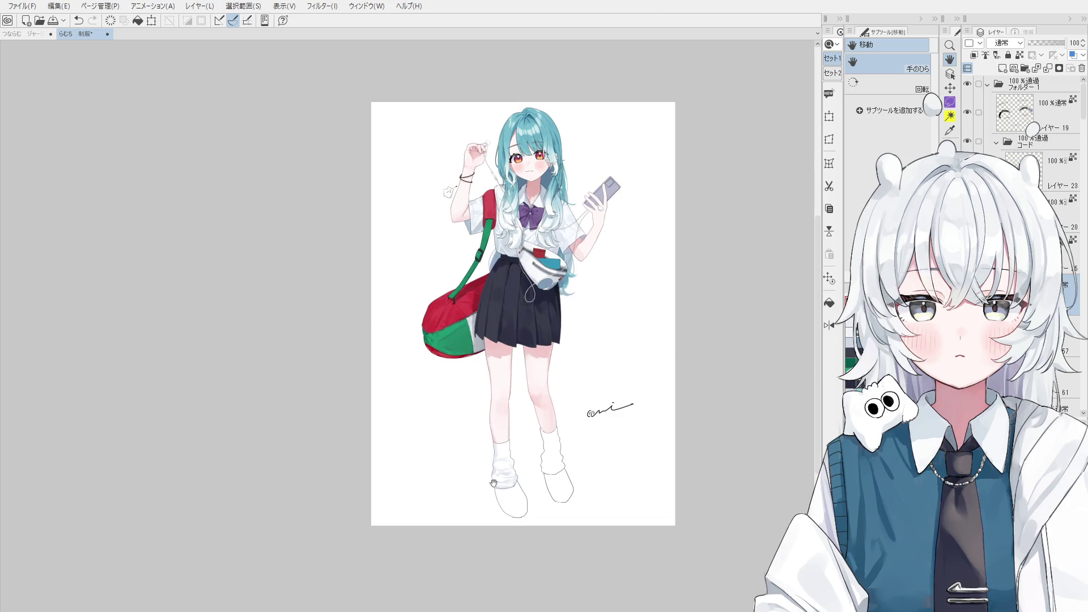
Return to the brush and pick the layer holding the squiggle signature.
key("b")
scroll(502, 477, "up", 2)
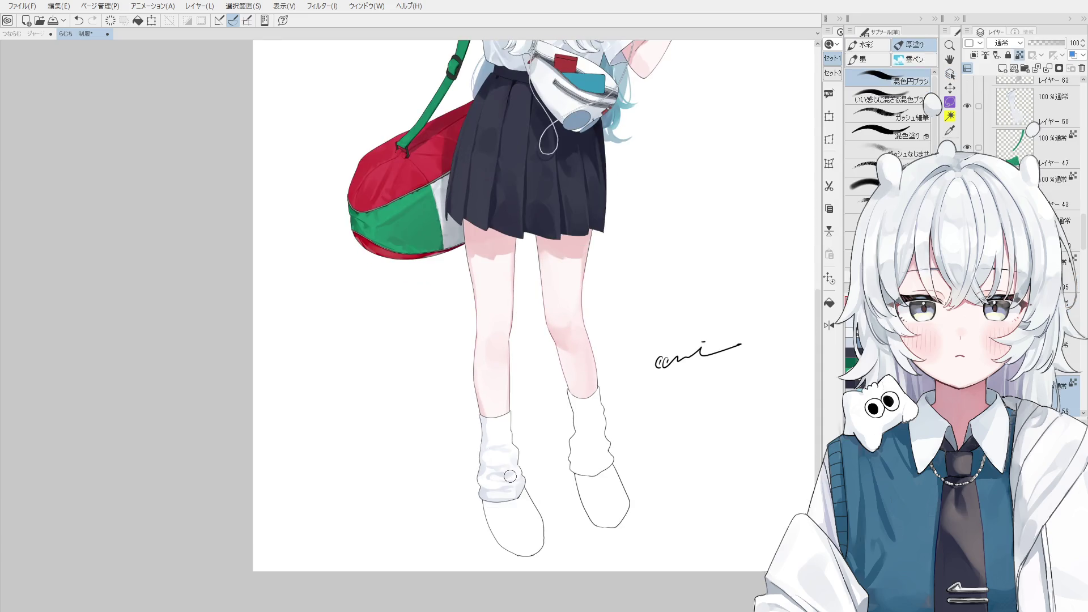
scroll(510, 476, "up", 1)
scroll(514, 476, "up", 1)
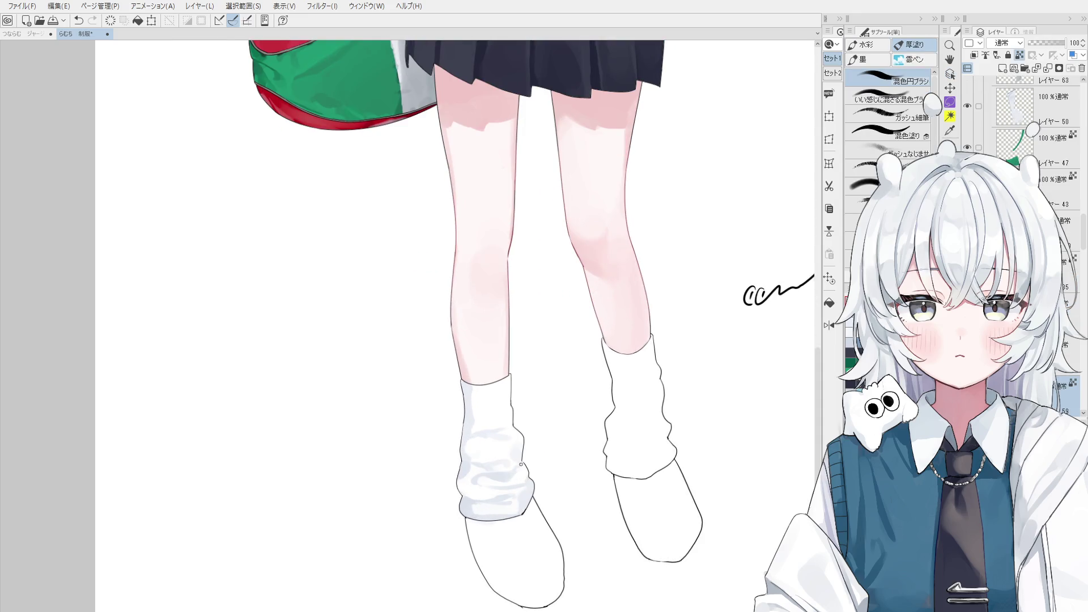
left_click_drag(794, 285, 610, 307)
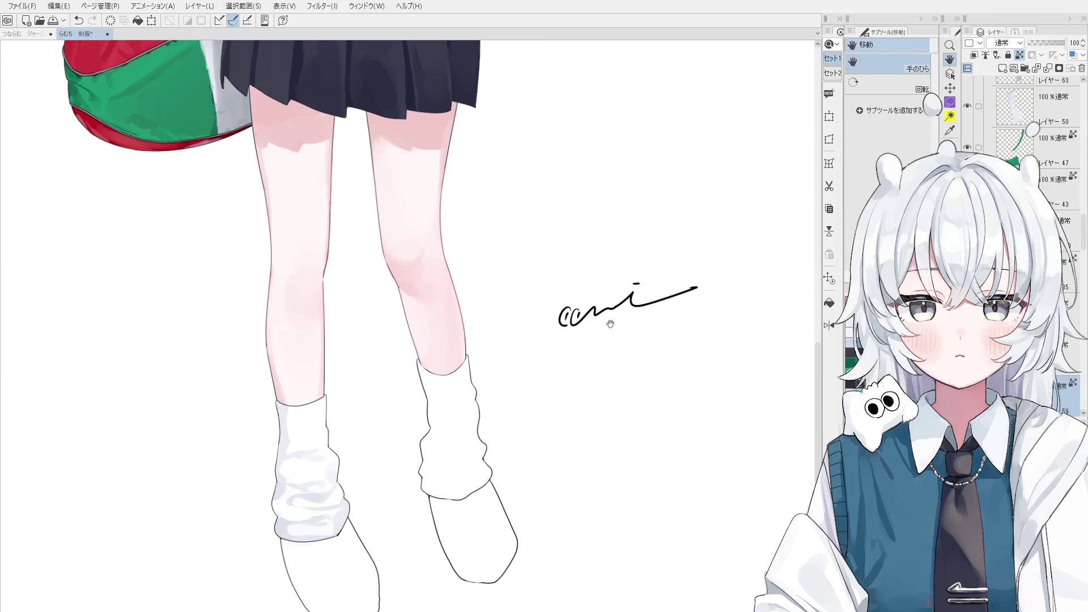
left_click(610, 306, "ctrl+shift")
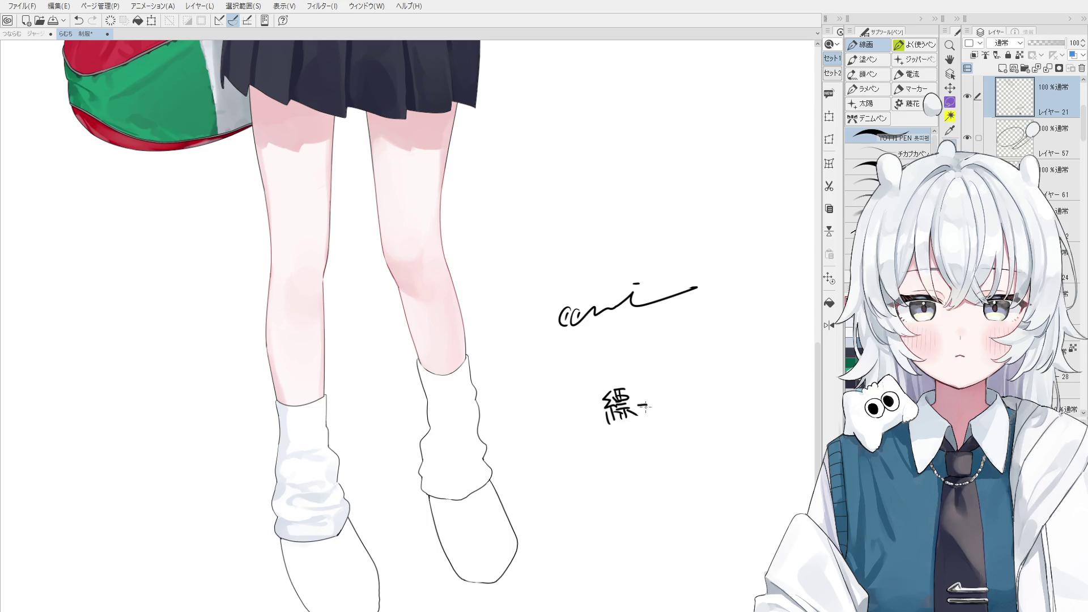
Finish the ん of the signature and erase the old squiggle with the Eraser.
left_click_drag(659, 406, 677, 415)
key("e")
left_click_drag(705, 286, 562, 317)
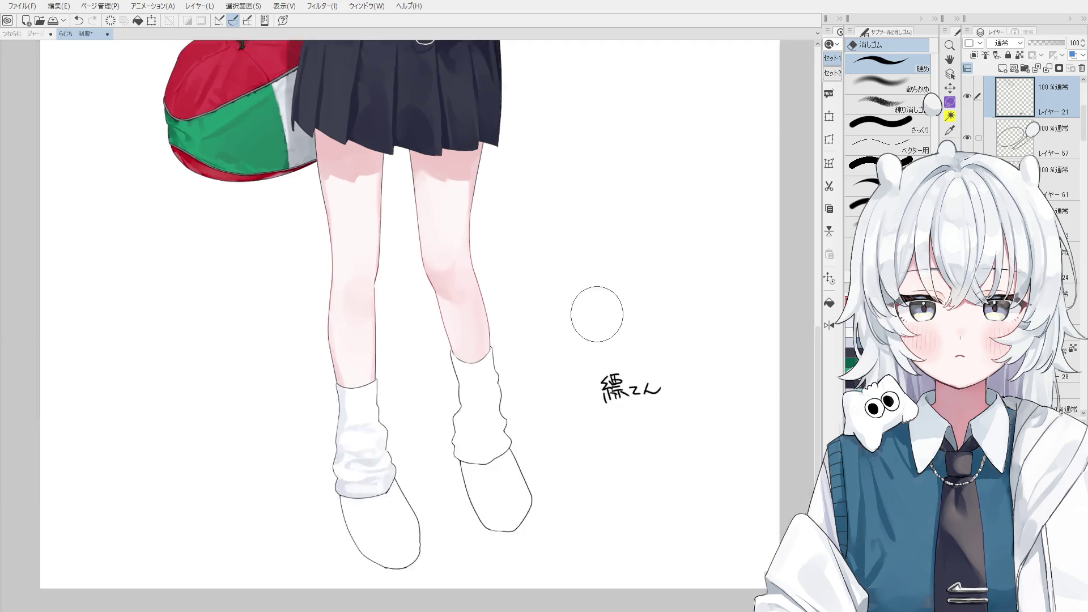
scroll(595, 315, "down", 3)
scroll(627, 452, "down", 2)
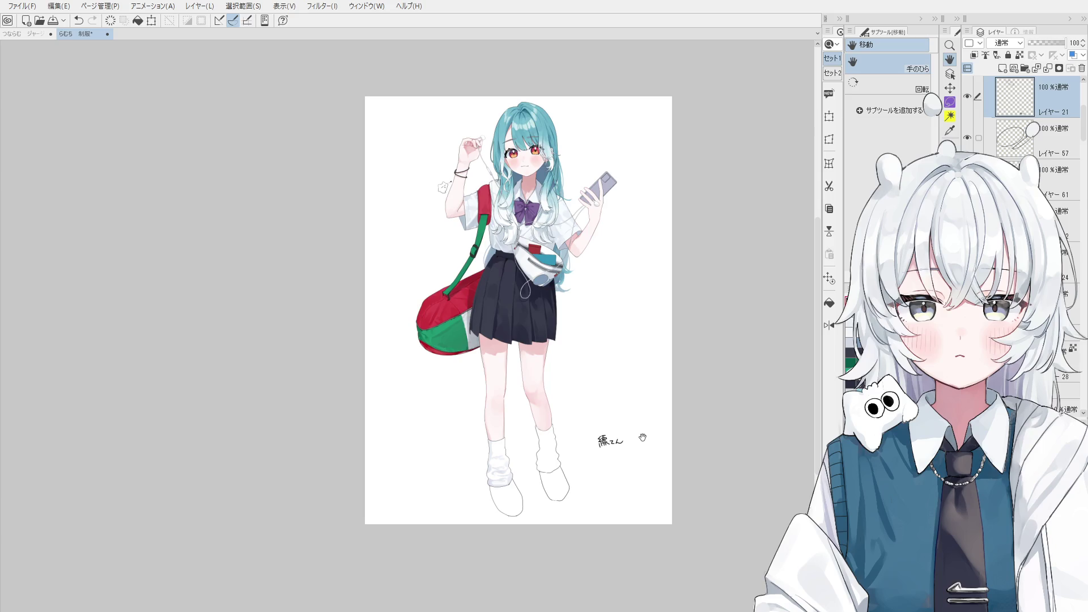
scroll(642, 437, "up", 4)
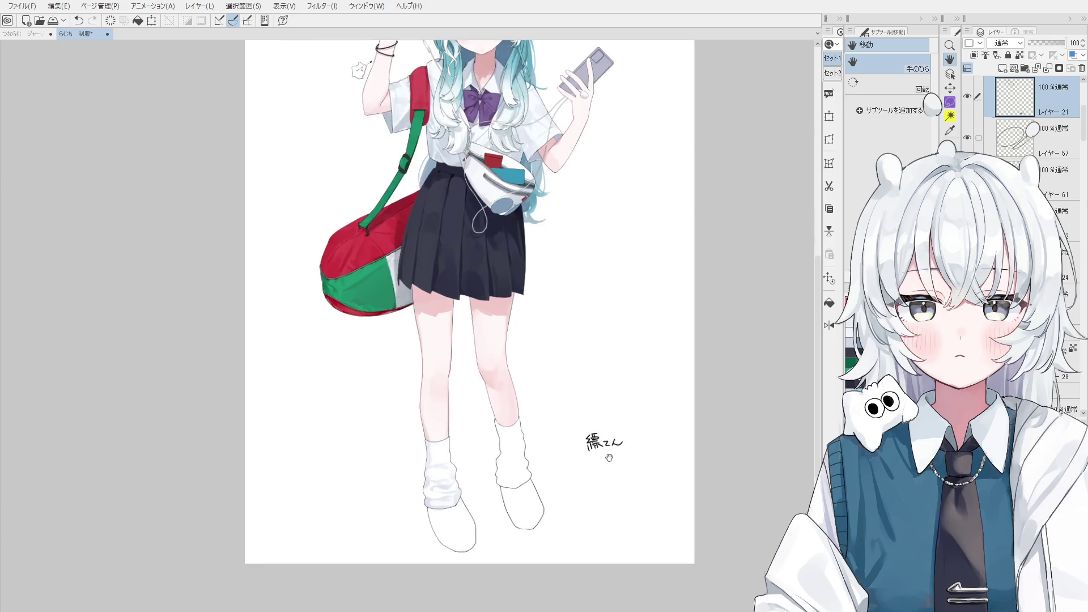
key("e")
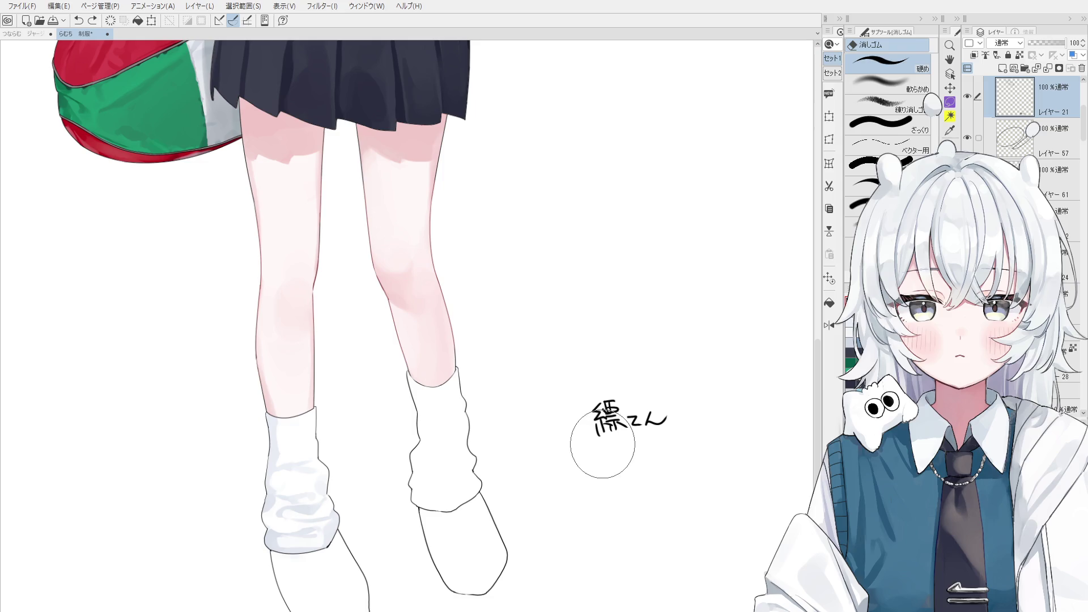
Pan the view to review the signature beside the full figure, then return to the brushes.
key("h")
left_click_drag(558, 479, 563, 476)
left_click_drag(613, 354, 640, 338)
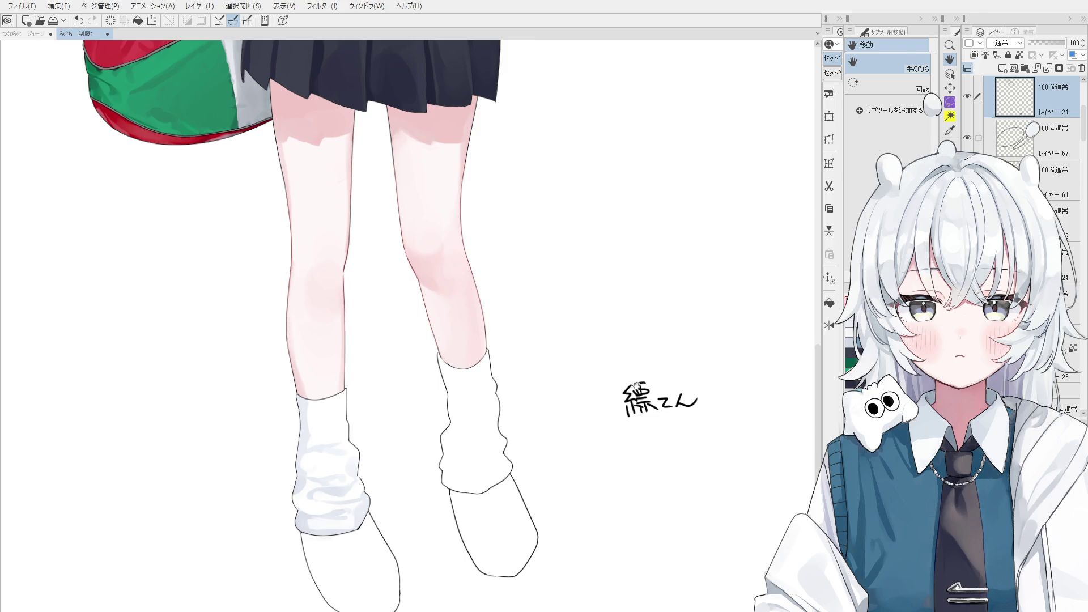
key("o")
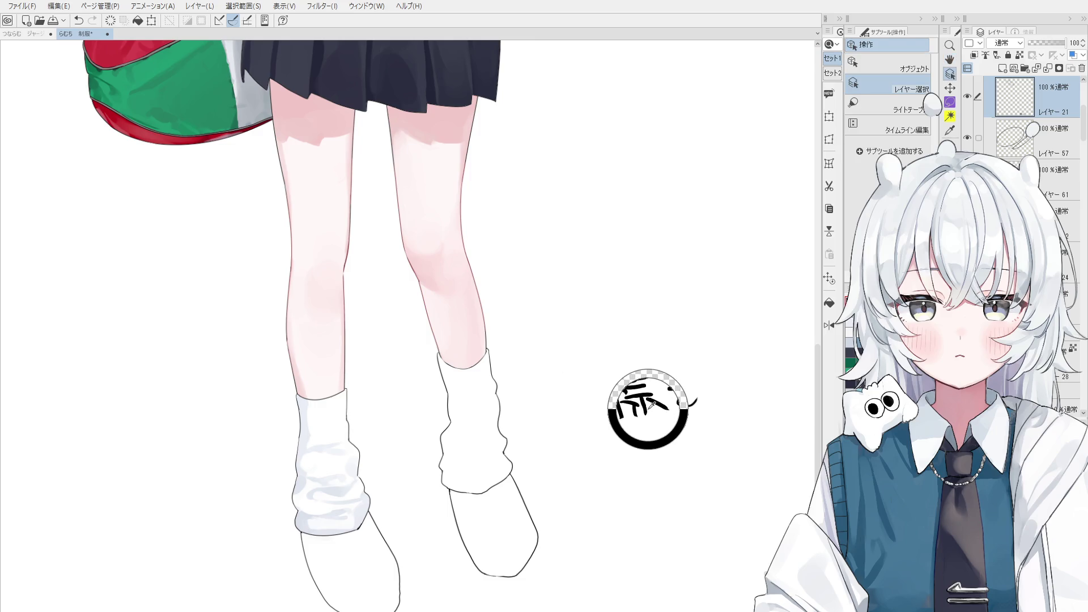
scroll(629, 412, "down", 2)
left_click_drag(619, 413, 628, 467)
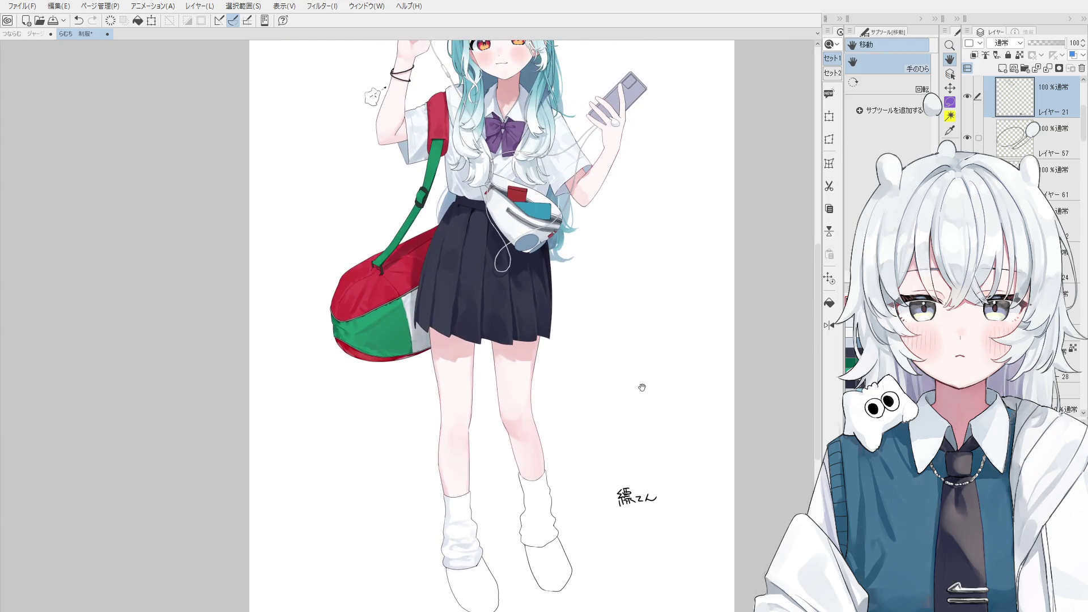
key("b")
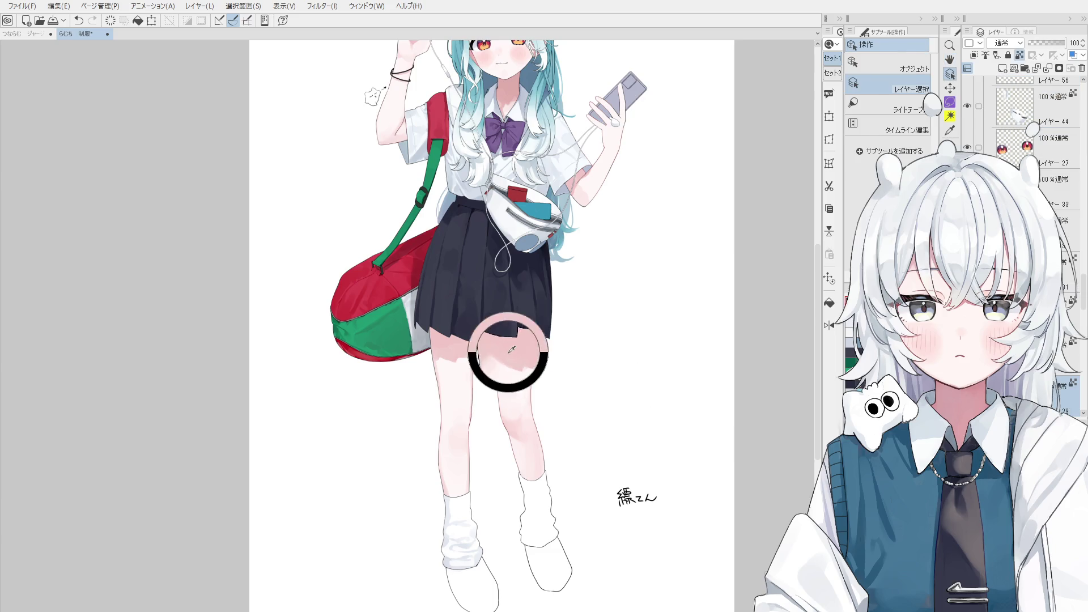
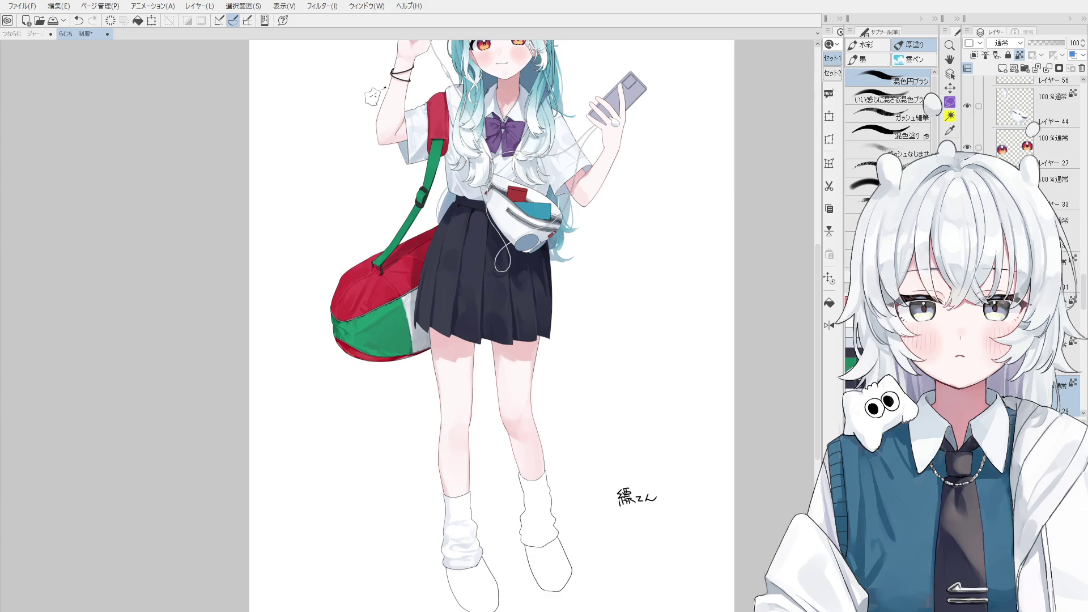
scroll(487, 447, "up", 2)
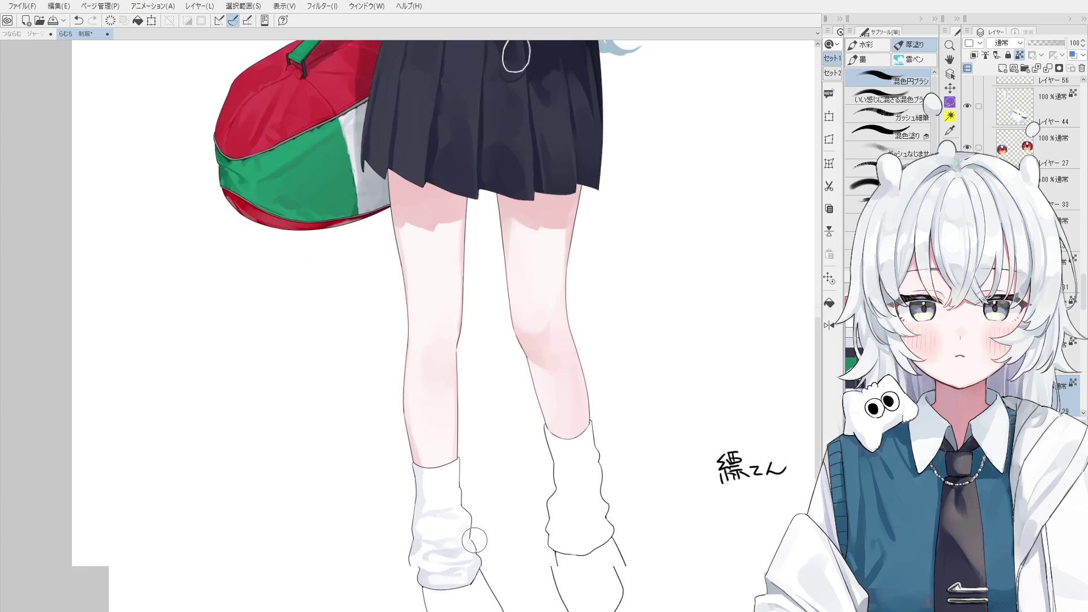
Pick the sock-shading layer, test a lightening stroke on the sock edge and undo it.
left_click(437, 506, "ctrl")
key("period")
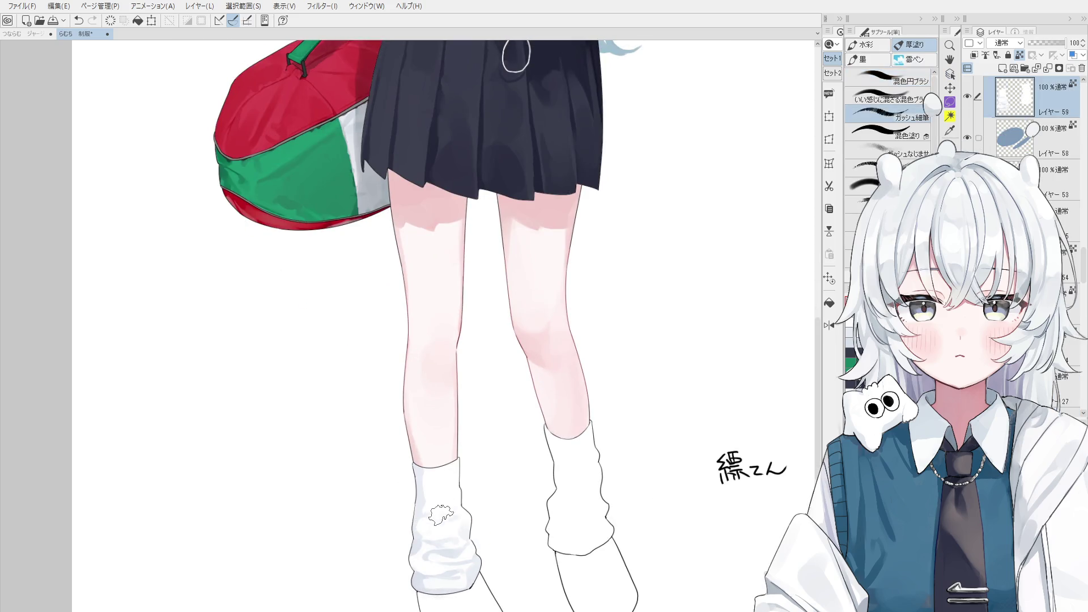
key("comma")
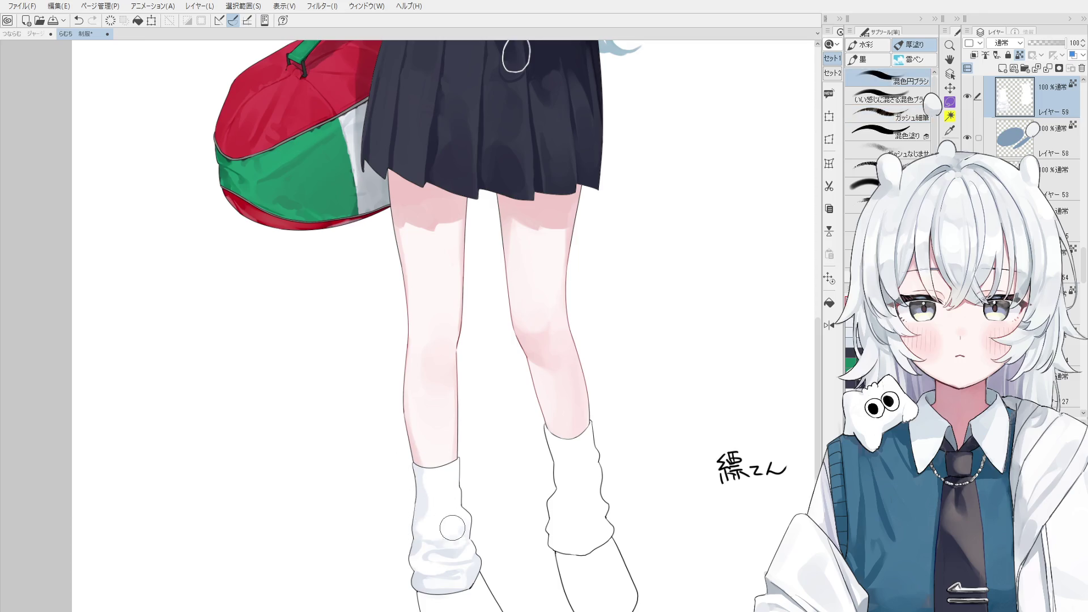
scroll(459, 529, "up", 1)
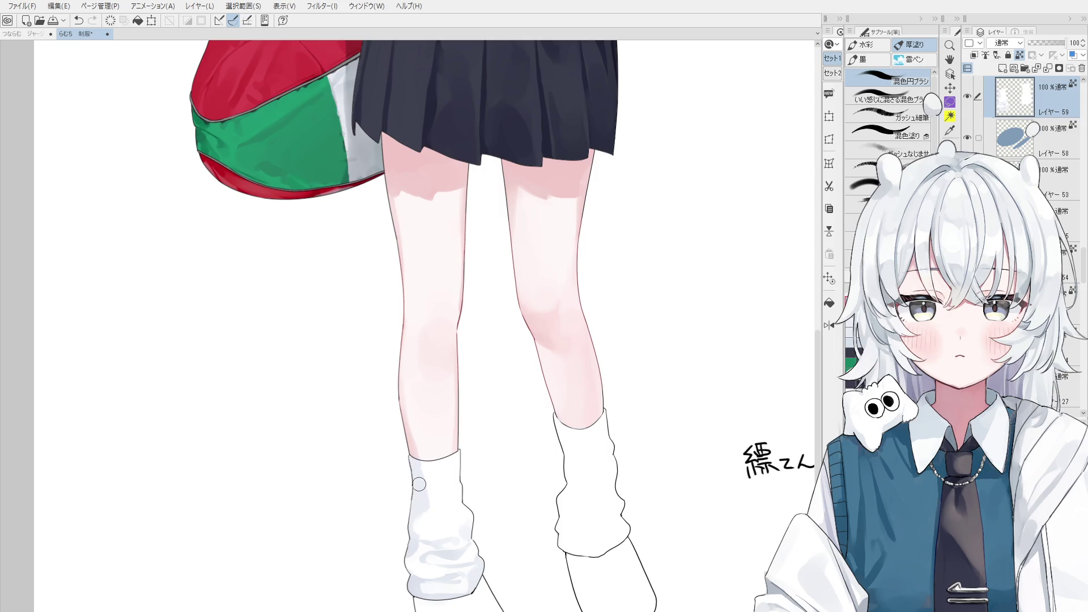
left_click_drag(441, 516, 428, 515)
key("ctrl+z")
key("[")
scroll(445, 535, "down", 2)
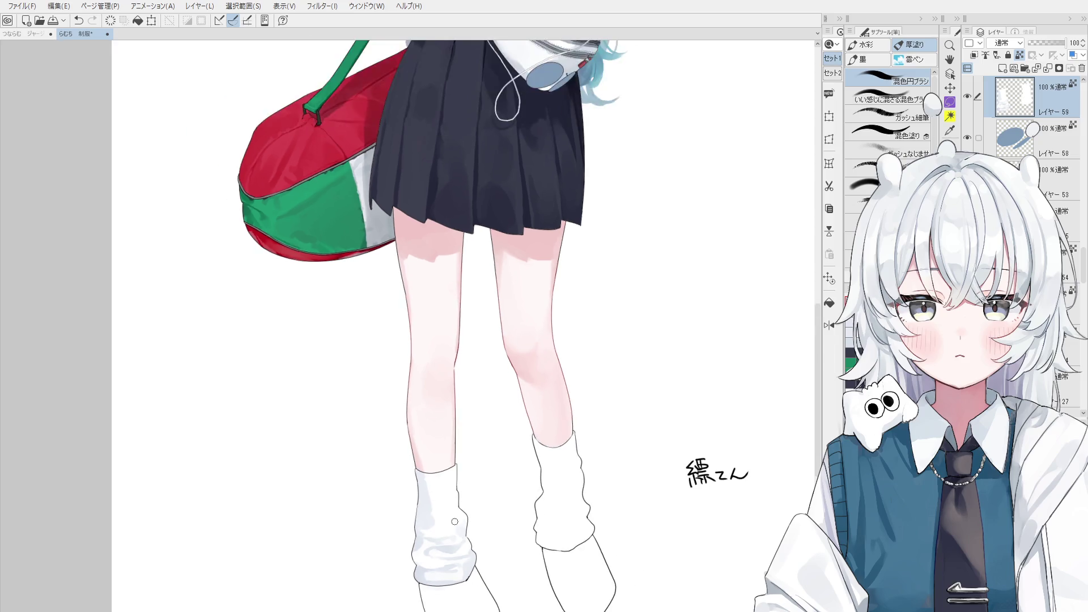
Mirror the canvas view horizontally and return to the brush.
key("h")
key("o")
scroll(462, 530, "up", 2)
key("b")
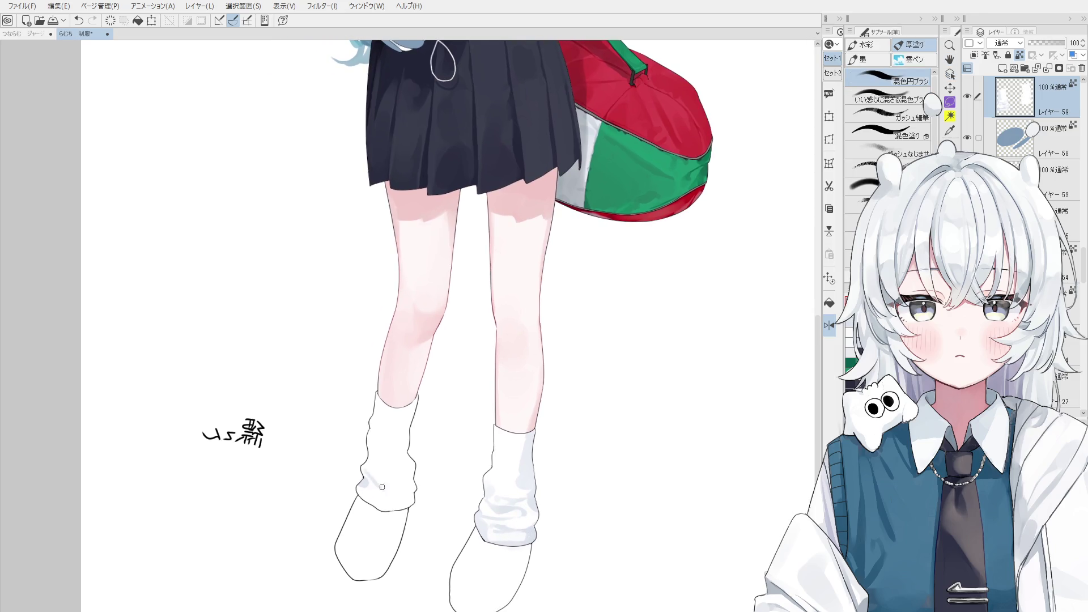
Paint grey-blue fold shadows down the left sock's side, redoing the first stroke.
mouse_move(384, 456)
left_mouse_down()
mouse_move(374, 476)
mouse_move(398, 480)
left_mouse_up()
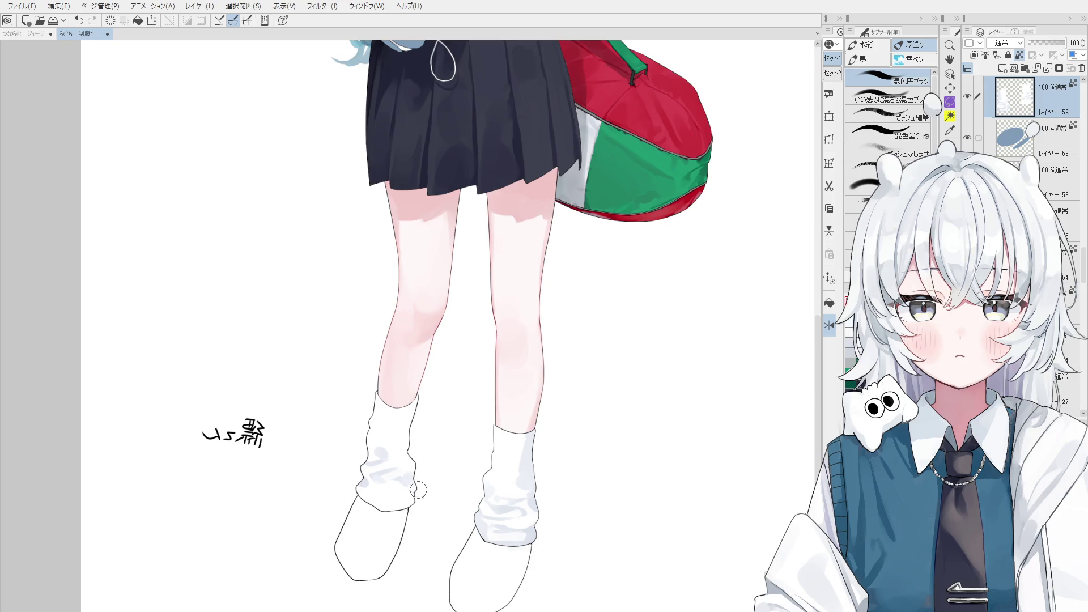
scroll(407, 482, "up", 1)
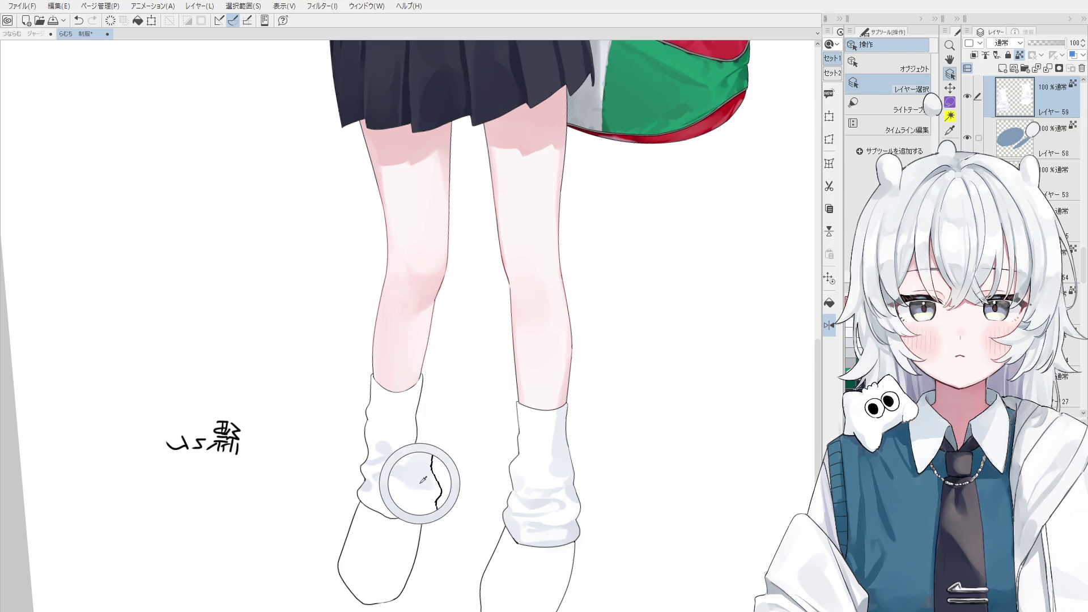
key("ctrl+z")
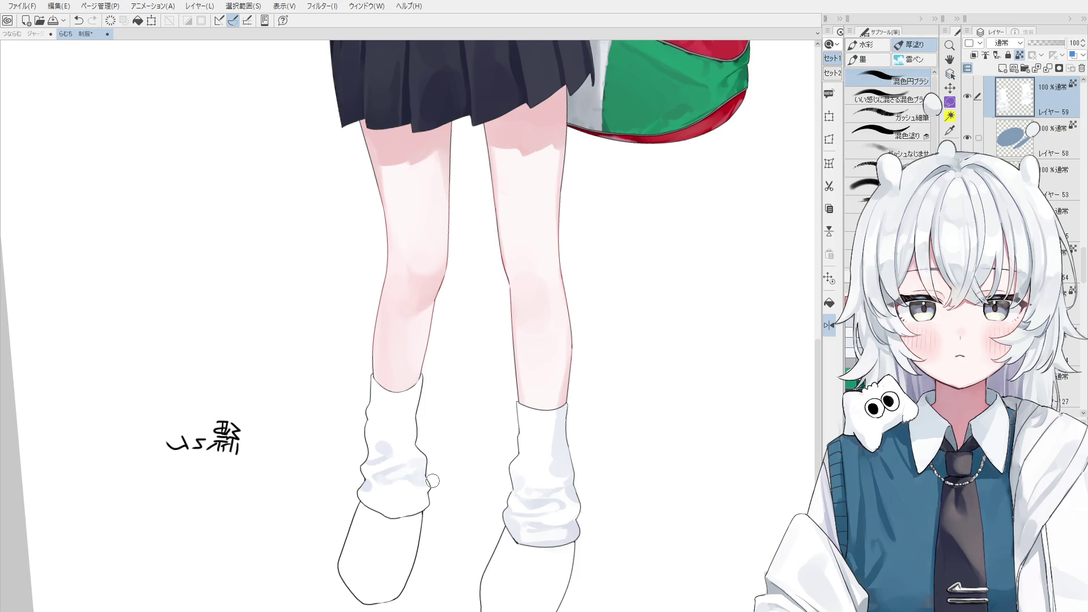
scroll(420, 489, "up", 1)
key("bracketright")
left_click_drag(420, 441, 407, 449)
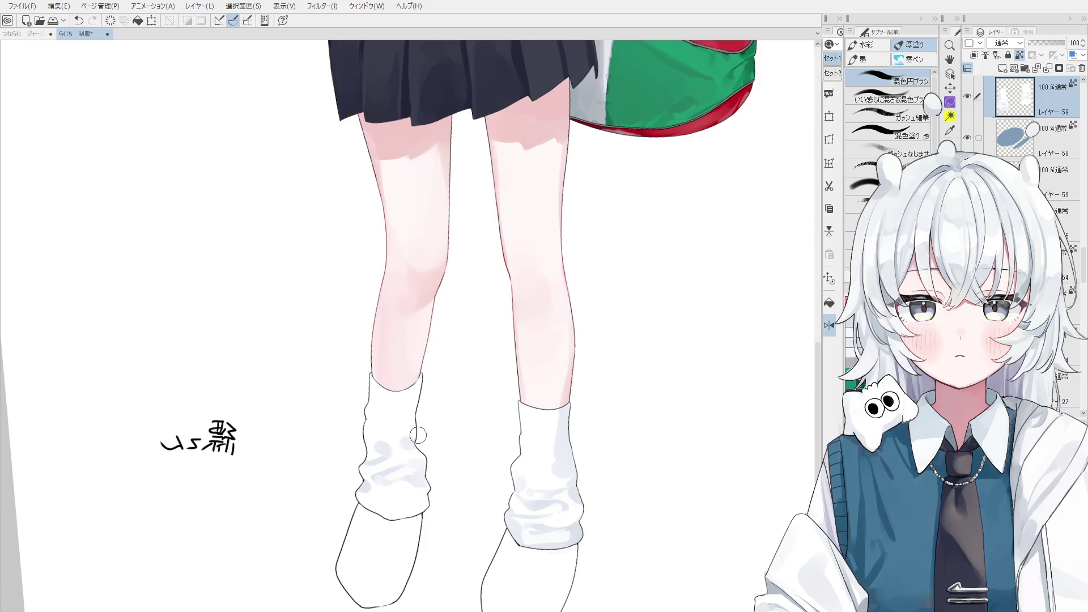
key("bracketleft")
key("bracketleft")
scroll(430, 506, "up", 1)
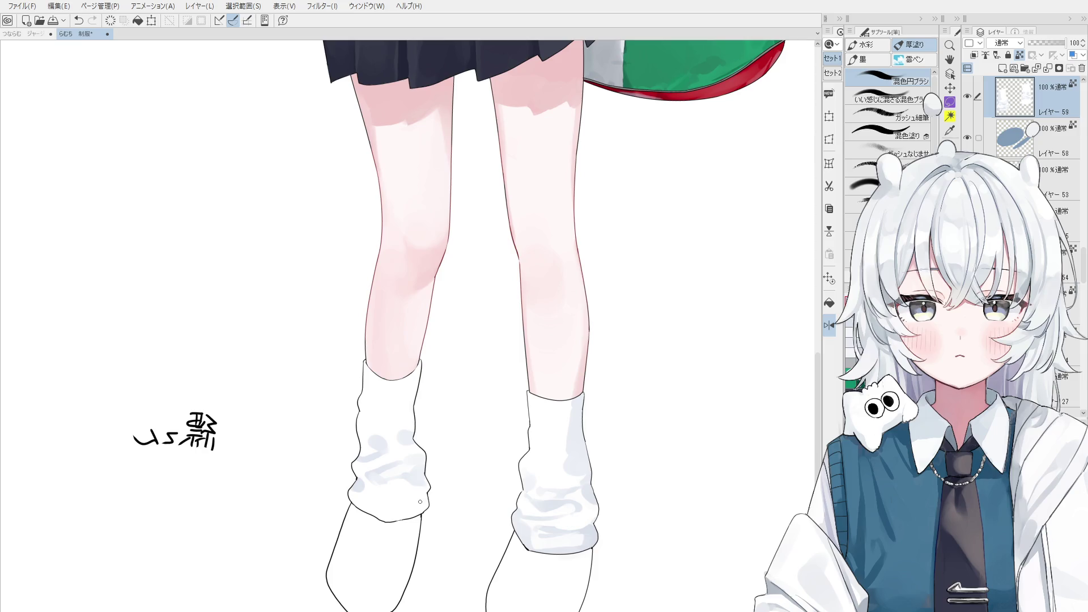
Work faint shadow strokes along the sock's lower edge, undoing several, then unflip the view.
left_click_drag(395, 502, 425, 504)
mouse_move(426, 512)
left_mouse_down()
mouse_move(378, 507)
mouse_move(411, 508)
left_mouse_up()
key("ctrl+z")
scroll(414, 507, "up", 1)
key("ctrl+z")
left_click_drag(426, 502, 376, 513)
key("ctrl+z")
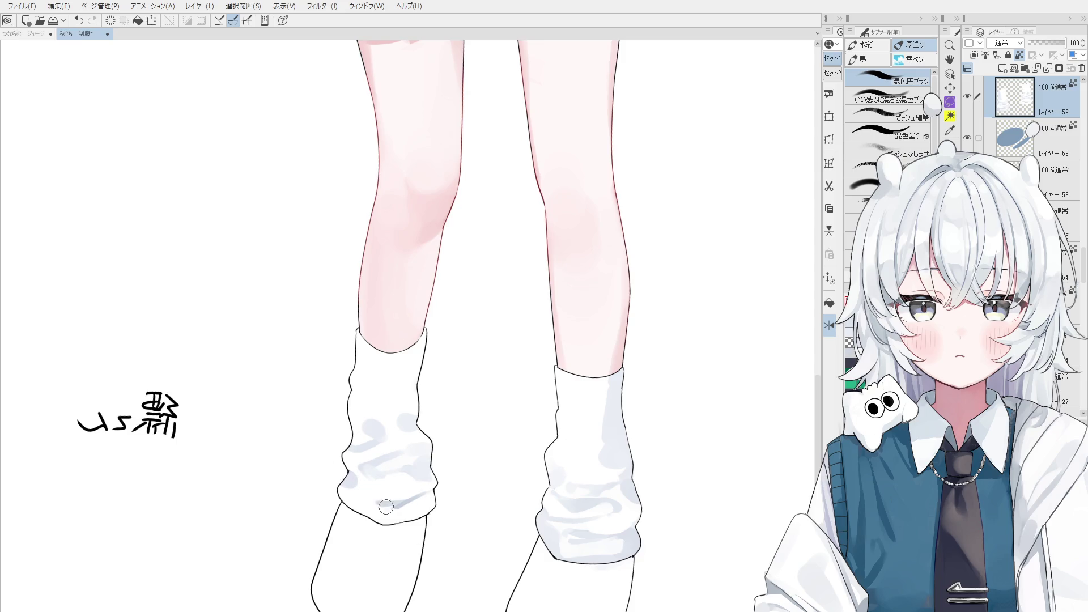
key("h")
key("ctrl+z")
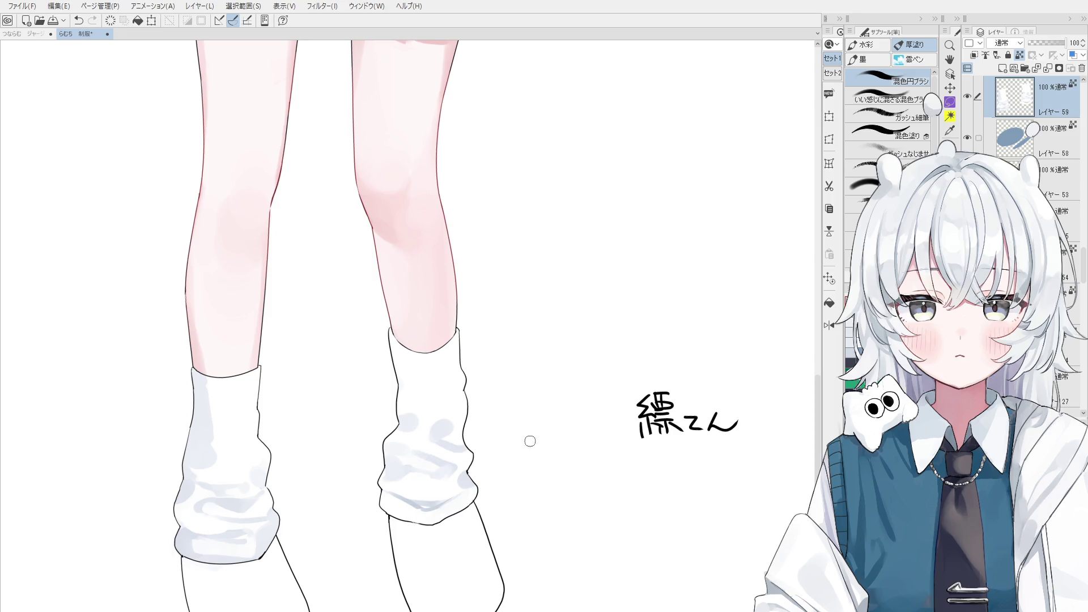
scroll(442, 497, "up", 1)
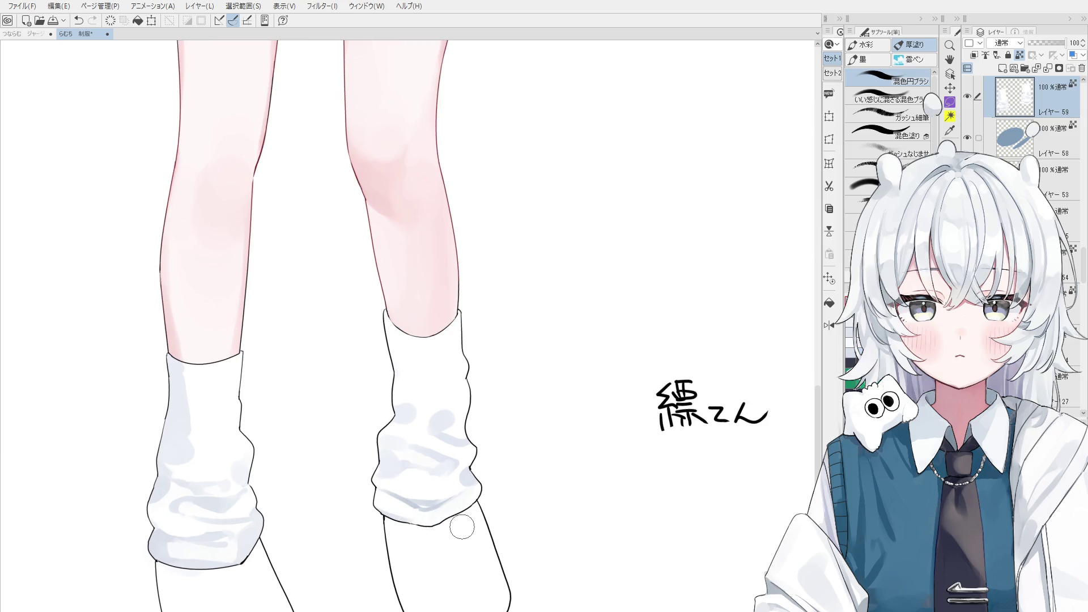
Strengthen the shading along the left sock's lower edge and fold.
left_click_drag(432, 525, 478, 497)
scroll(485, 498, "up", 1)
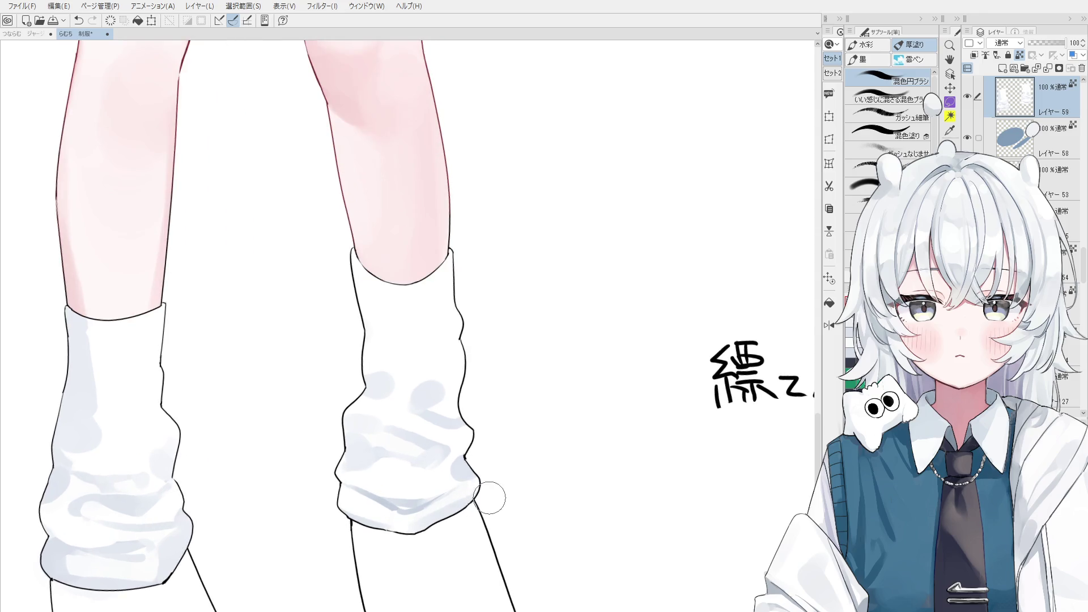
left_click_drag(386, 513, 365, 488)
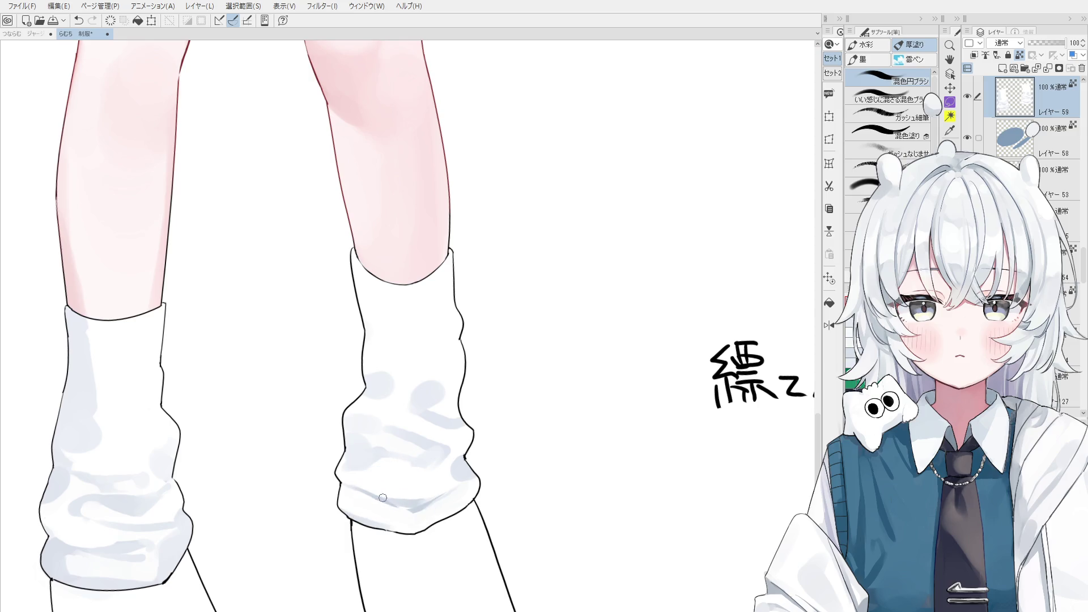
scroll(400, 508, "down", 1)
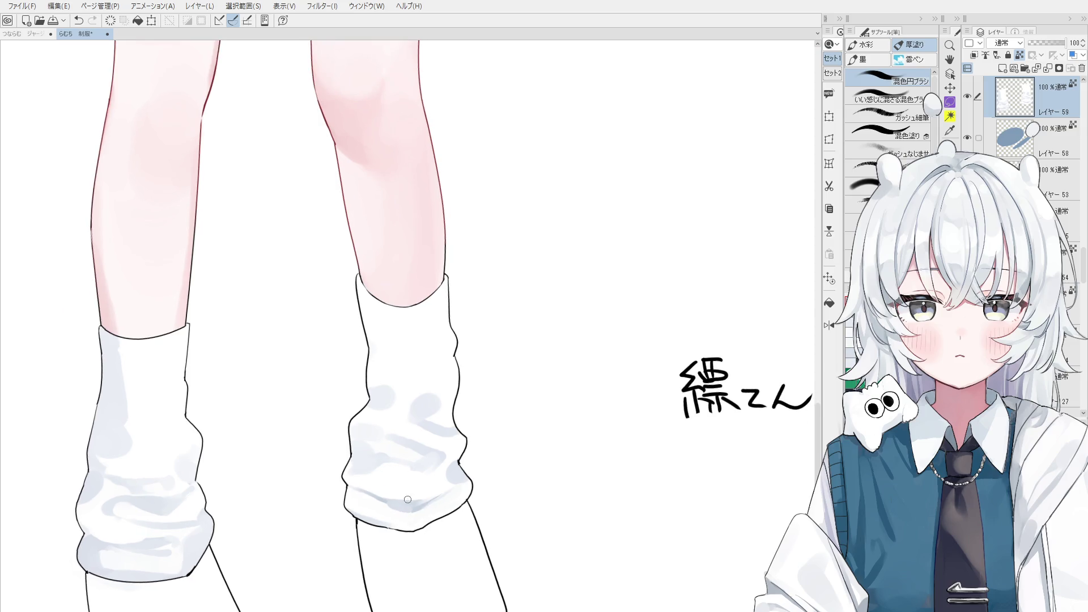
scroll(349, 497, "down", 1)
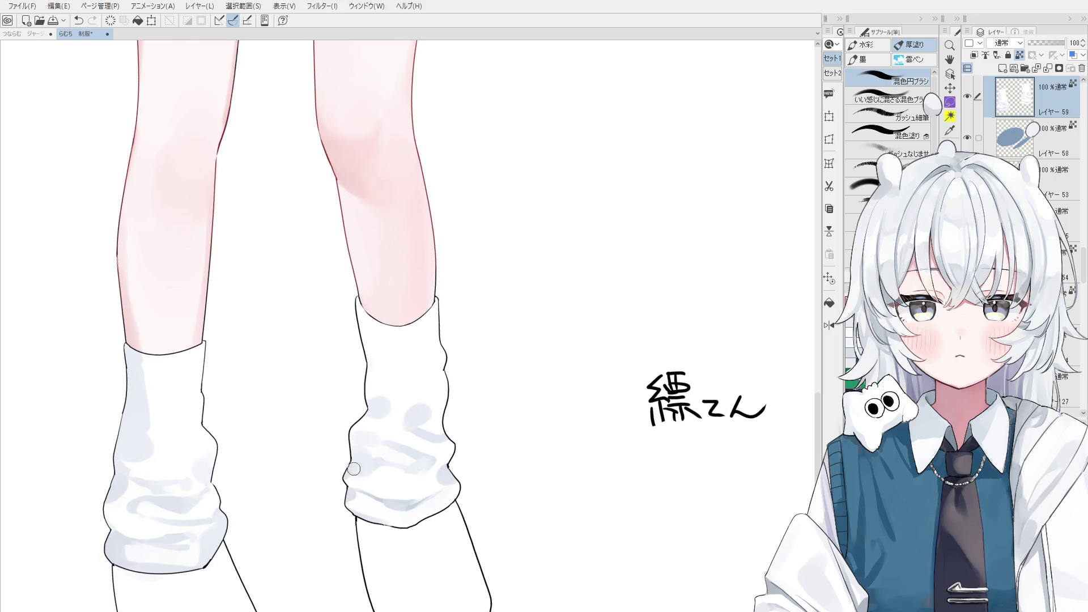
scroll(350, 470, "up", 1)
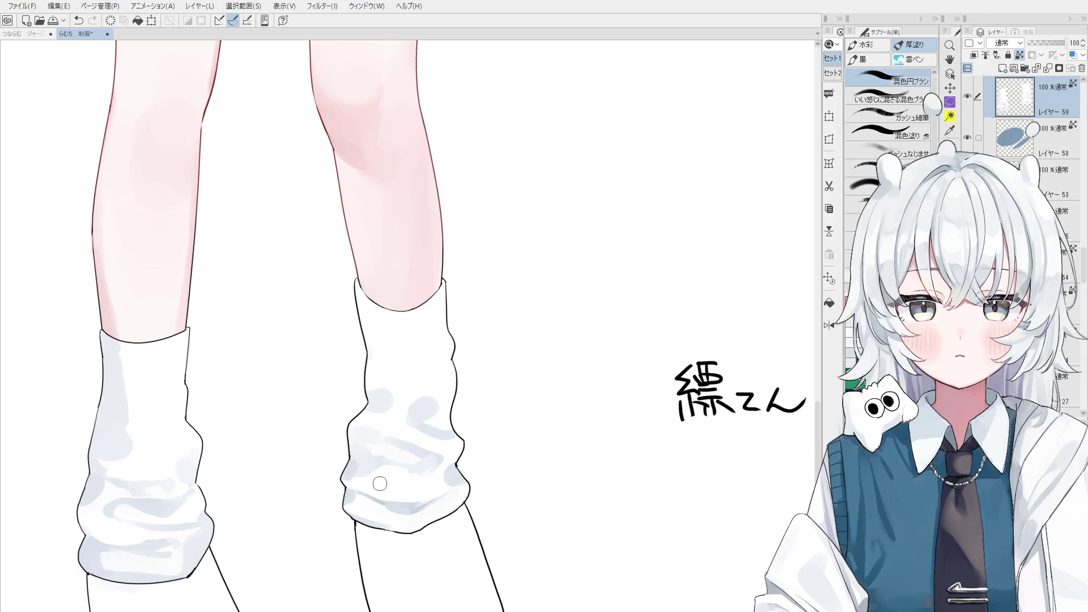
key("ctrl+z")
scroll(366, 476, "down", 1)
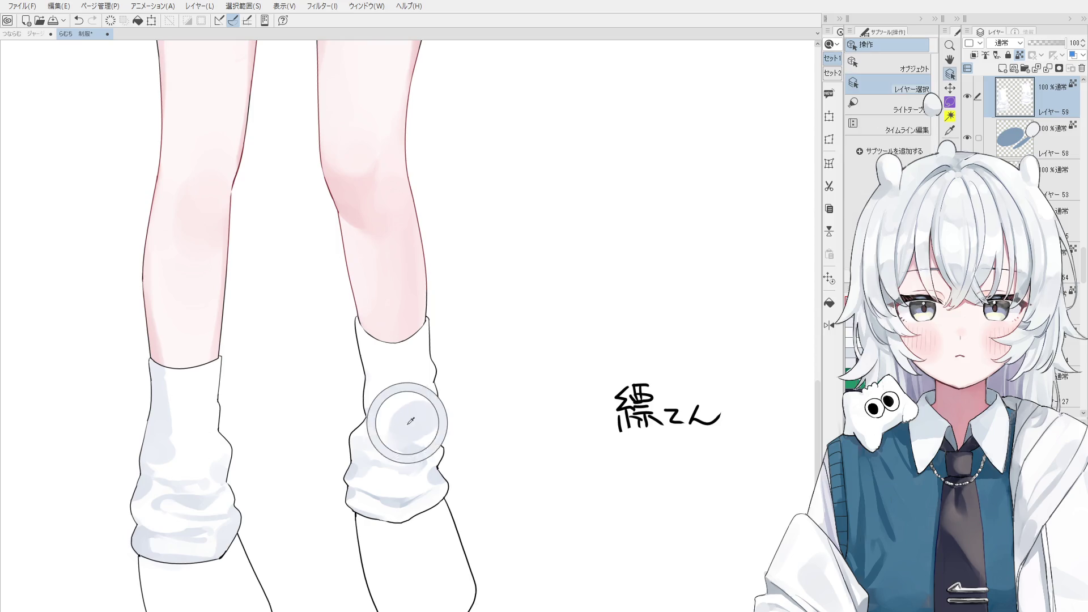
scroll(413, 418, "up", 2)
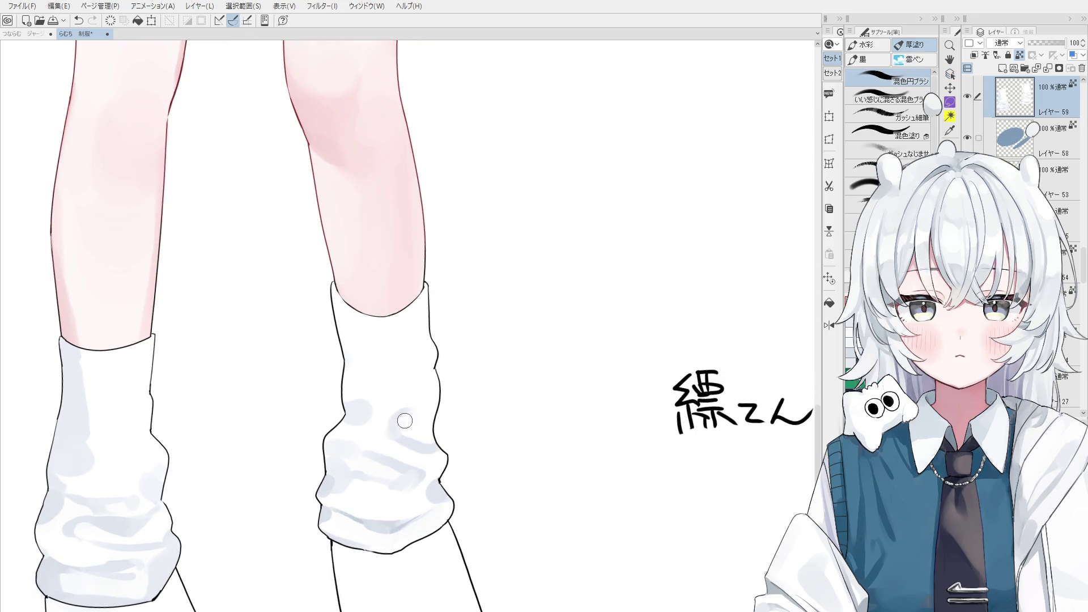
Add grey shading to the right sock with a larger brush and mirror the view.
key("bracketright")
left_click_drag(401, 427, 430, 442)
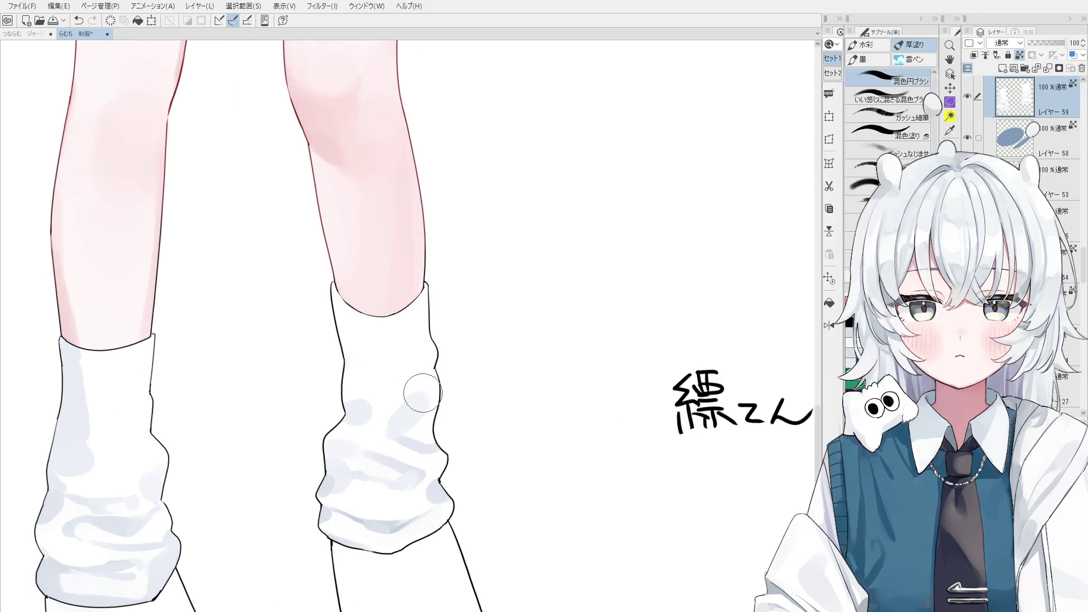
key("bracketleft")
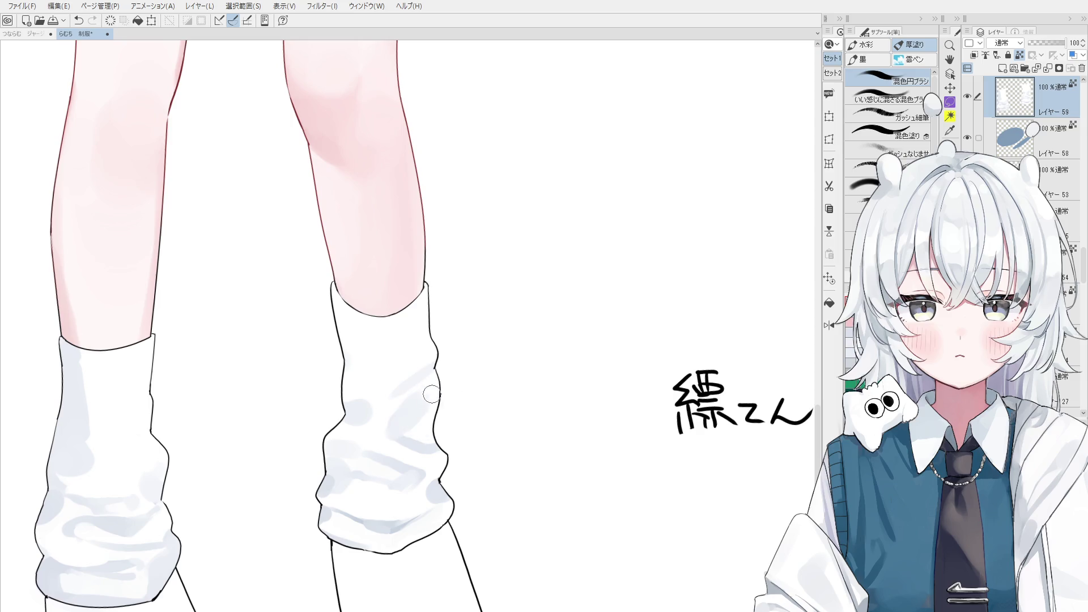
key("bracketright")
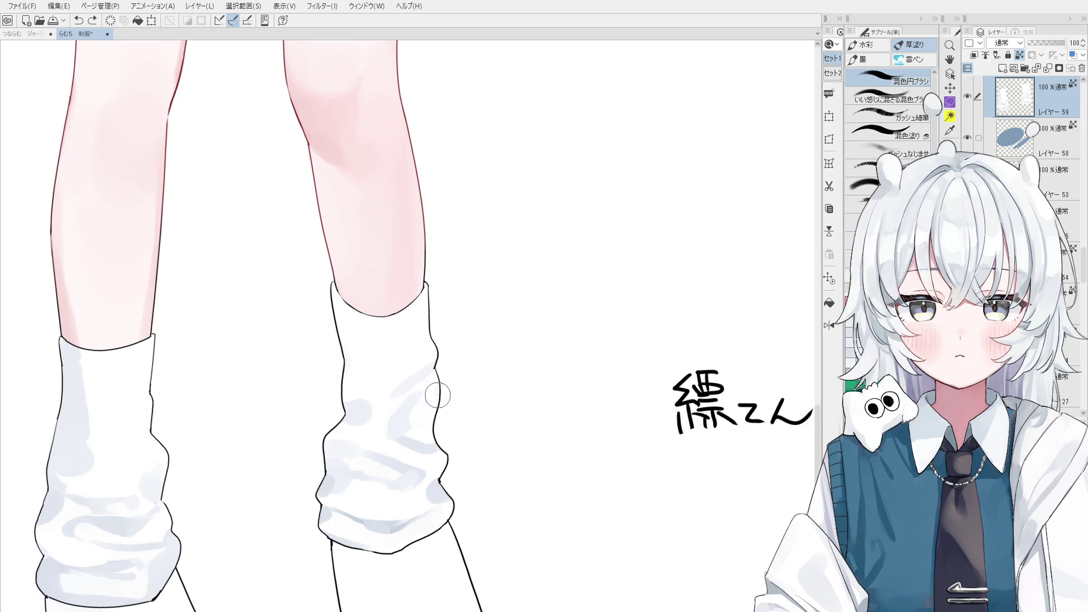
key("h")
Blend the sock shading, then sample the sock white and paint over grey areas, undoing tries.
left_click_drag(400, 387, 403, 438)
key("bracketleft")
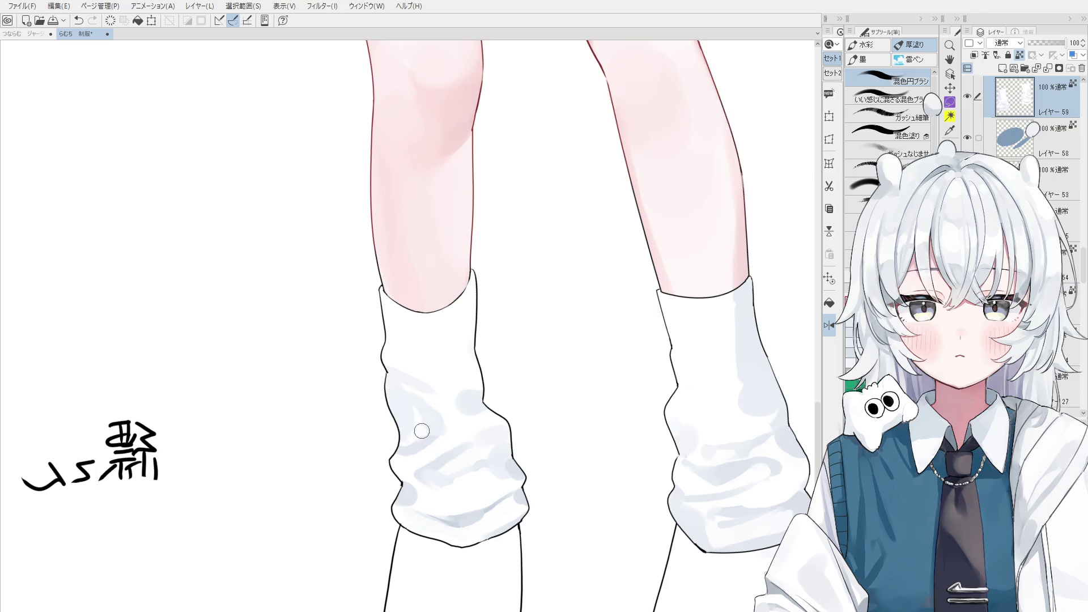
key("ctrl+z")
scroll(427, 427, "down", 1)
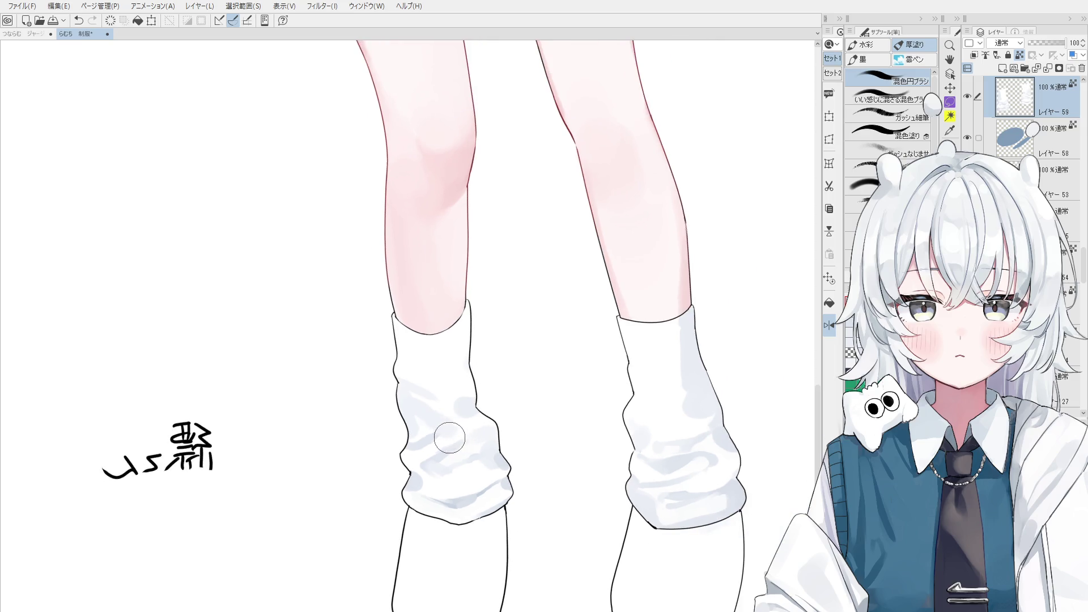
scroll(425, 427, "down", 1)
scroll(418, 428, "down", 1)
scroll(418, 427, "up", 1)
scroll(477, 466, "up", 1)
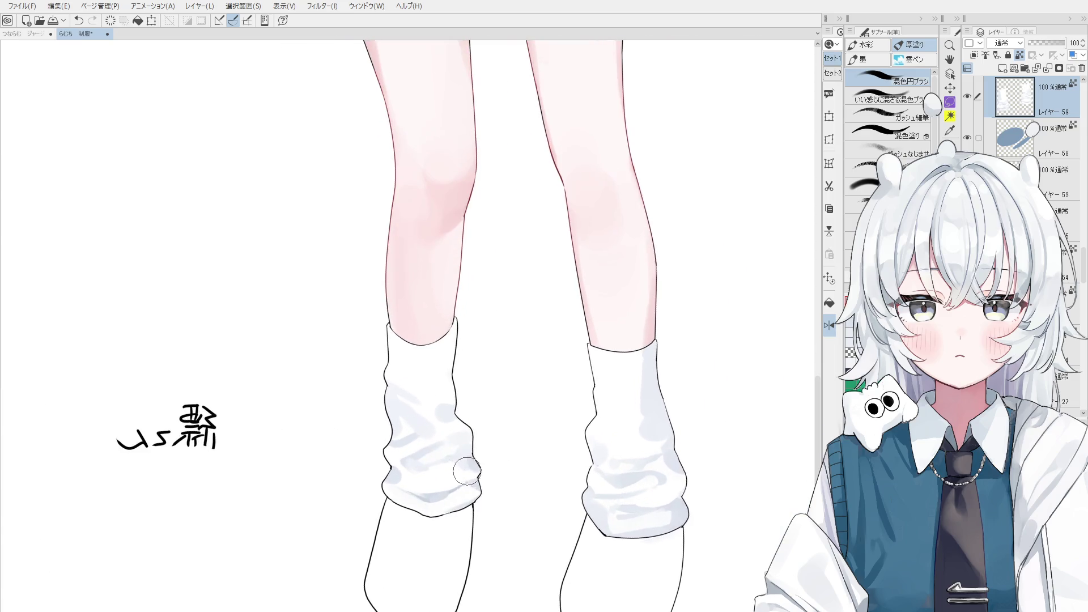
scroll(476, 466, "up", 1)
scroll(479, 468, "up", 1)
left_click(374, 482, "alt")
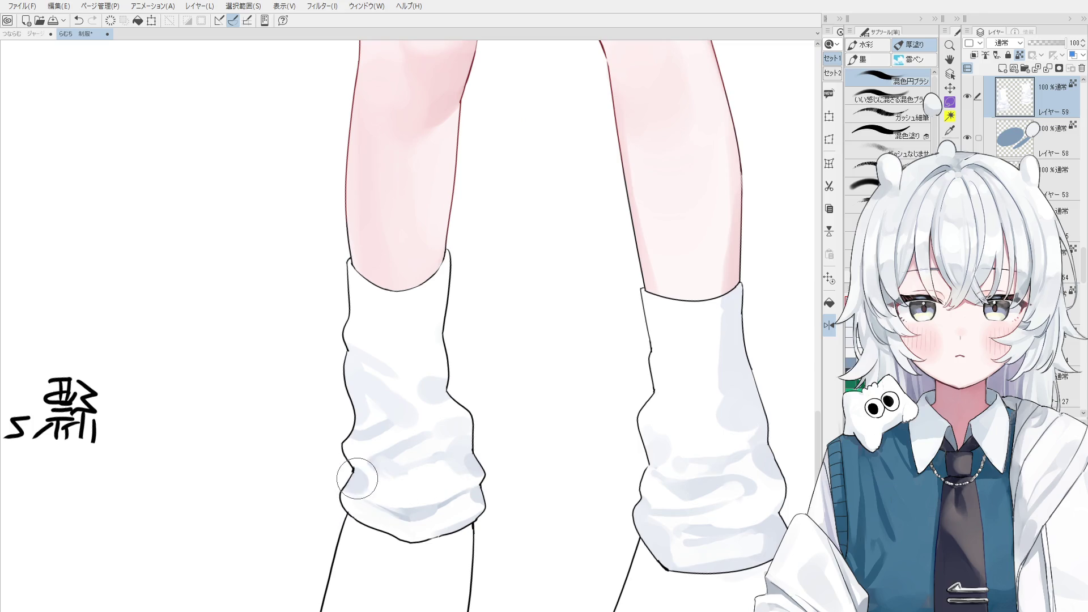
left_click_drag(372, 473, 432, 467)
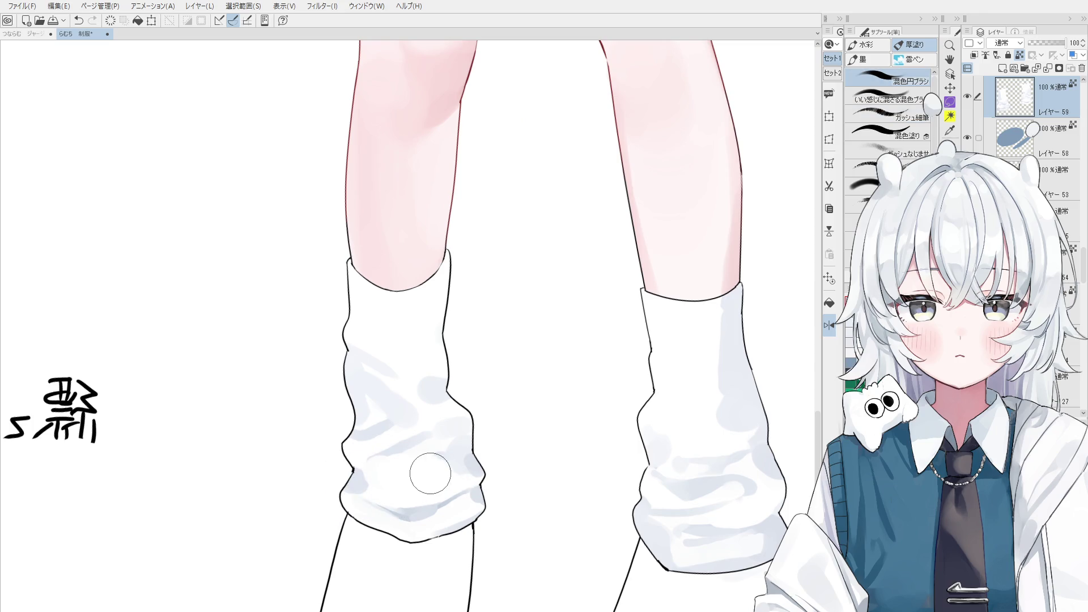
key("ctrl+z")
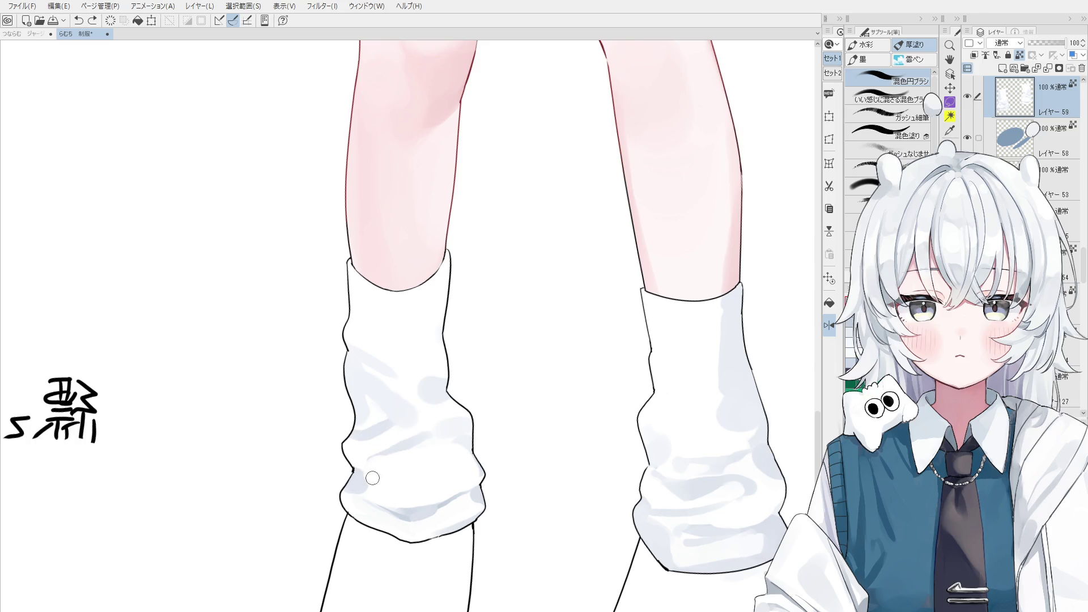
Lay a soft grey stroke across the sock, redrawing it once, and unflip the view.
left_click_drag(357, 467, 434, 466)
key("ctrl+z")
mouse_move(353, 467)
left_mouse_down()
mouse_move(438, 466)
mouse_move(437, 485)
left_mouse_up()
key("h")
scroll(458, 477, "down", 2)
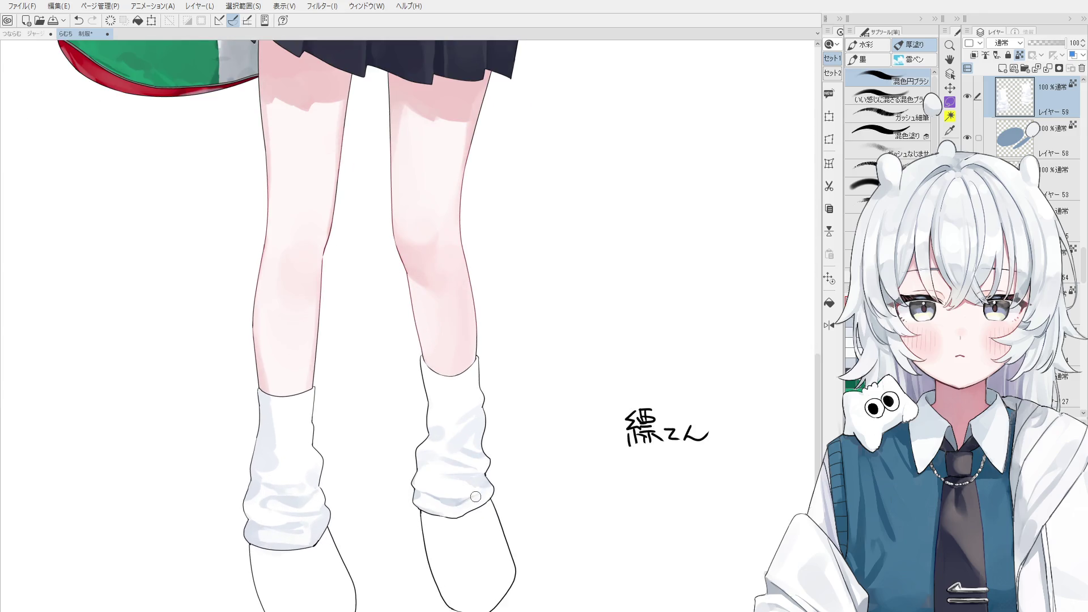
Paint dark shading down the left sock and a dark accent along its edge.
left_click_drag(405, 480, 437, 527)
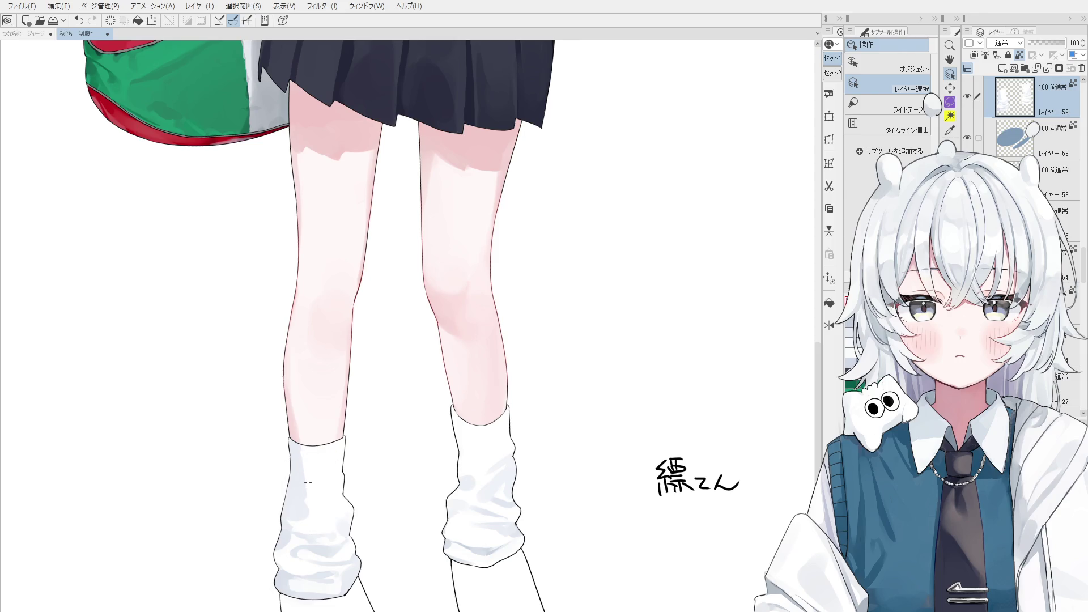
key("b")
left_click_drag(312, 502, 319, 530)
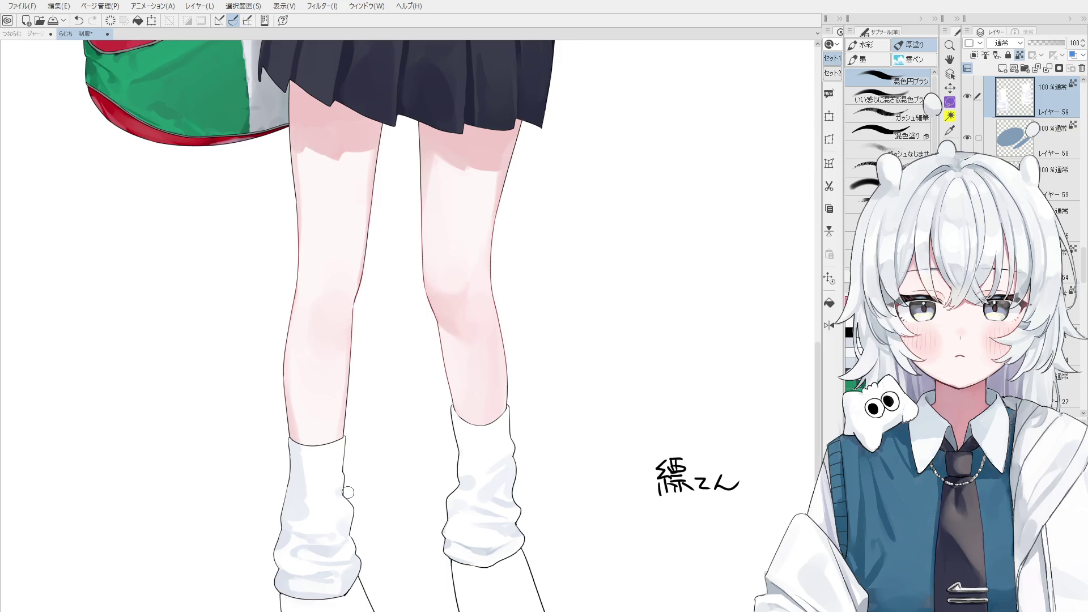
left_click_drag(346, 489, 338, 450)
scroll(388, 414, "up", 1)
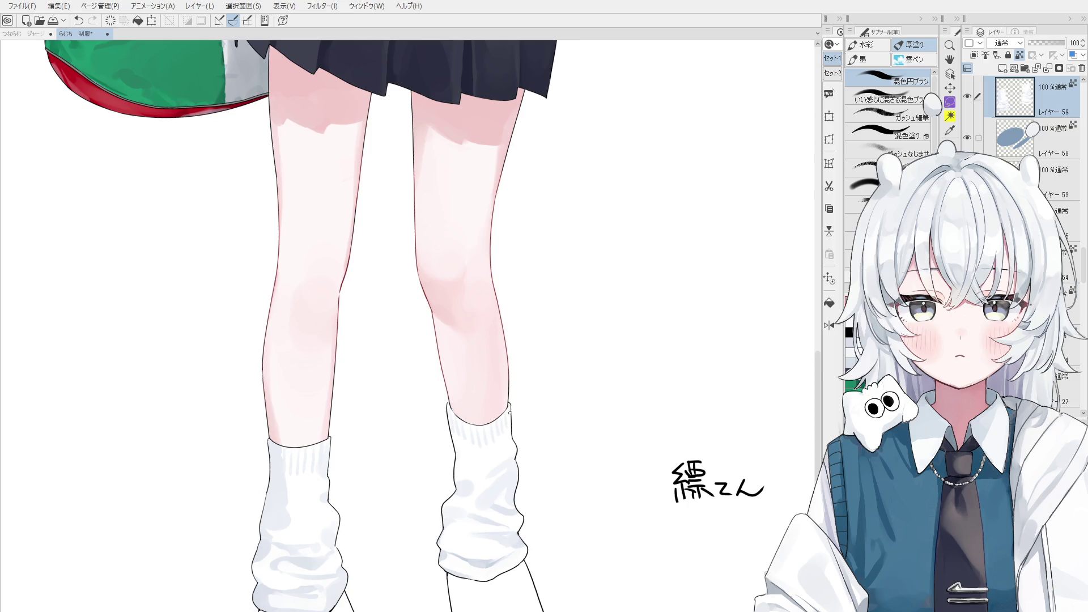
scroll(477, 455, "down", 2)
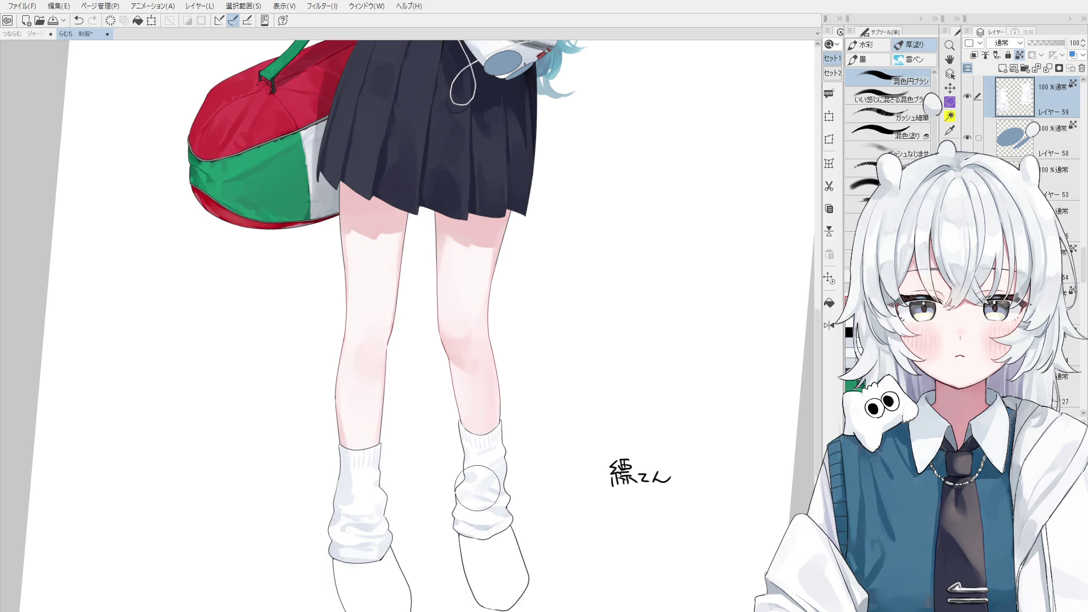
scroll(625, 469, "up", 2)
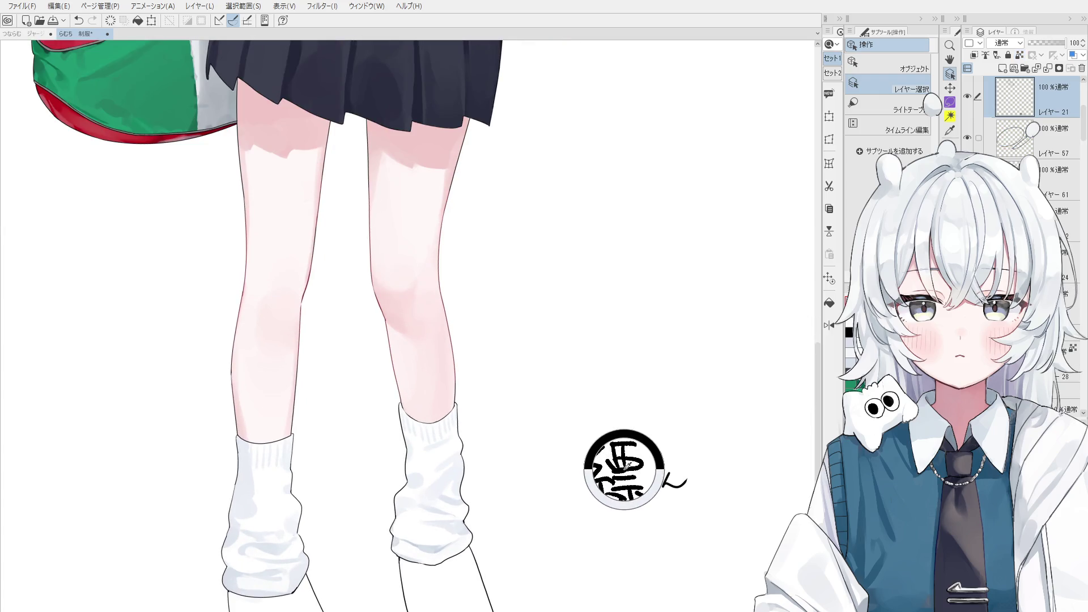
Handwrite 00 and a curved line beneath the signature with the pen, undoing stray tails.
key("p")
scroll(625, 470, "up", 1)
left_click_drag(616, 512, 641, 528)
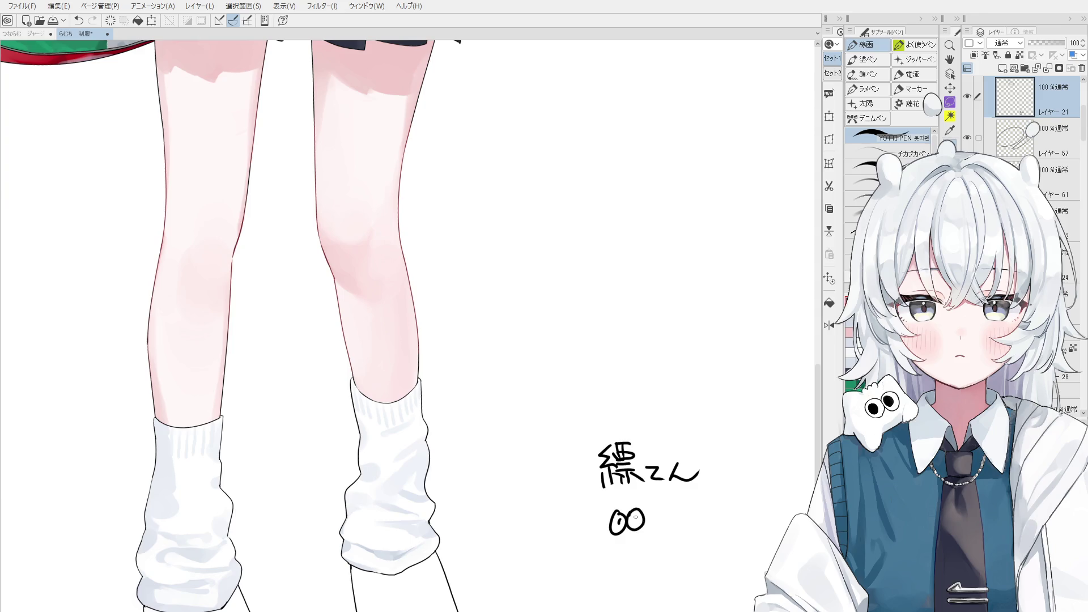
key("ctrl+z")
mouse_move(624, 545)
left_mouse_down()
mouse_move(656, 516)
mouse_move(670, 531)
mouse_move(674, 516)
mouse_move(663, 515)
left_mouse_up()
key("ctrl+z")
key("ctrl+z")
key("ctrl+z")
scroll(668, 600, "down", 2)
scroll(668, 599, "down", 2)
Recentre the view on the figure and select the red bag's layer from the canvas.
key("minus")
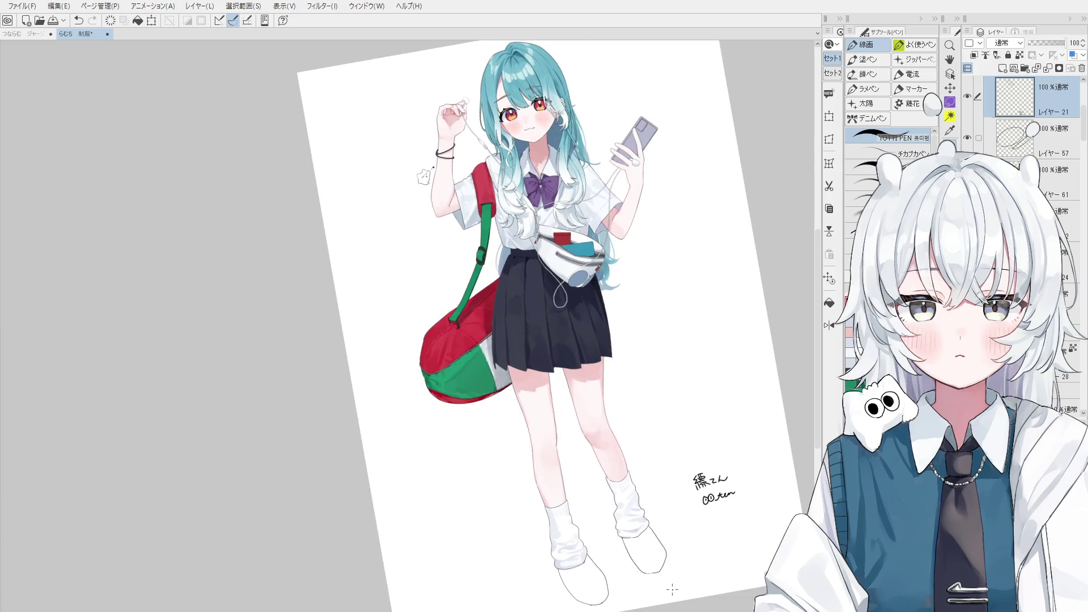
key("asciicircum")
key("h")
left_click_drag(593, 499, 559, 386)
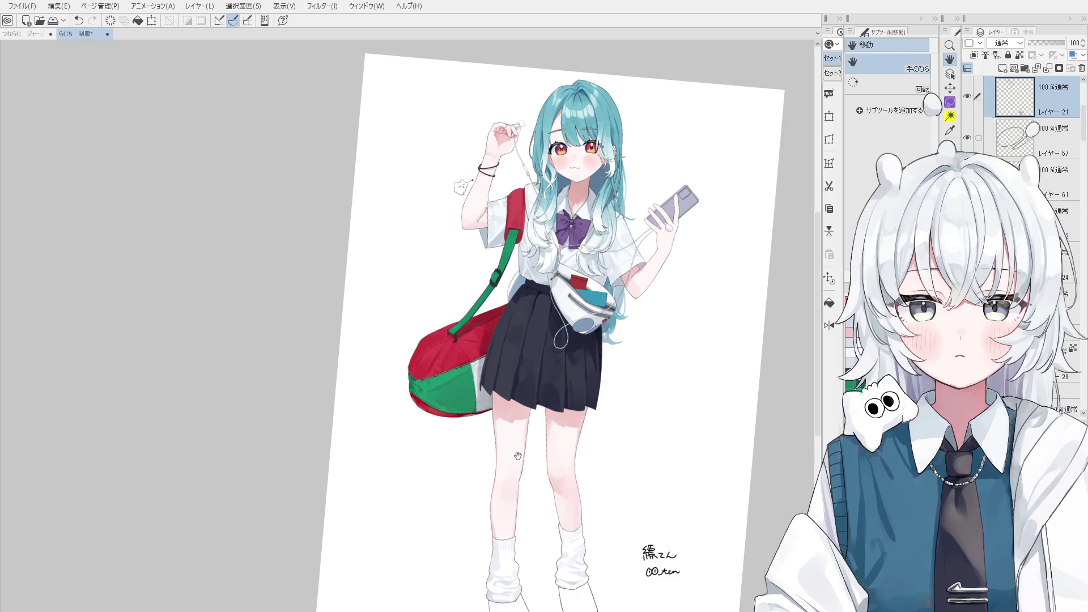
left_click_drag(600, 322, 568, 368)
key("o")
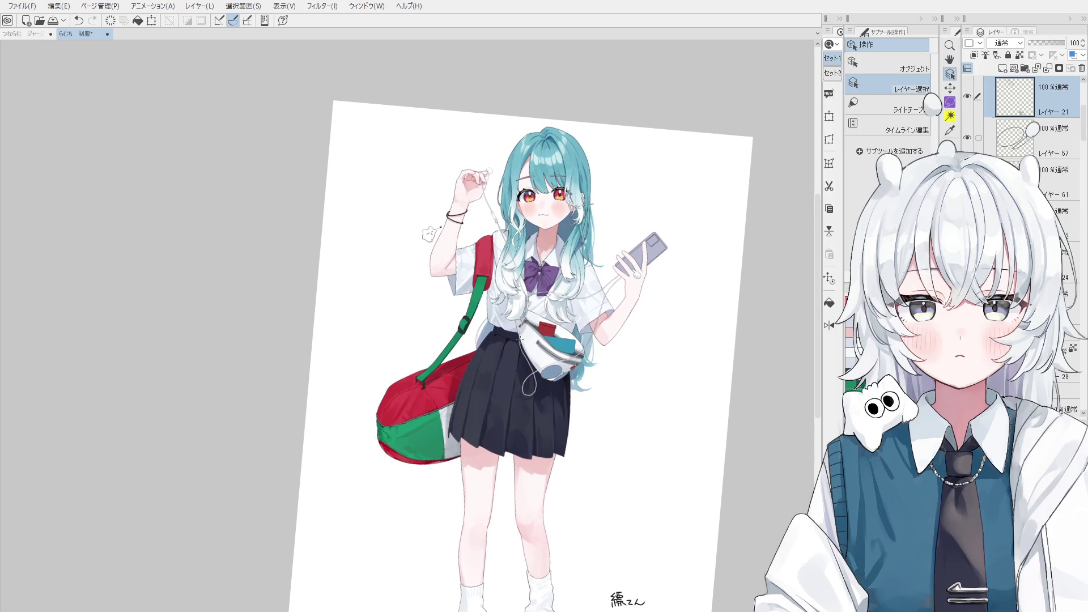
left_click(525, 332)
left_click(525, 332)
key("b")
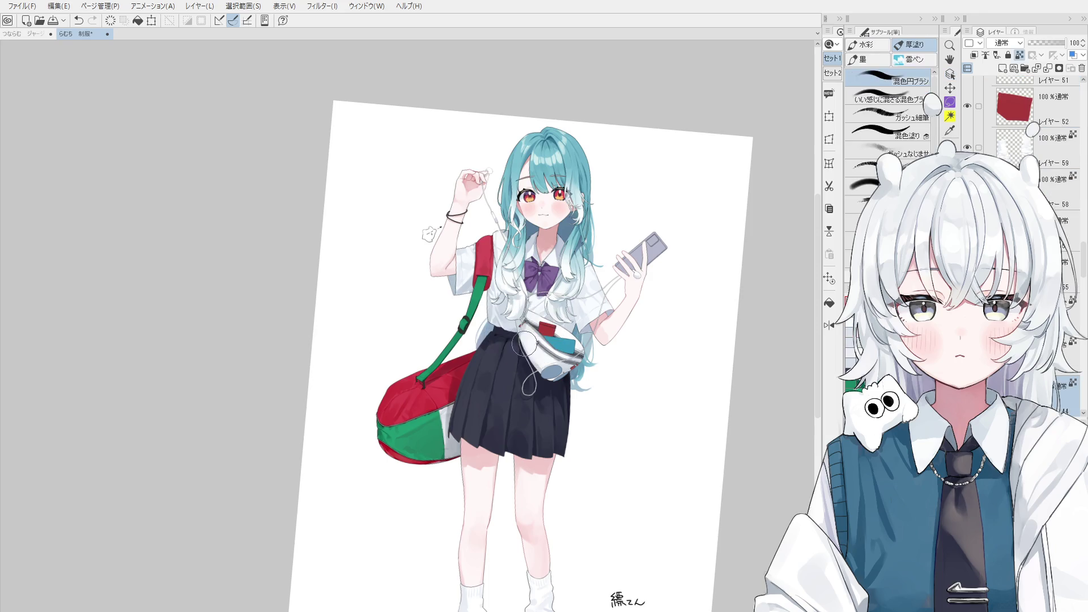
scroll(522, 342, "up", 1)
scroll(522, 344, "up", 1)
scroll(521, 344, "up", 1)
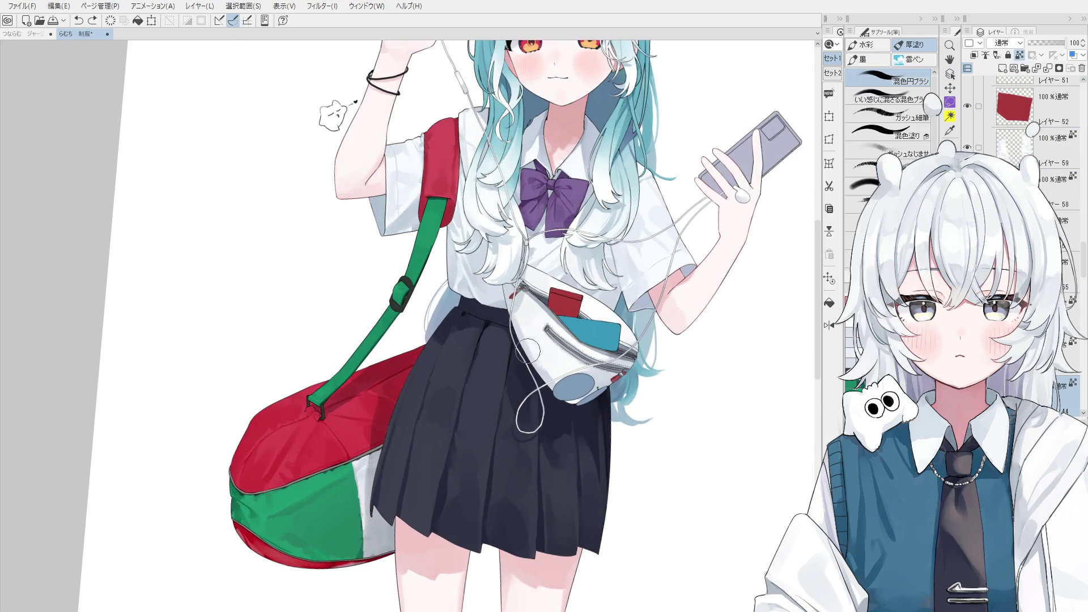
Shade the white pouch's lower zipper, checking it in mirrored view and flipping back.
key("ctrl+z")
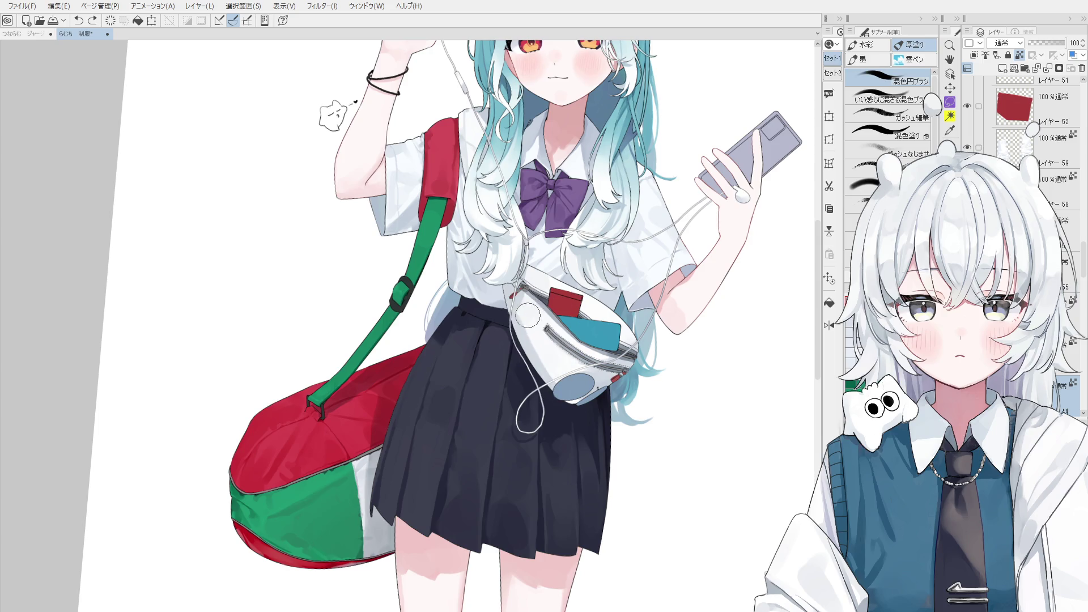
scroll(520, 318, "up", 1)
scroll(517, 305, "up", 1)
scroll(517, 305, "up", 2)
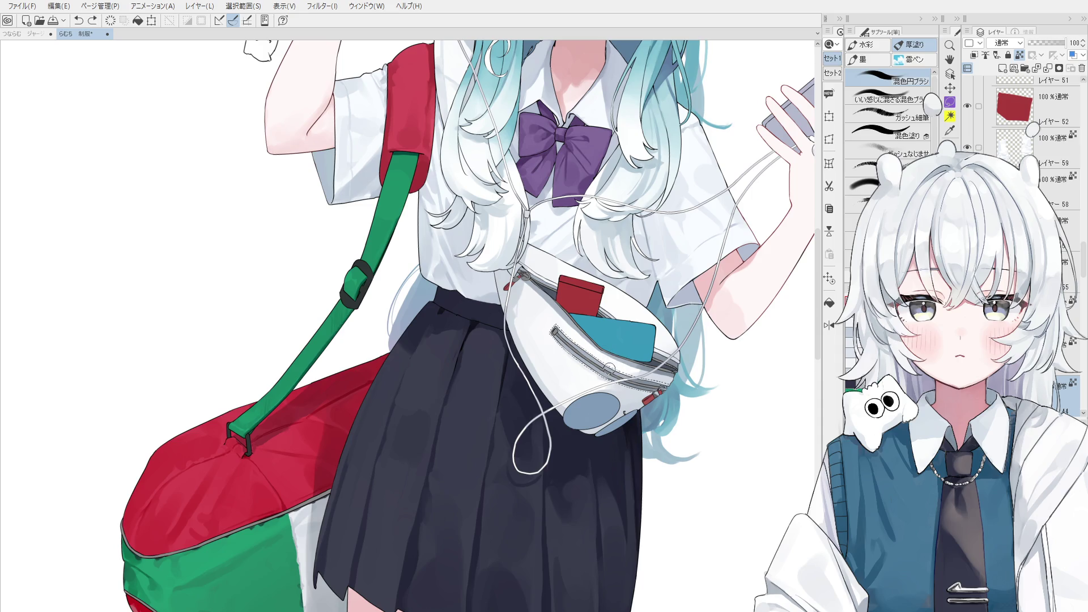
key("ctrl+z")
left_click_drag(605, 361, 625, 367)
key("ctrl+h")
left_click_drag(230, 417, 419, 361)
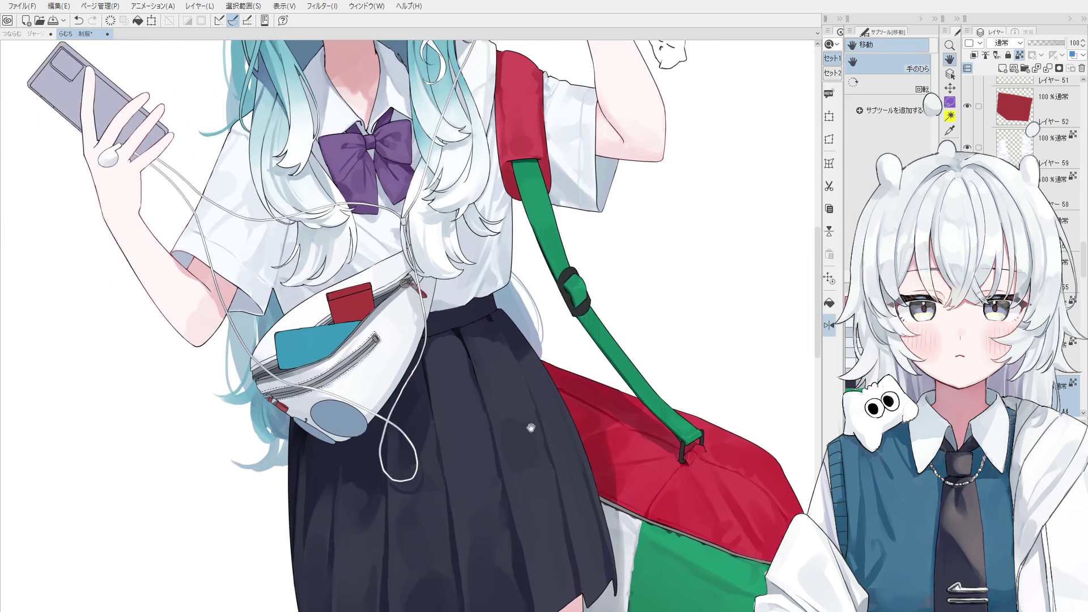
key("space")
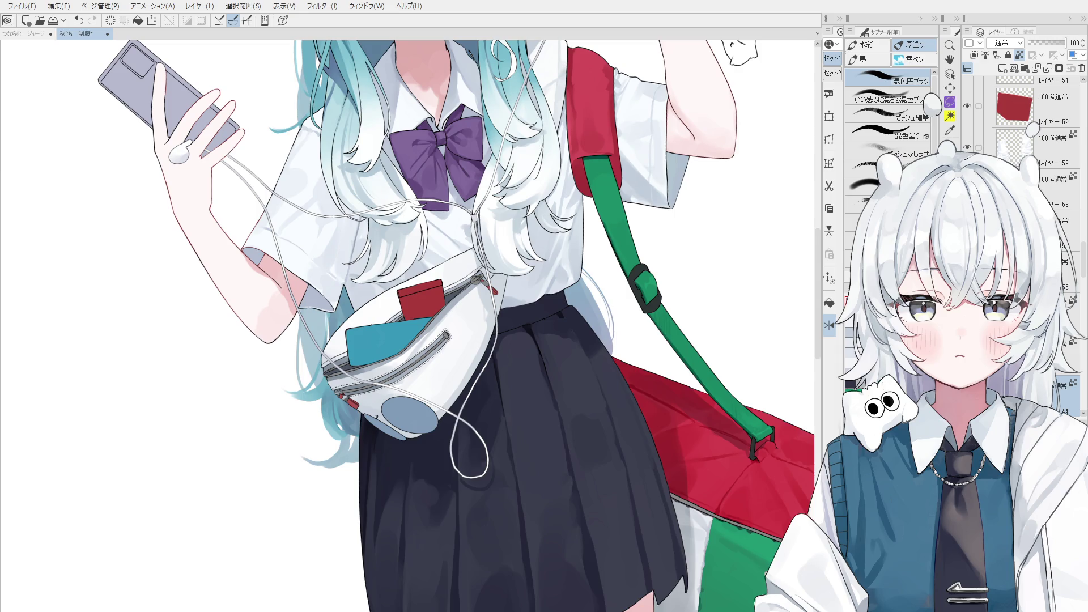
left_click(828, 326)
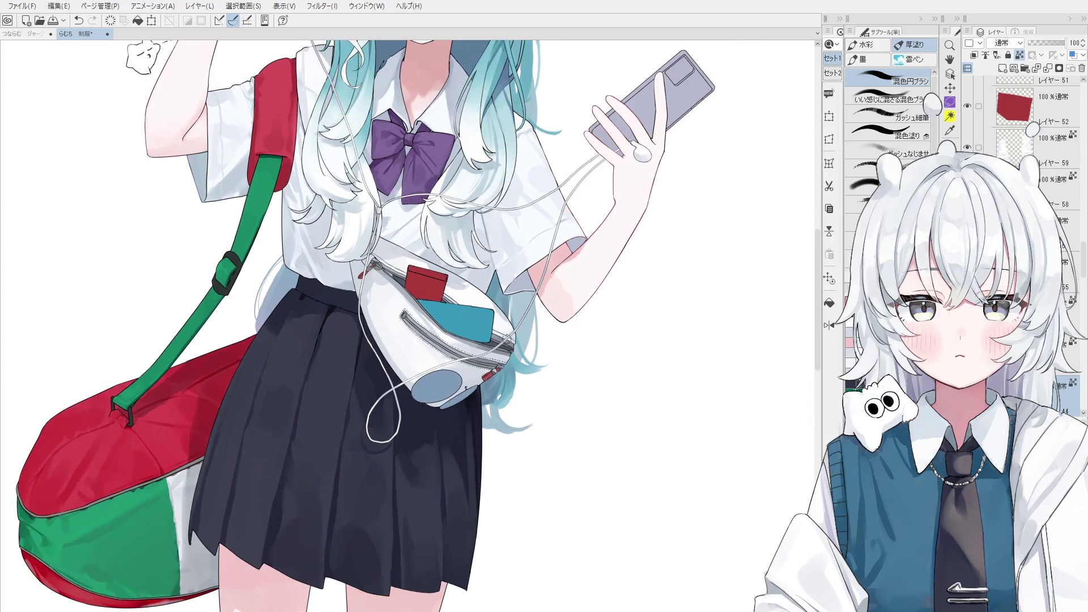
Fill in the green strap where it joins the bag, then tilt the view toward the pouch.
key("o")
key("b")
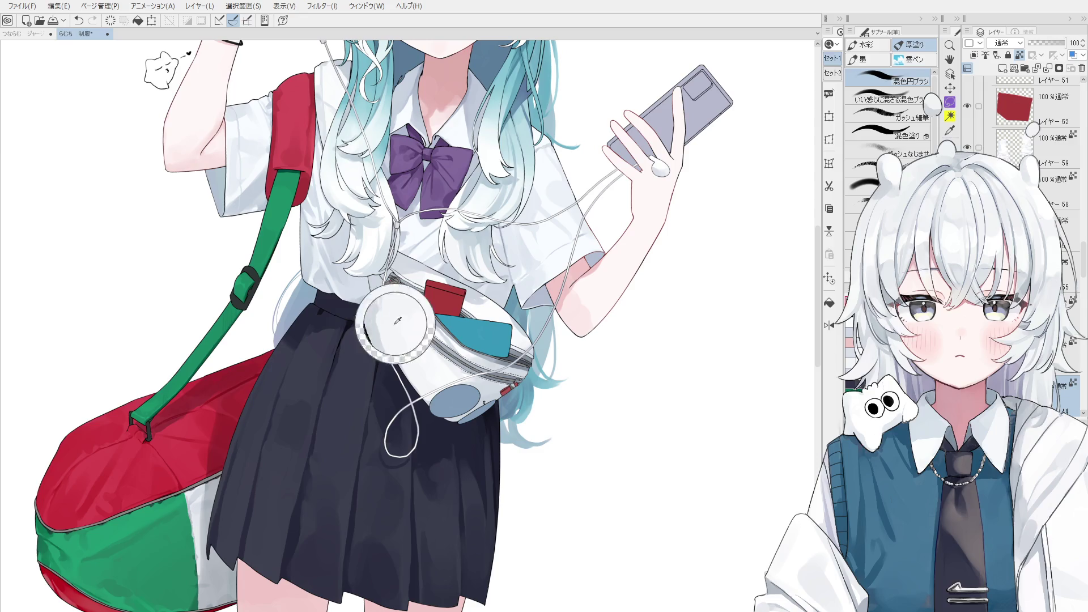
left_click_drag(374, 318, 387, 322)
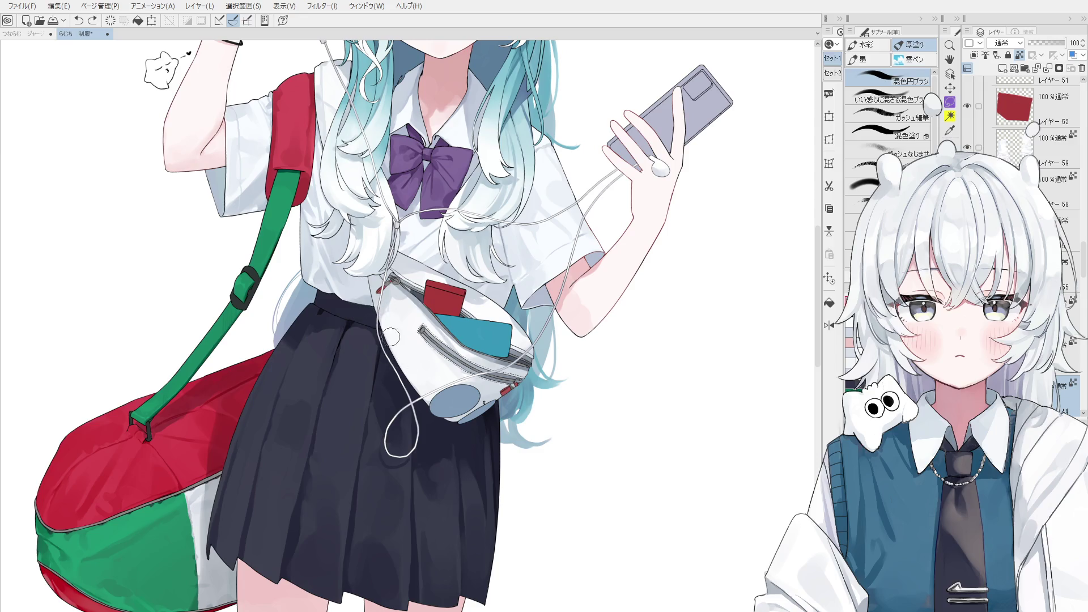
key("minus")
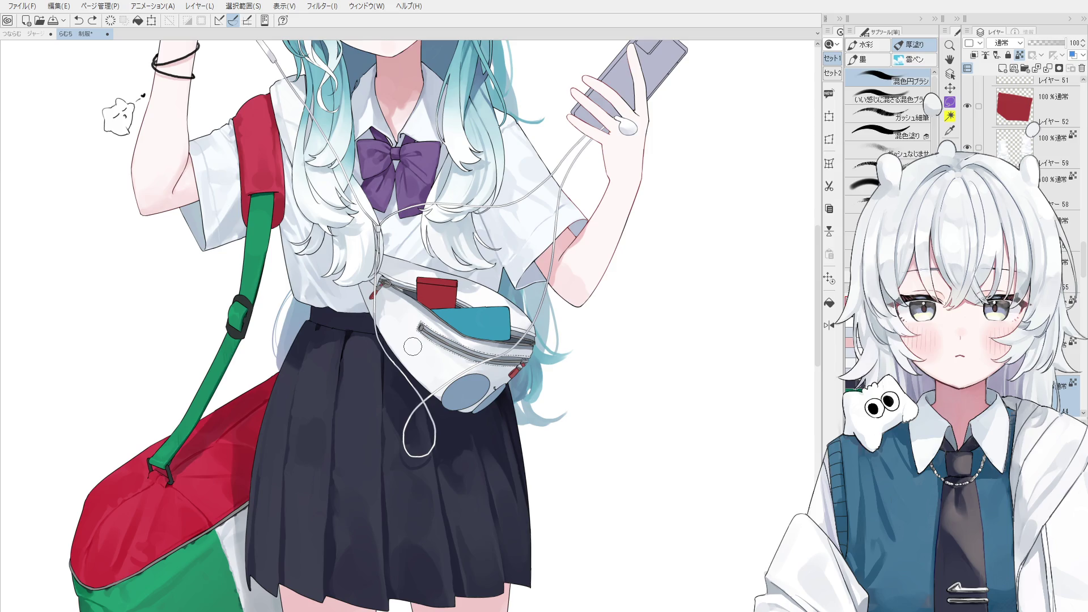
scroll(413, 346, "up", 1)
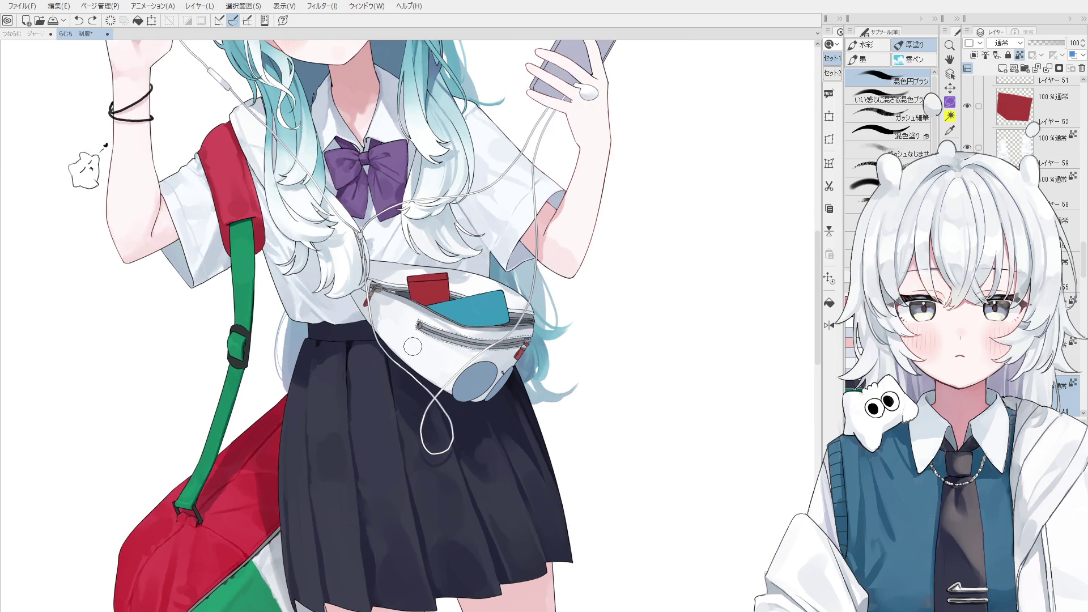
scroll(384, 324, "up", 1)
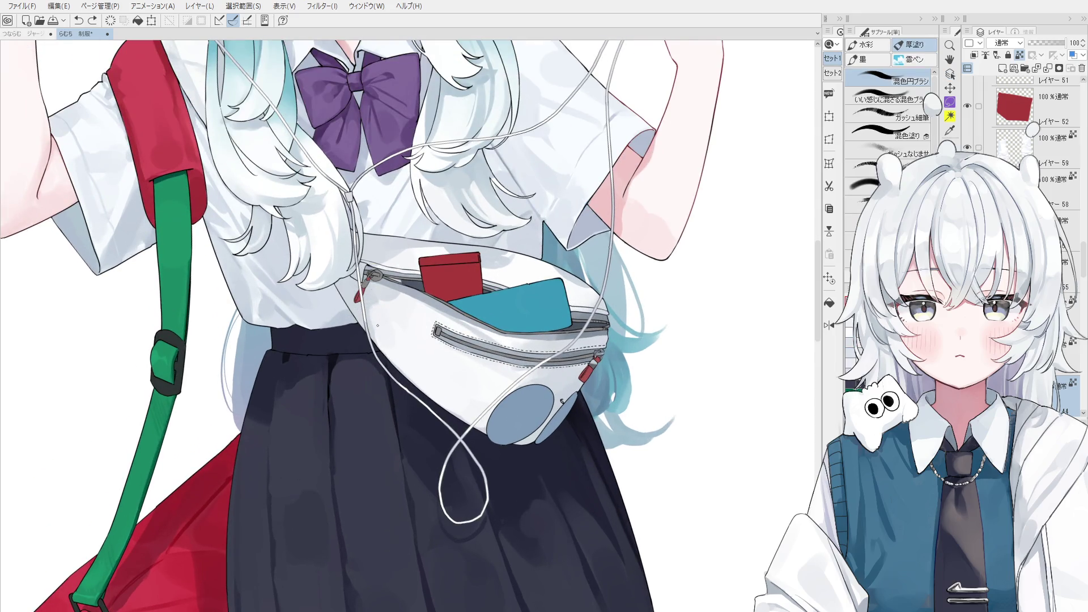
scroll(373, 298, "up", 1)
scroll(366, 299, "up", 1)
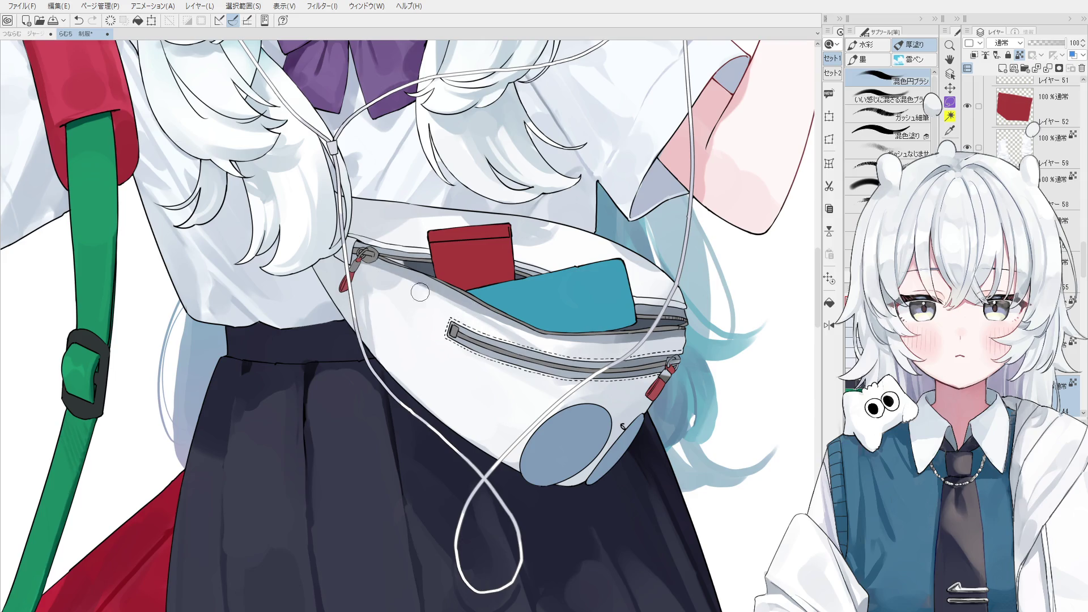
key("^")
key("o")
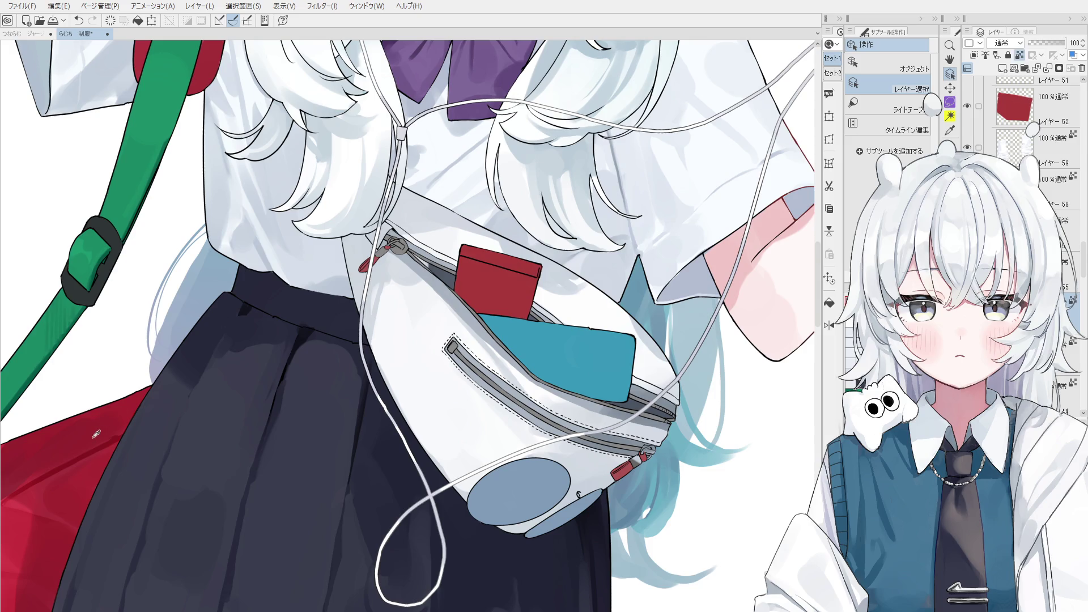
Try grey strokes along the waist bag's zipper, undo them, and retouch the bag edge beside it.
key("b")
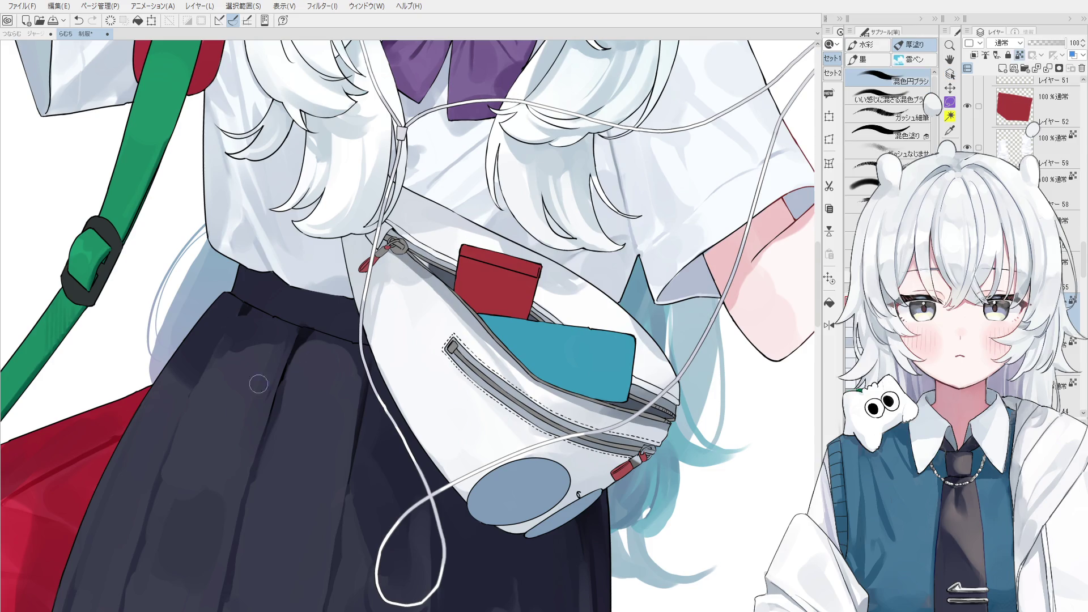
mouse_move(407, 248)
left_mouse_down()
mouse_move(420, 265)
mouse_move(449, 257)
left_mouse_up()
key("ctrl+z")
scroll(445, 255, "up", 1)
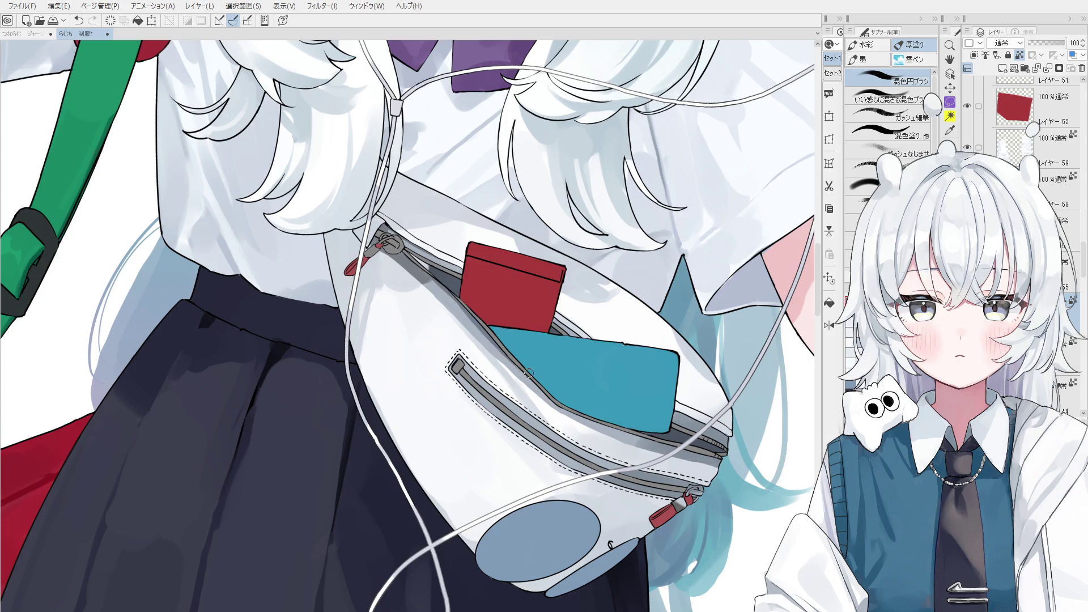
left_click_drag(595, 417, 646, 440)
key("ctrl+z")
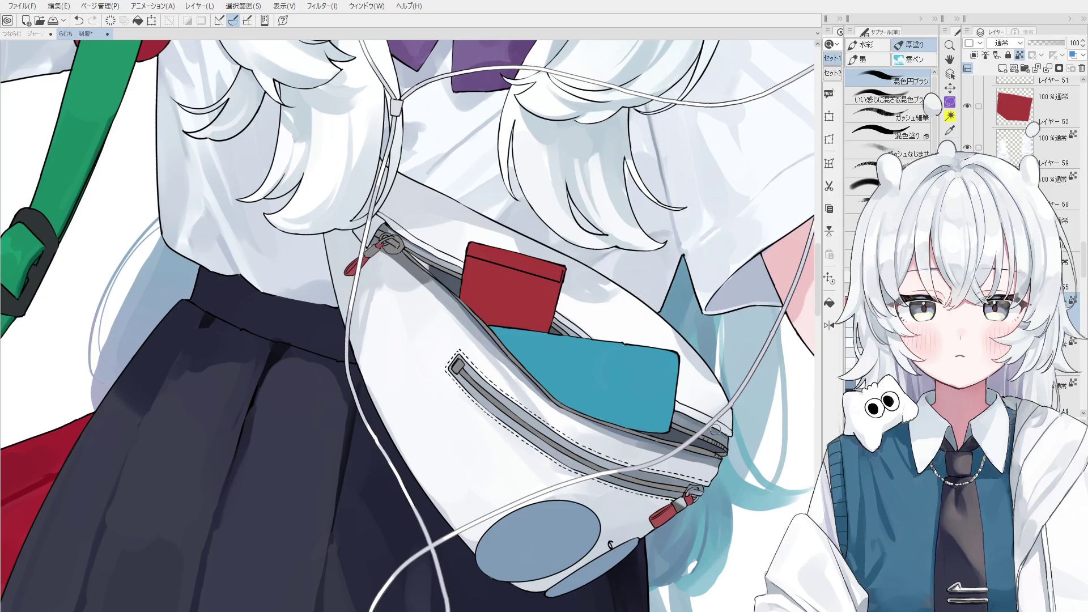
left_click_drag(714, 428, 733, 439)
scroll(478, 263, "down", 3)
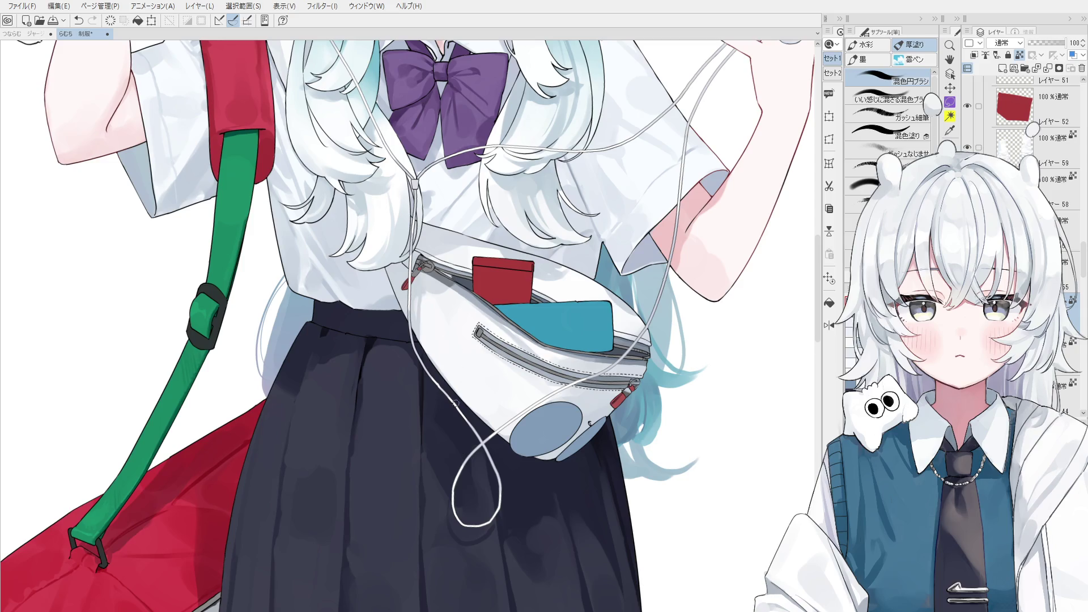
scroll(450, 407, "down", 2)
scroll(449, 407, "down", 1)
key("o")
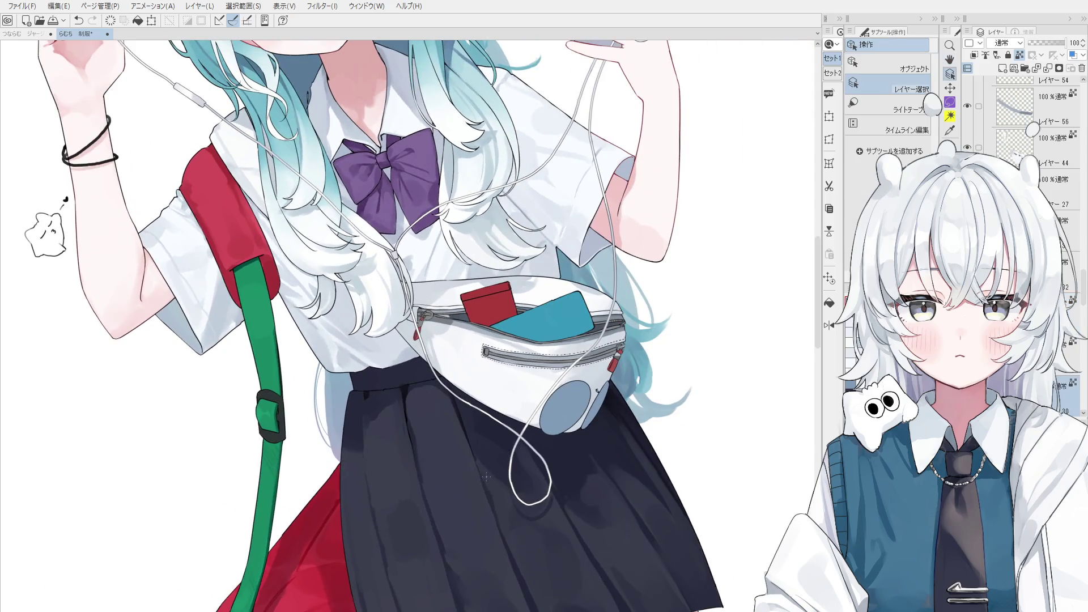
scroll(496, 478, "up", 3)
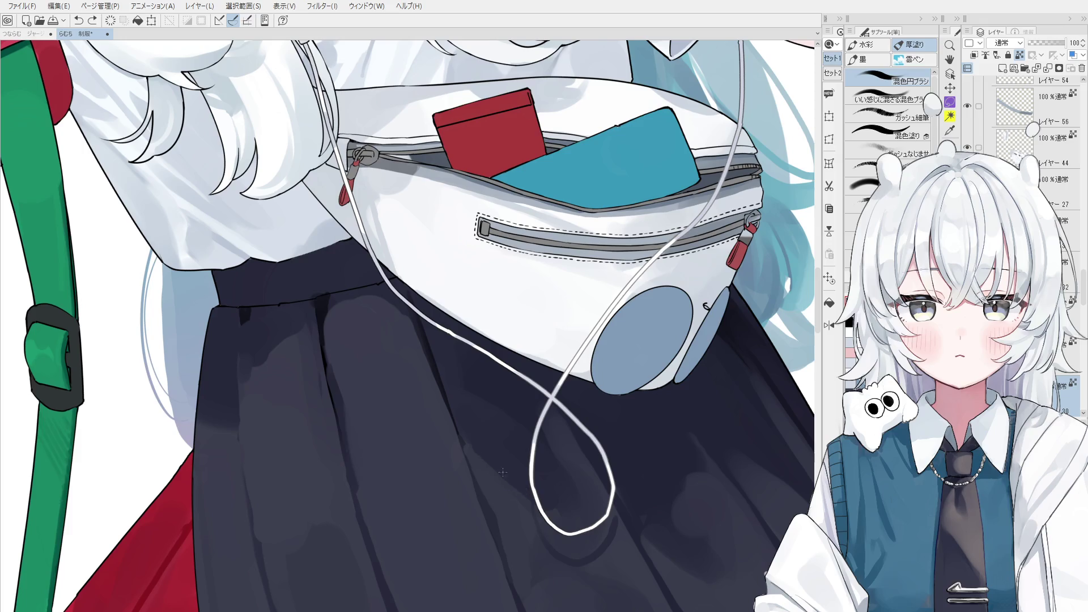
scroll(500, 469, "down", 1)
scroll(500, 470, "down", 1)
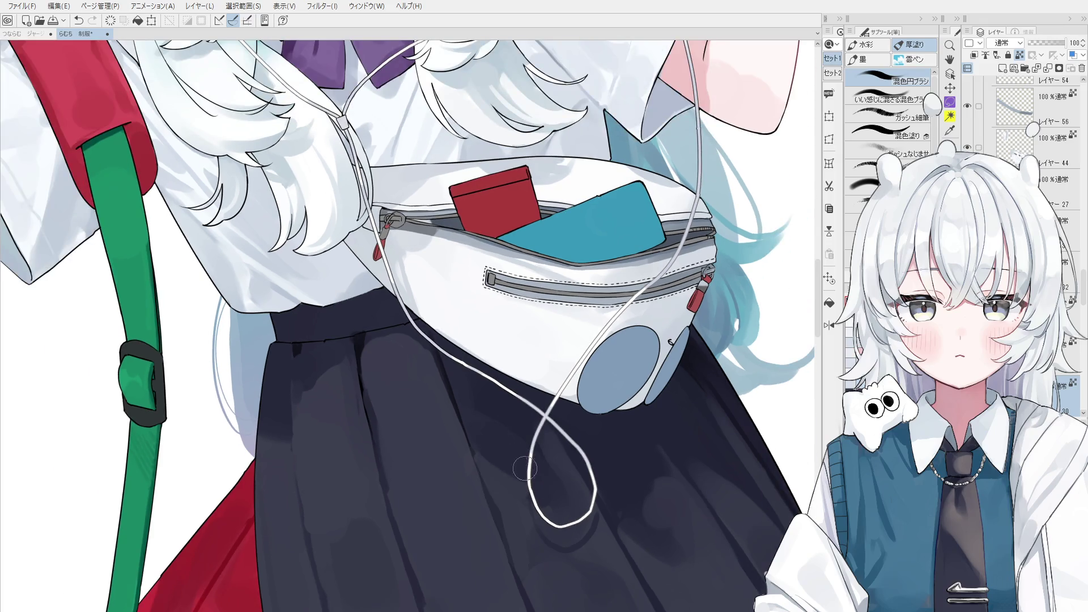
scroll(546, 476, "down", 2)
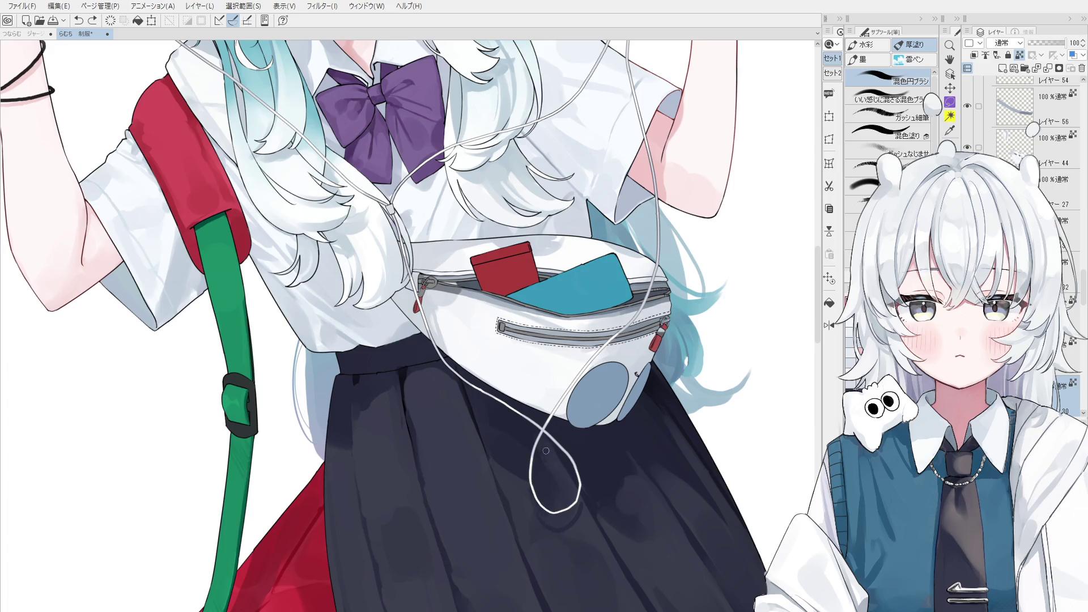
scroll(545, 450, "down", 1)
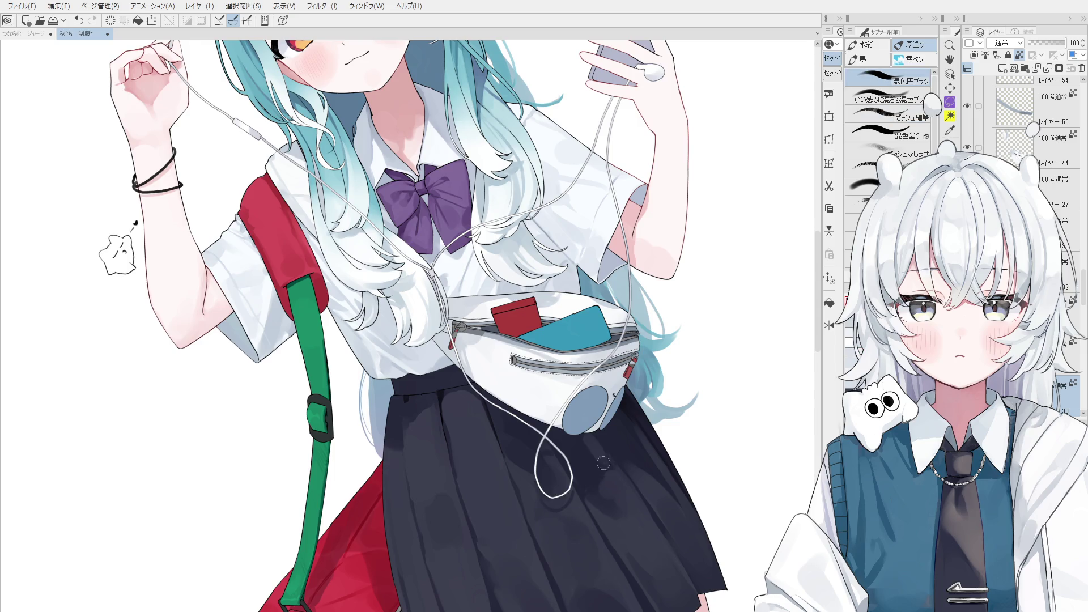
key("minus")
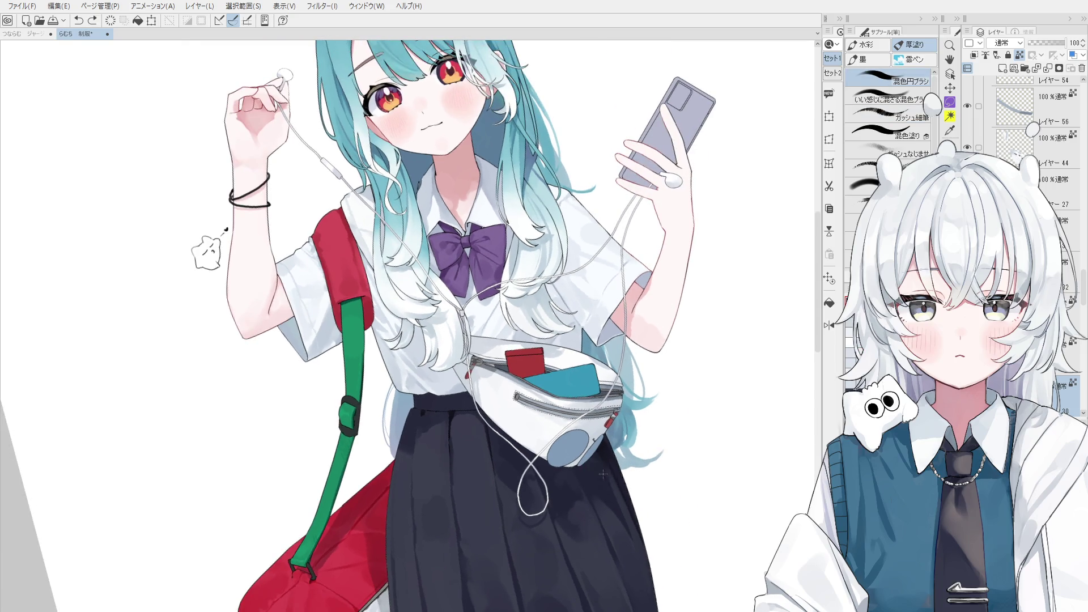
mouse_move(619, 570)
left_mouse_down()
mouse_move(604, 490)
mouse_move(580, 464)
left_mouse_up()
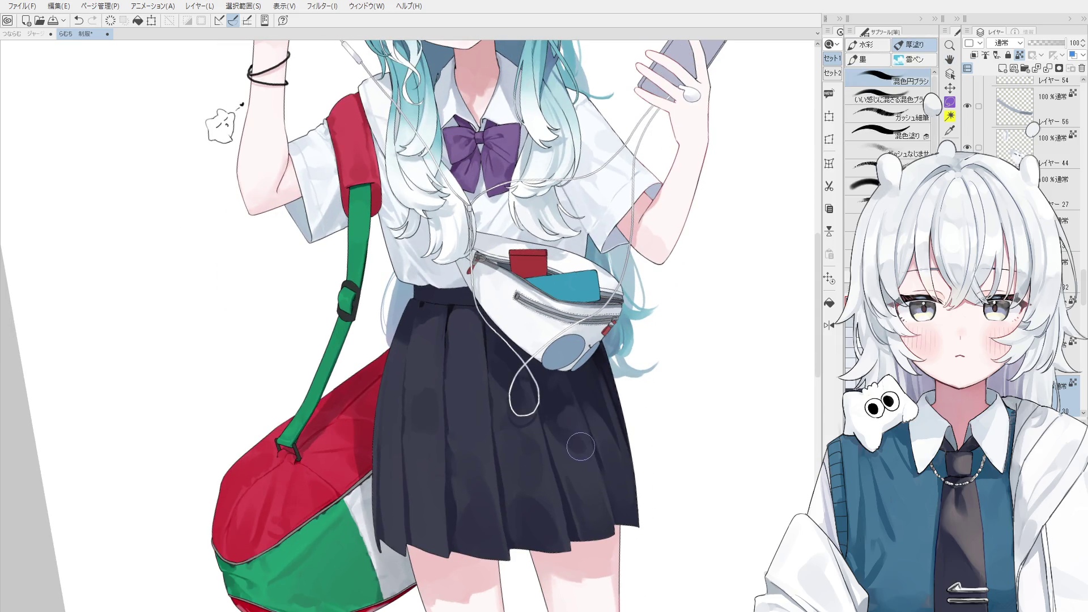
scroll(599, 476, "down", 1)
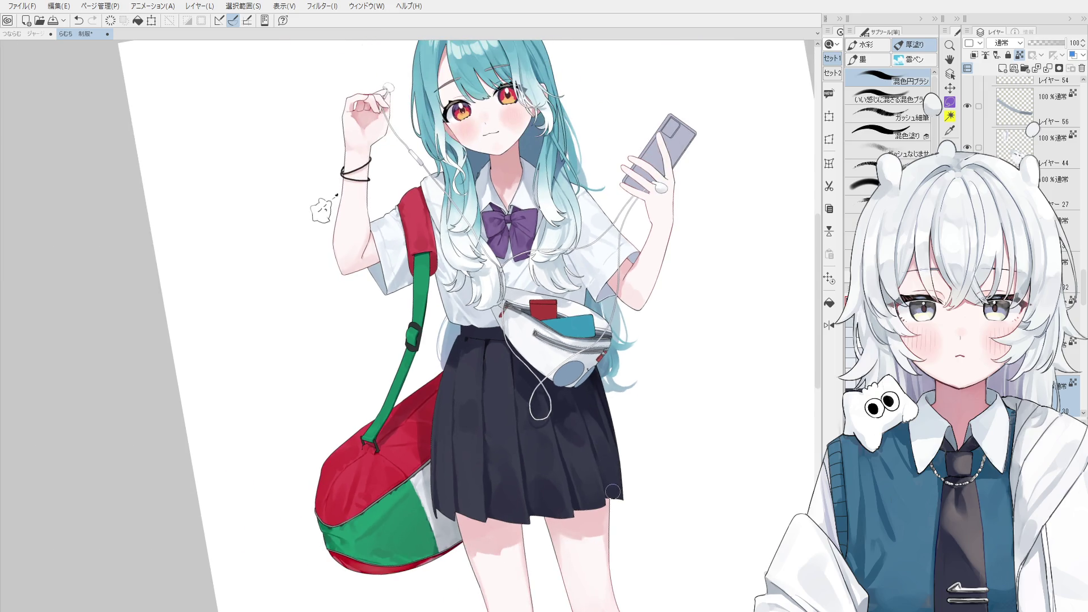
scroll(536, 400, "up", 1)
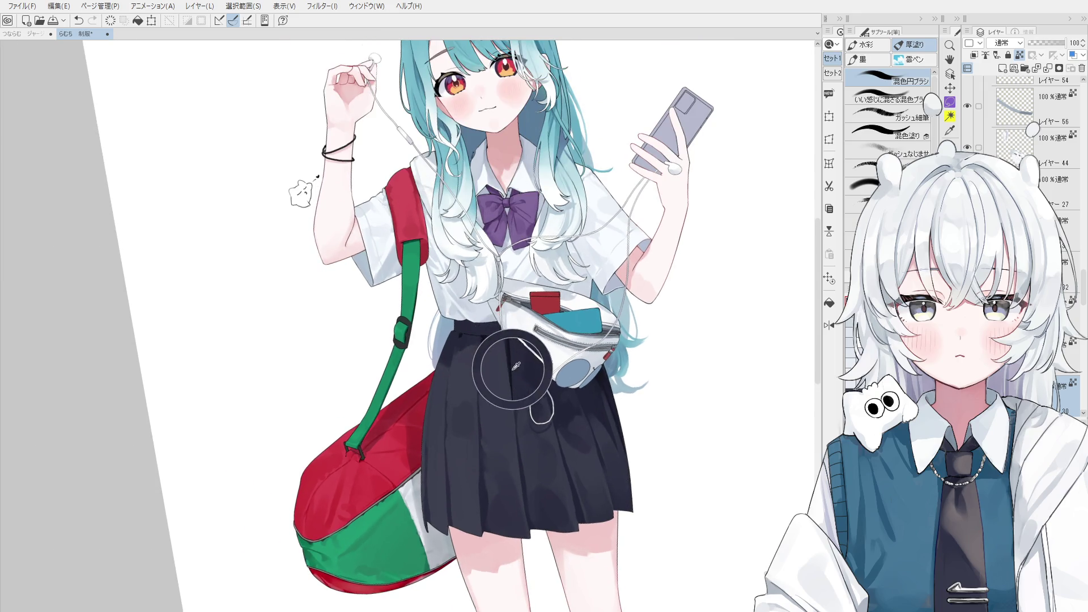
scroll(508, 362, "up", 1)
scroll(496, 327, "up", 1)
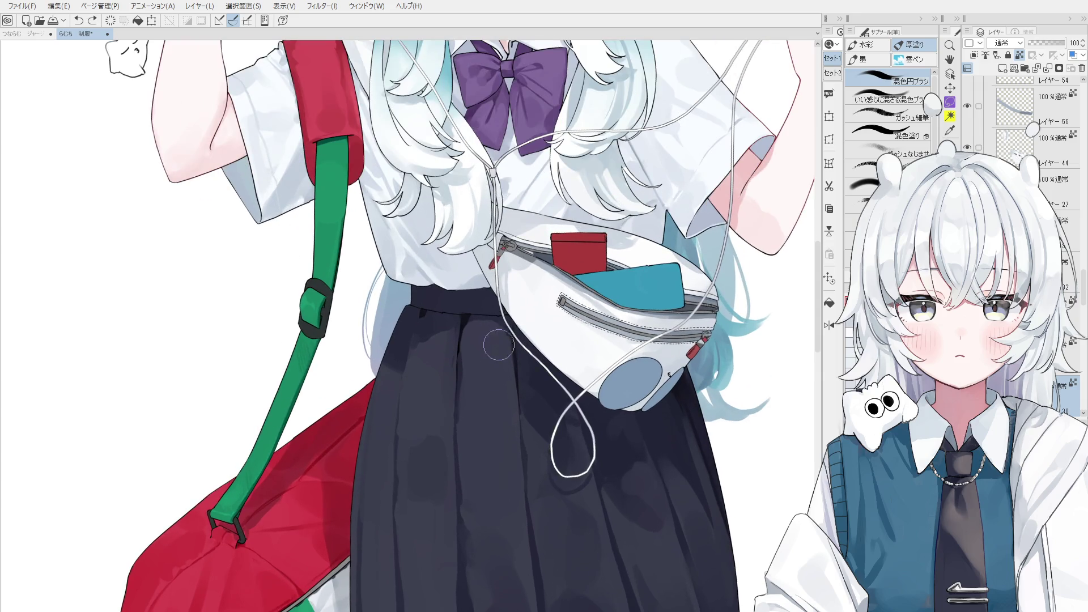
scroll(497, 357, "down", 1)
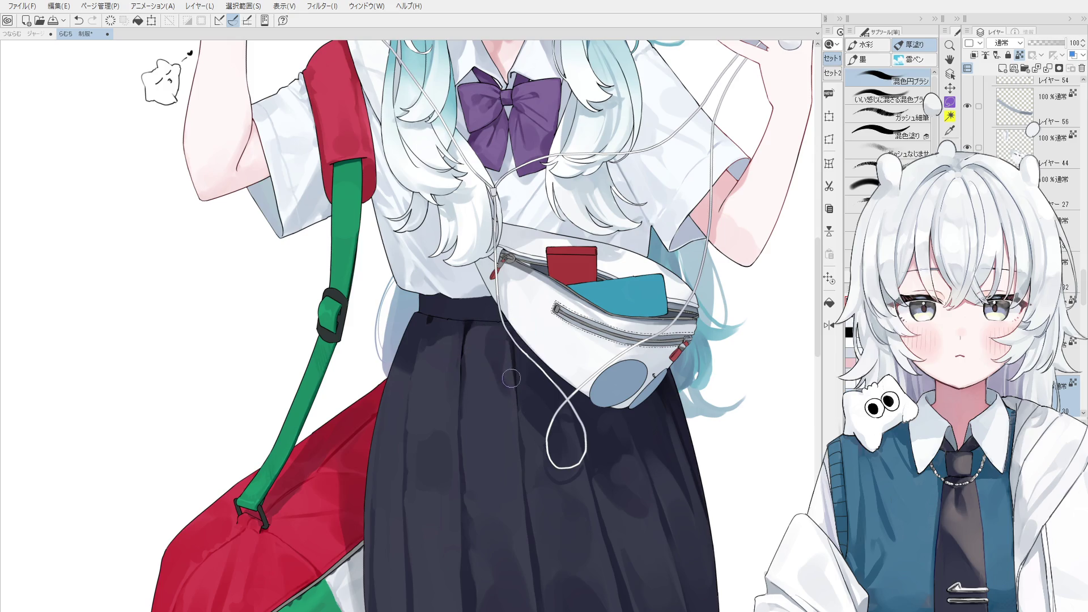
key("h")
scroll(509, 403, "down", 2)
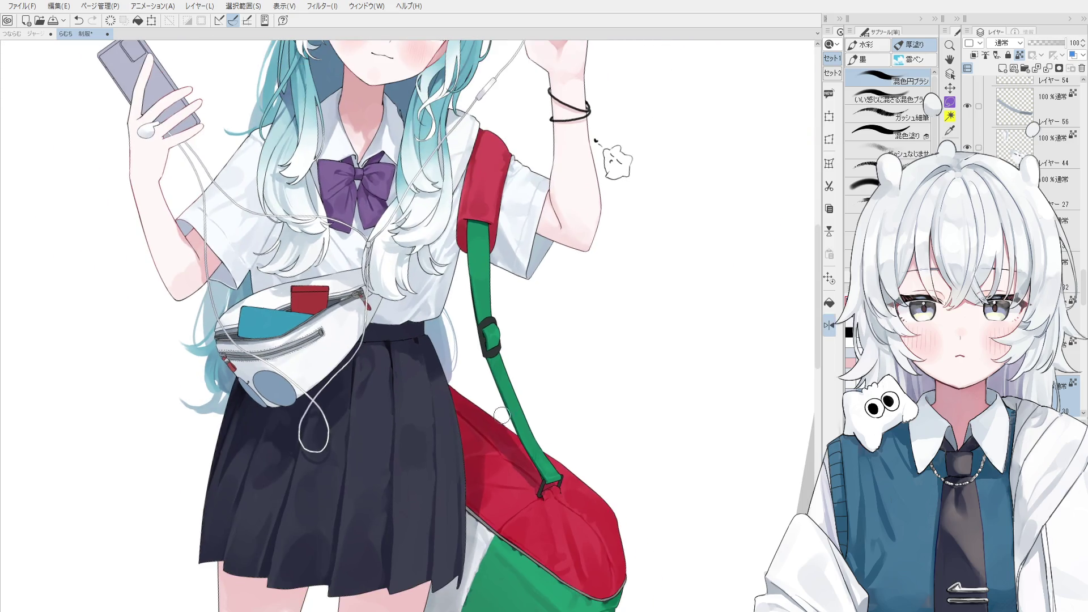
scroll(510, 403, "down", 1)
left_click_drag(508, 403, 523, 399)
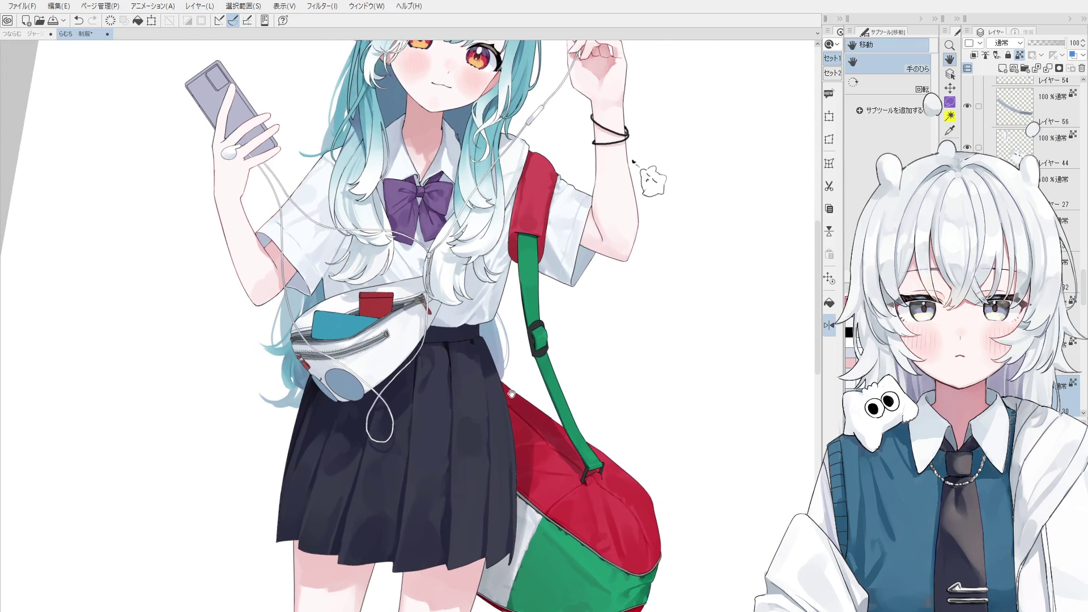
scroll(442, 354, "up", 1)
scroll(443, 354, "up", 1)
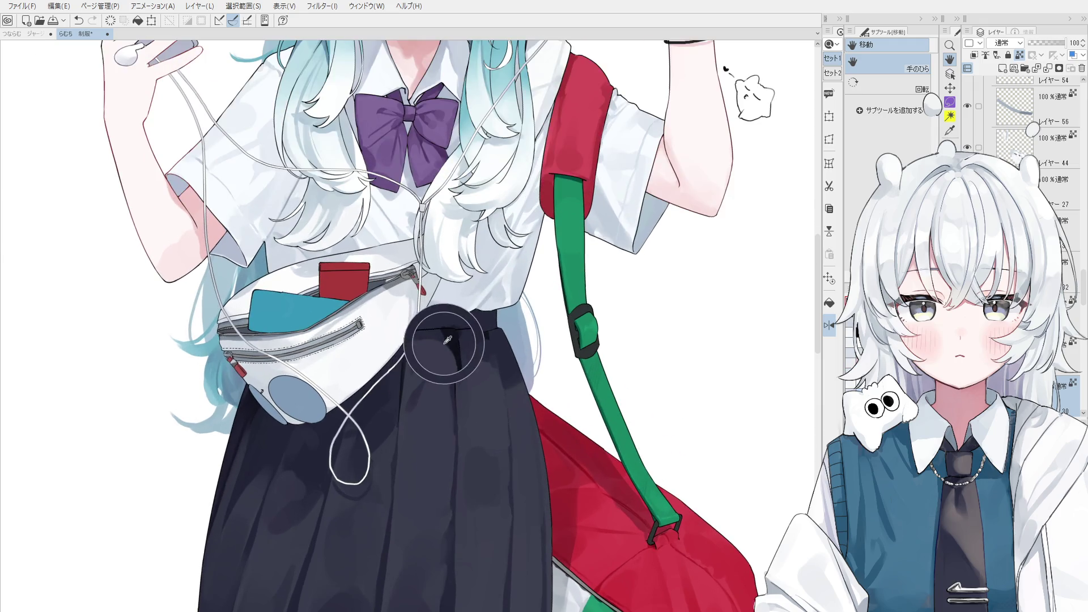
key("b")
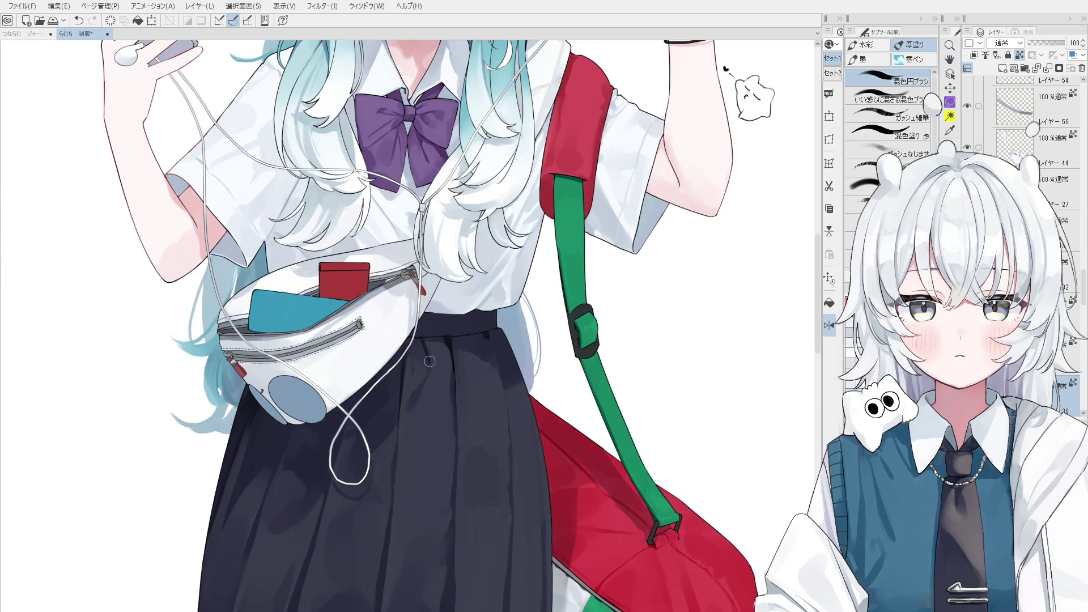
key("h")
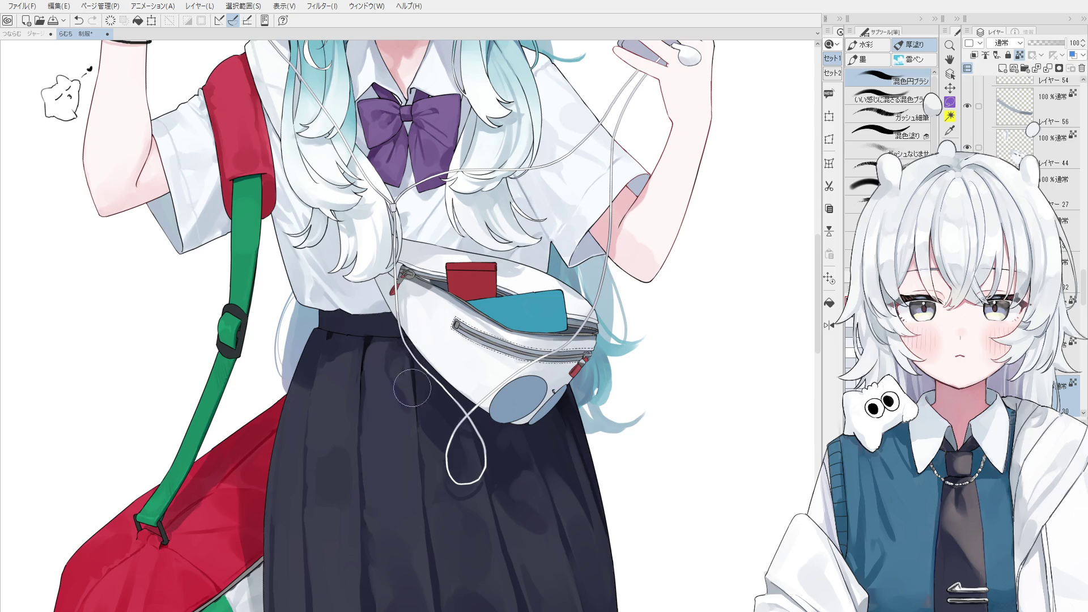
key("minus")
key("bracketleft")
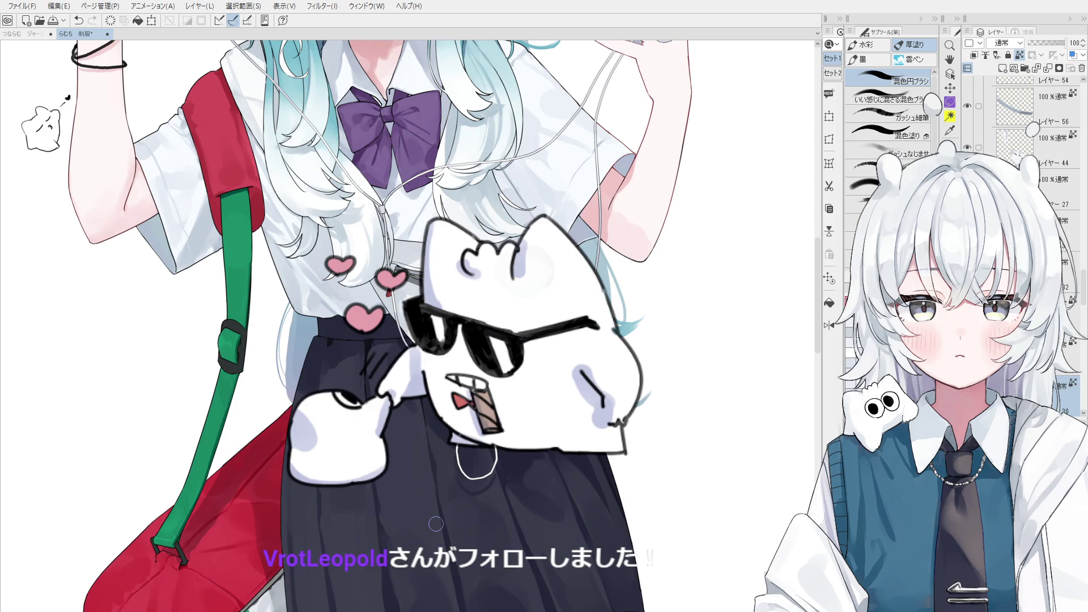
scroll(344, 340, "up", 2)
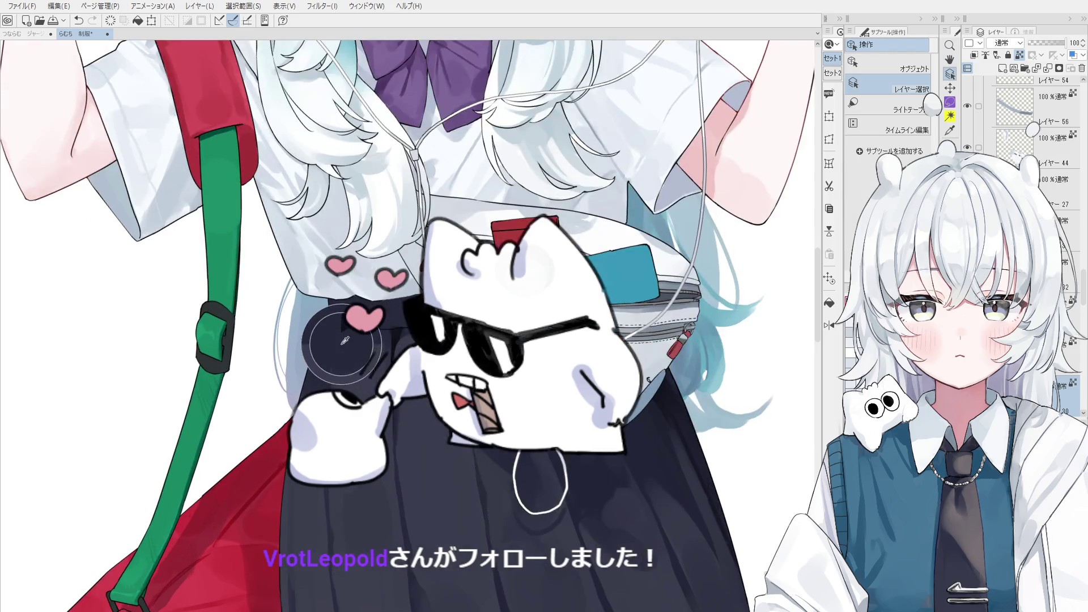
Rotate the view, undo the last skirt stroke and switch from pens to painting brushes.
key("minus")
key("minus")
key("minus")
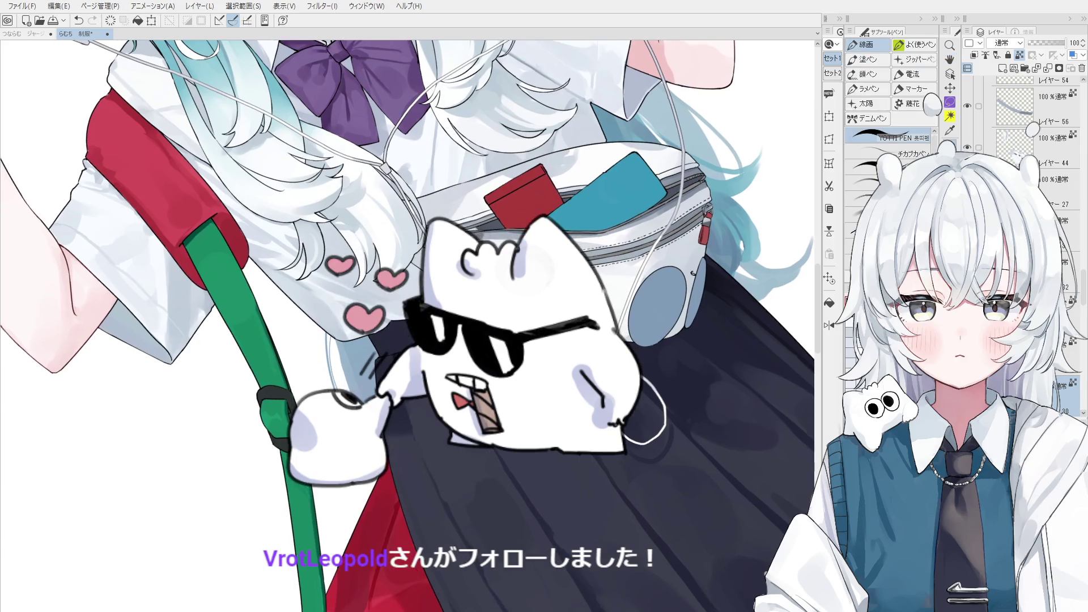
scroll(419, 414, "up", 1)
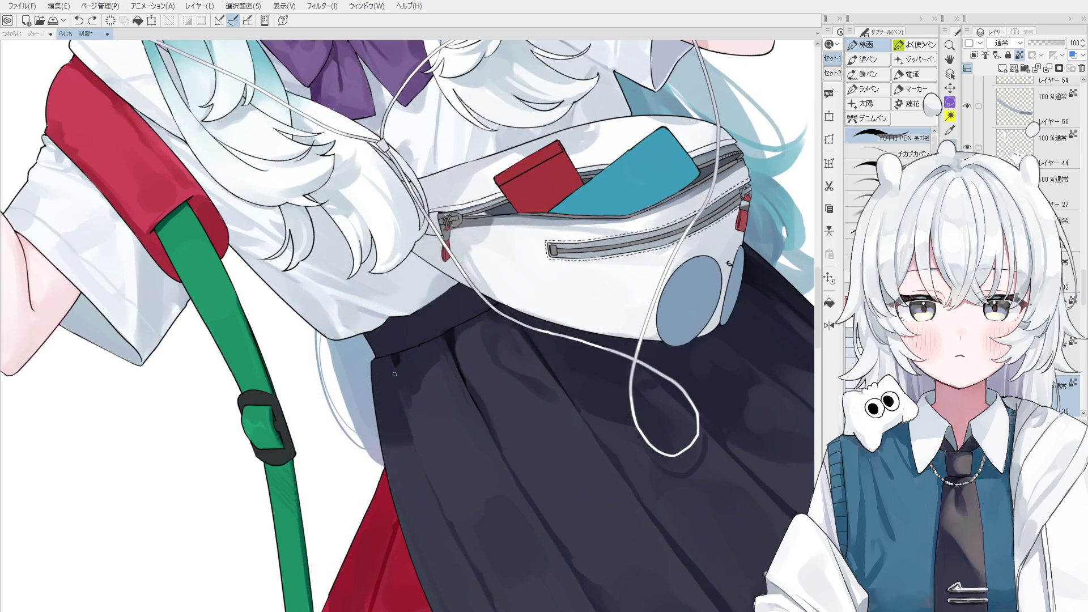
scroll(407, 400, "down", 1)
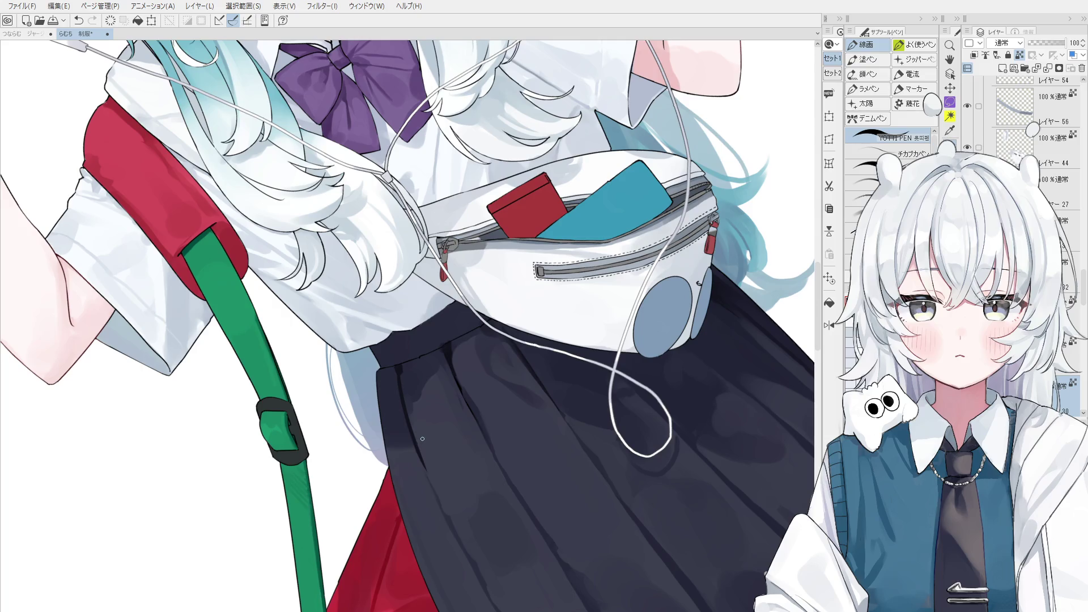
scroll(426, 389, "up", 1)
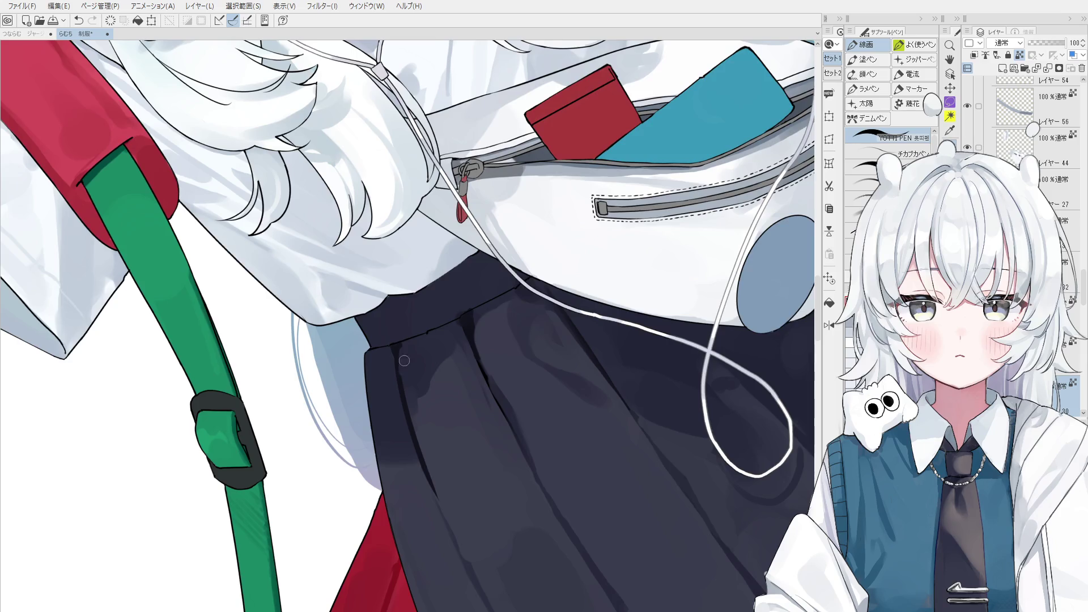
scroll(406, 375, "down", 1)
key("ctrl+z")
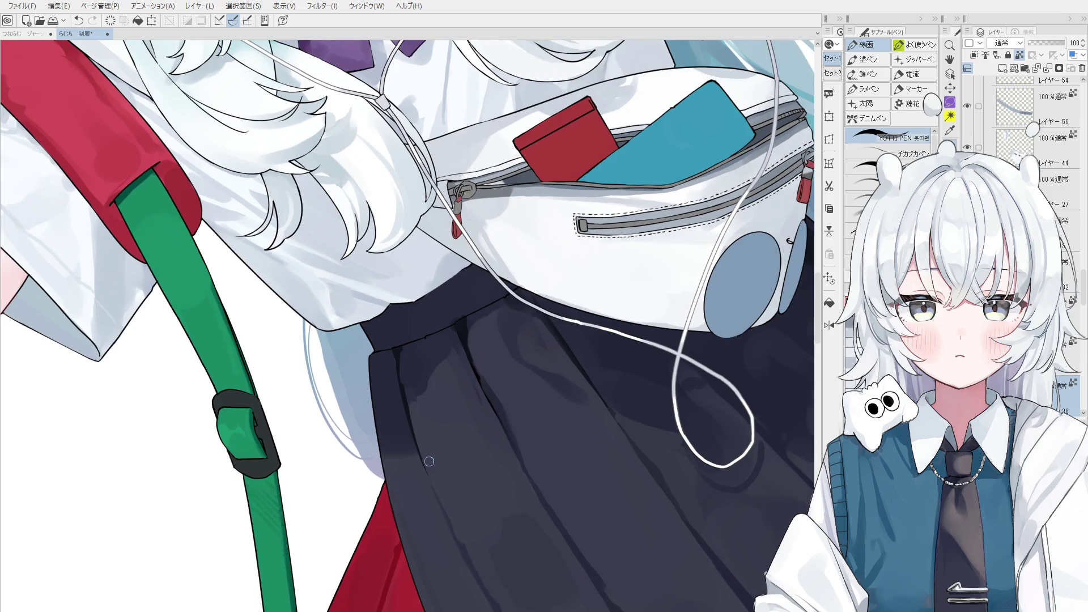
scroll(424, 457, "down", 1)
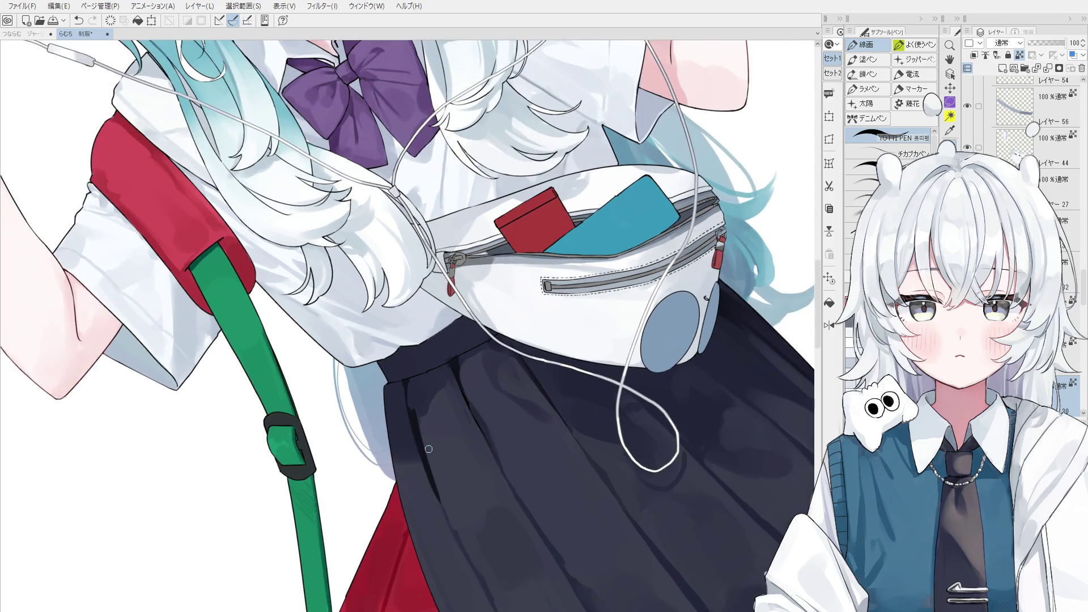
key("b")
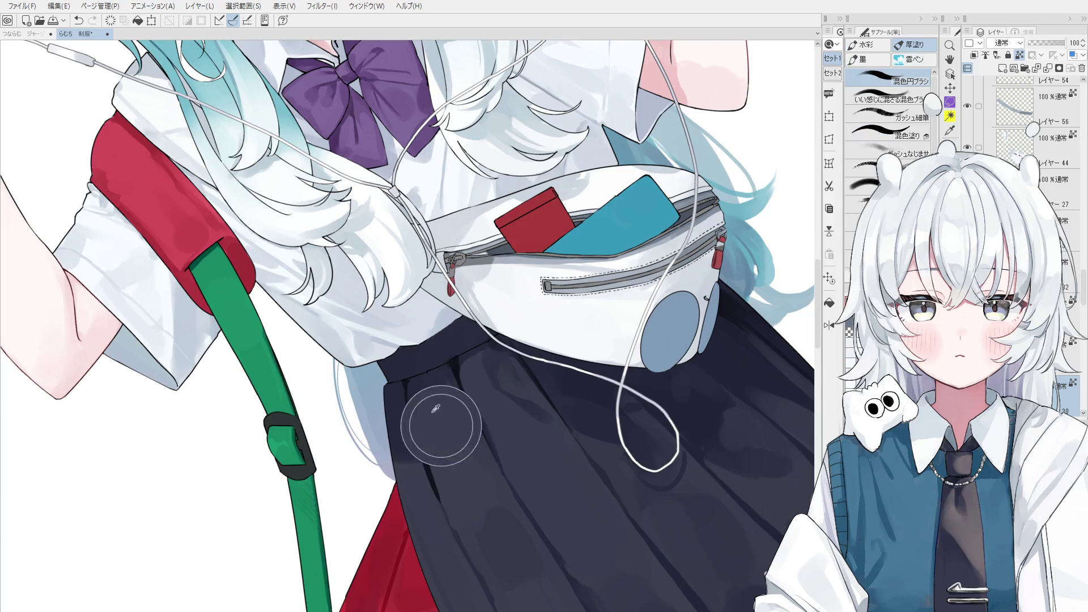
scroll(437, 475, "down", 1)
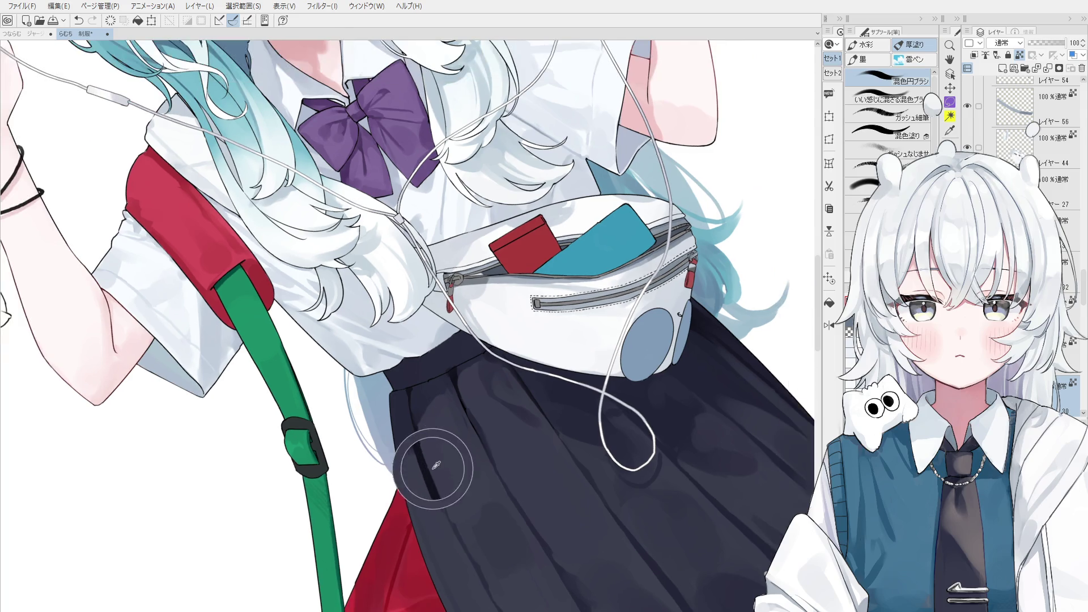
scroll(451, 519, "down", 1)
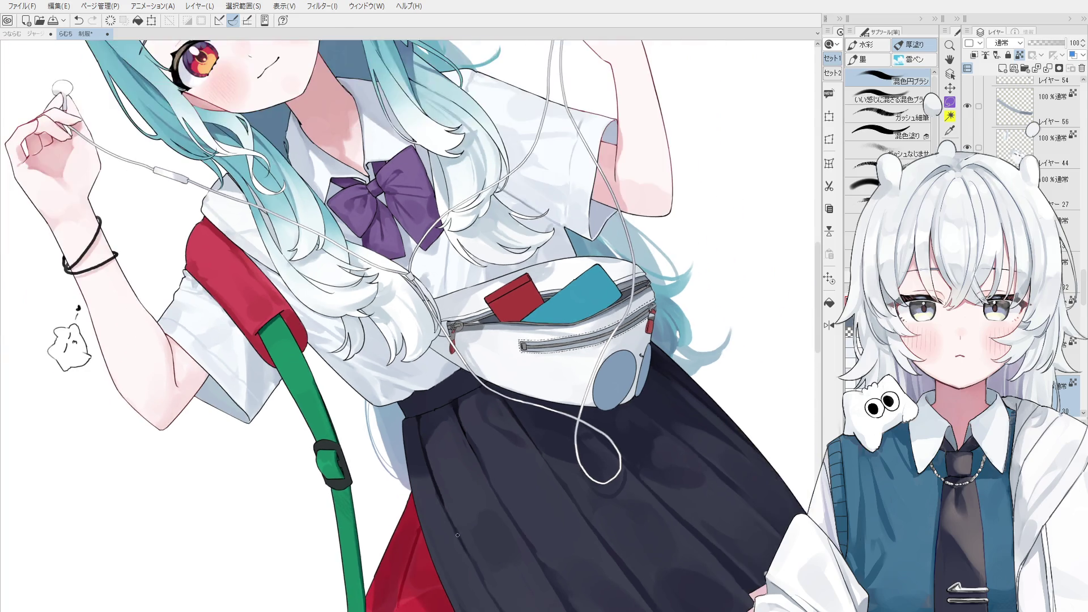
scroll(465, 537, "down", 1)
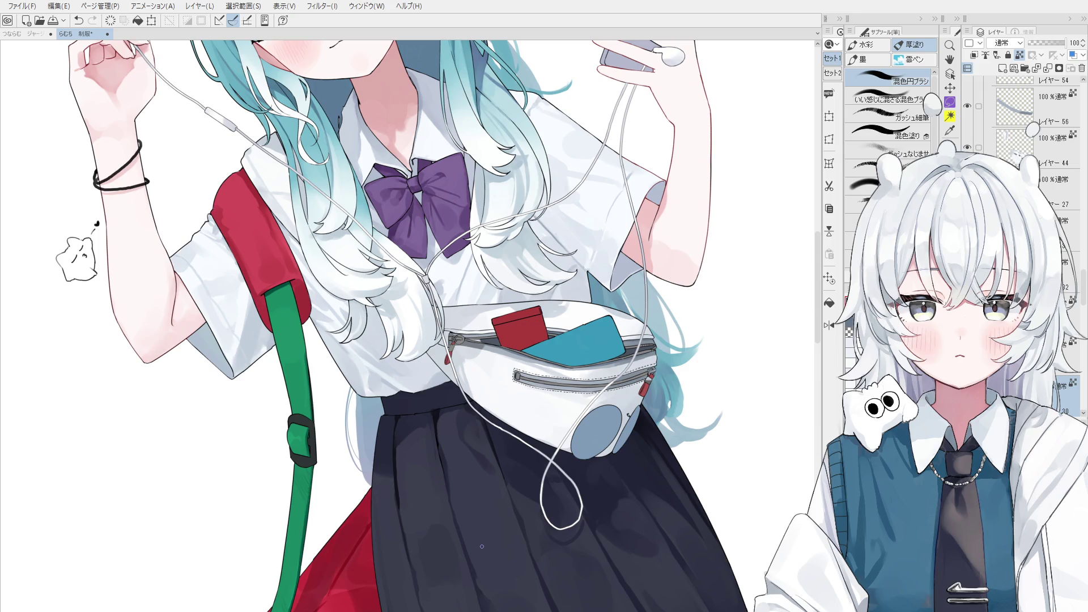
scroll(494, 506, "down", 3)
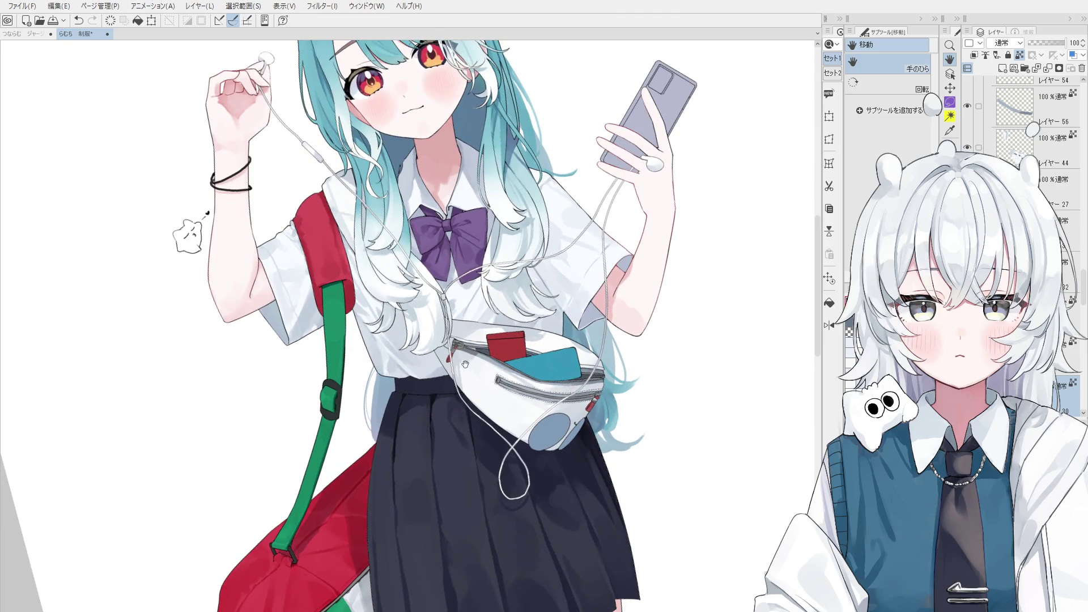
Rotate the canvas counter-clockwise to frame the whole figure with the bag and strap.
left_click_drag(469, 527, 502, 447)
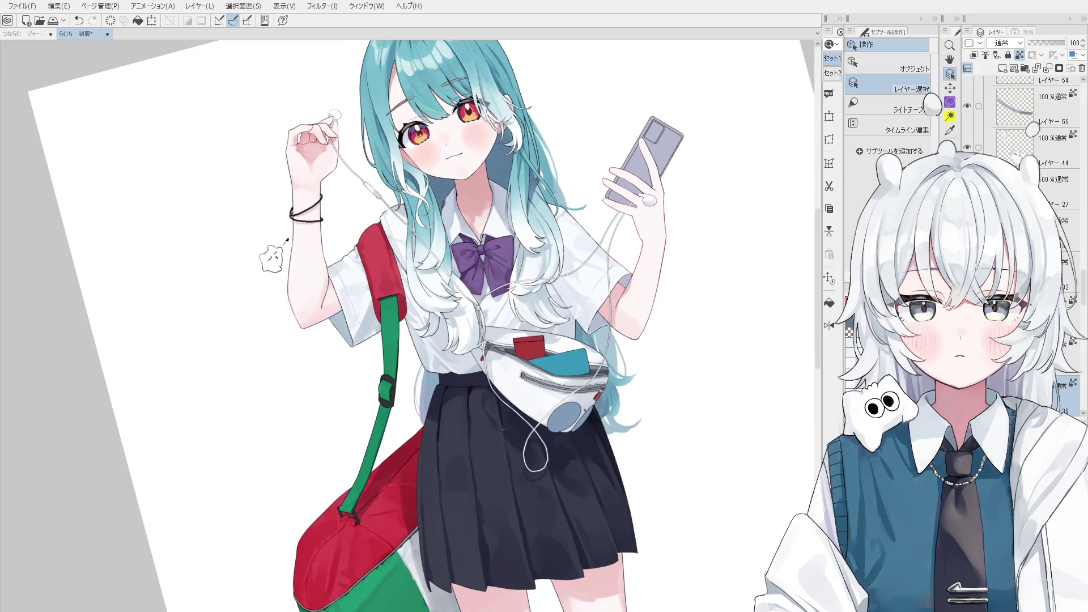
scroll(510, 440, "up", 2)
scroll(498, 438, "up", 2)
scroll(500, 437, "up", 2)
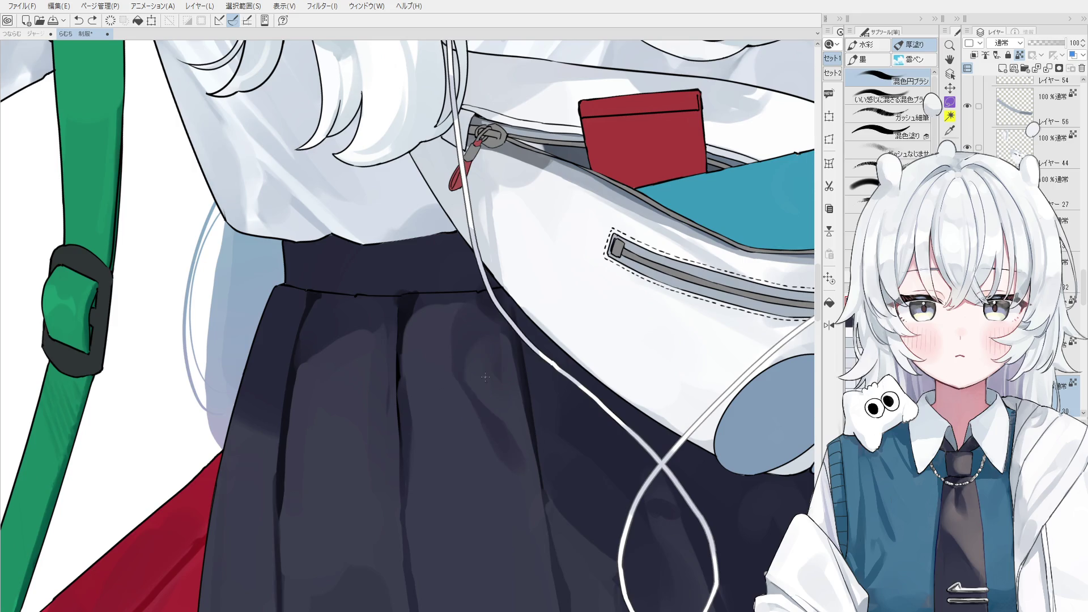
scroll(483, 396, "down", 1)
Shrink the blending brush for fine bag shading and angle the canvas toward the skirt.
key("bracketleft")
key("bracketleft")
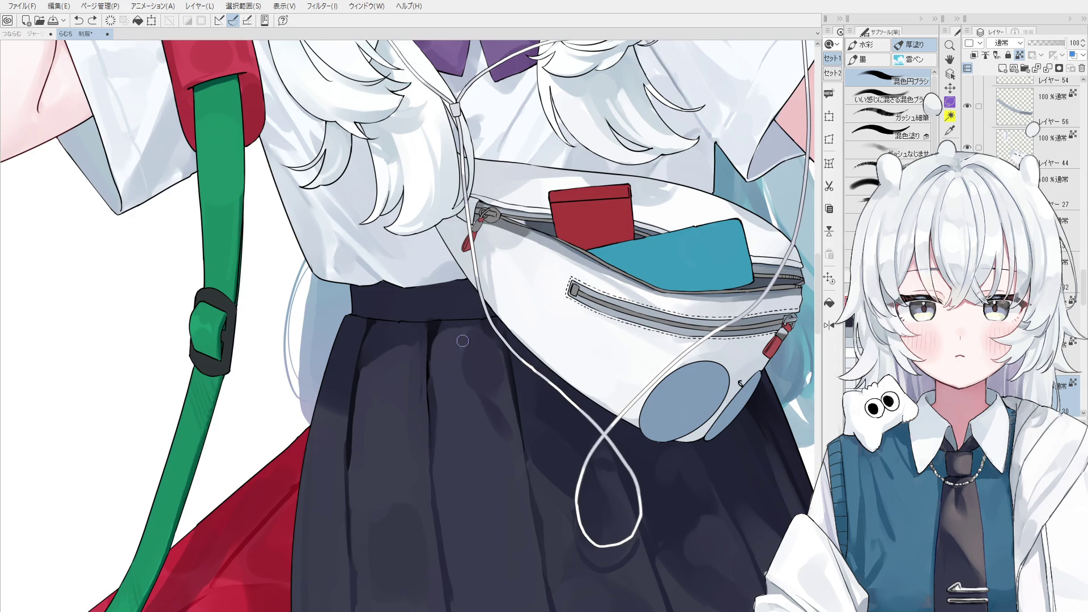
key("bracketright")
key("bracketleft")
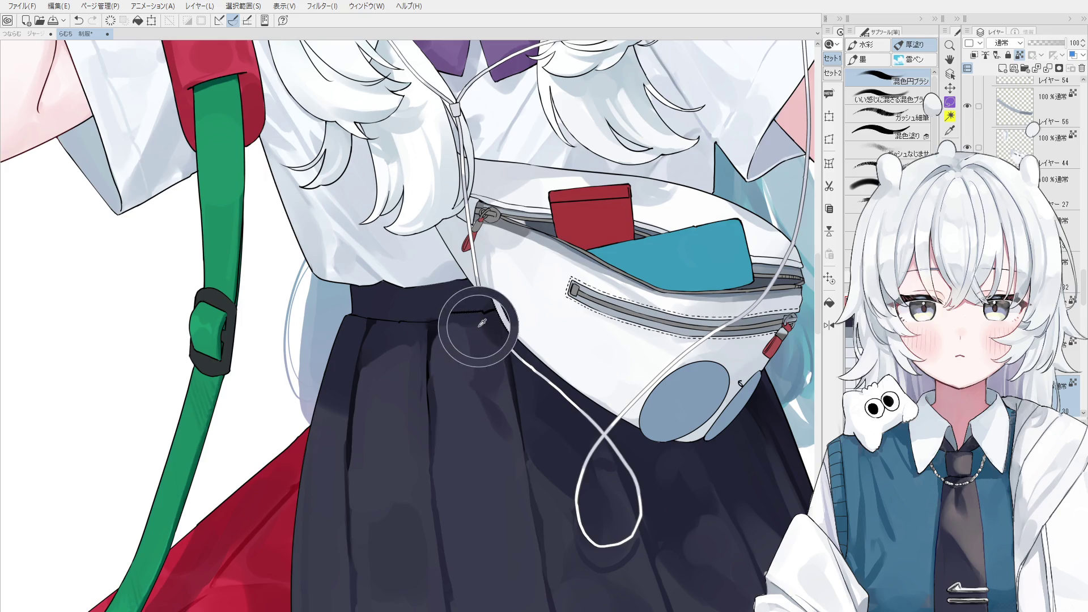
scroll(459, 336, "up", 1)
scroll(463, 338, "up", 1)
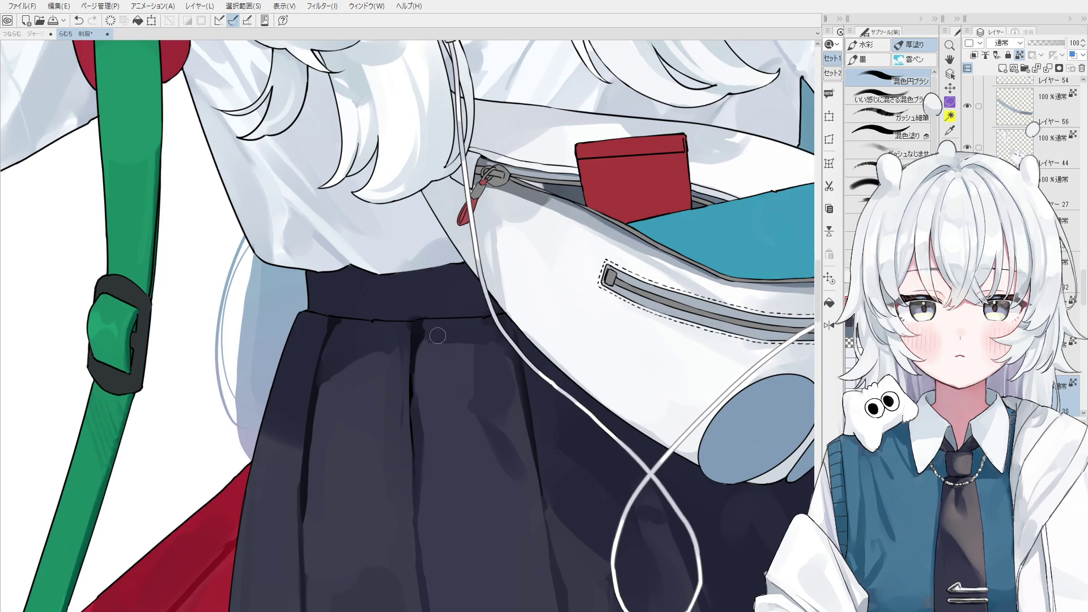
scroll(438, 335, "down", 1)
scroll(437, 332, "down", 1)
left_click_drag(437, 311, 446, 328)
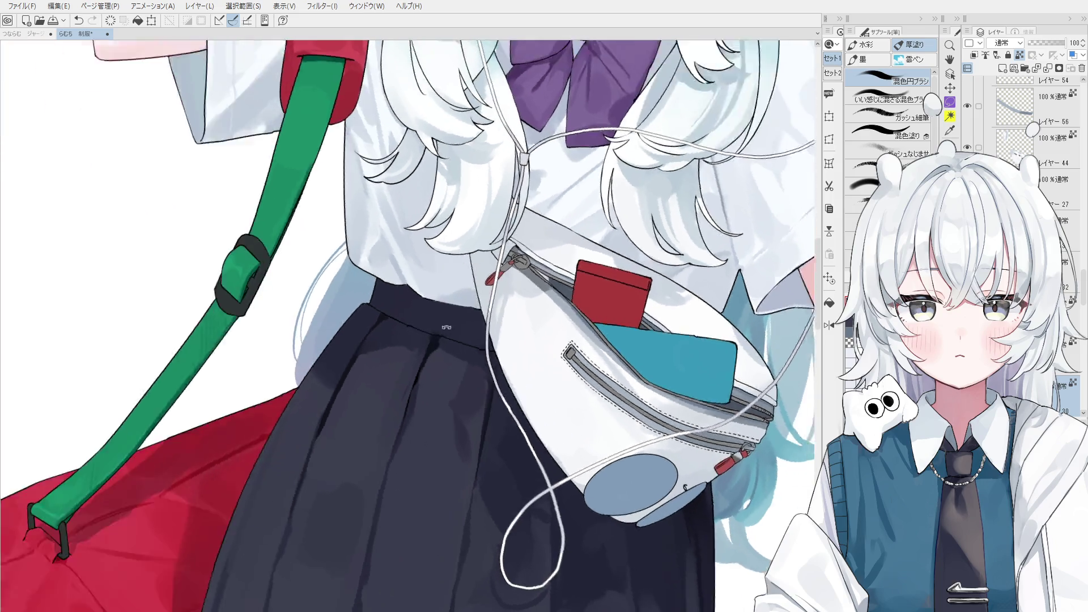
scroll(446, 328, "up", 1)
scroll(417, 333, "up", 1)
scroll(446, 341, "up", 1)
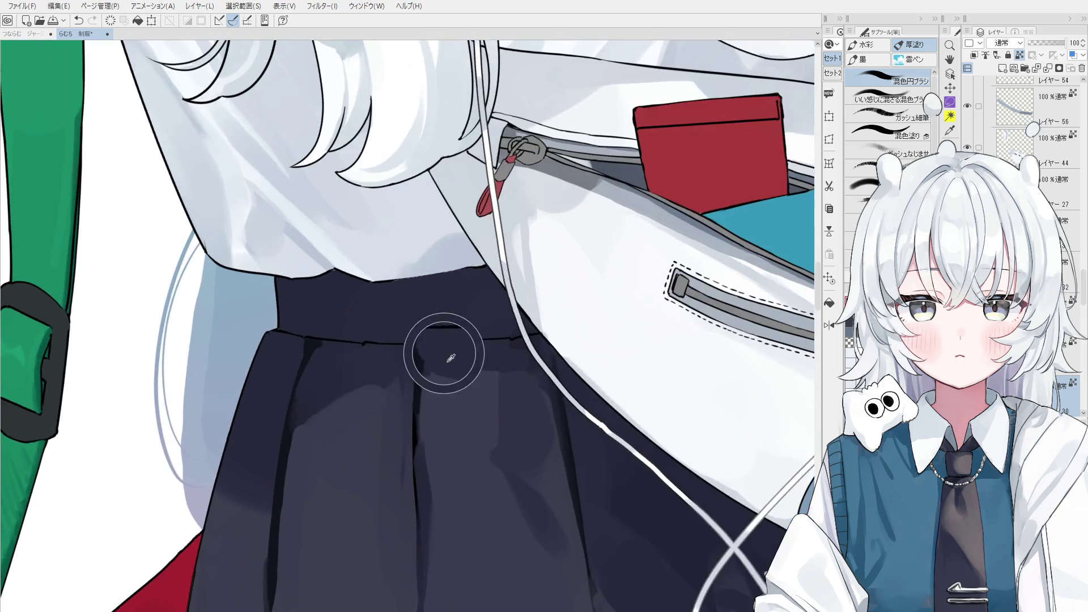
scroll(451, 357, "down", 1)
scroll(445, 383, "down", 1)
scroll(451, 462, "down", 1)
scroll(457, 427, "down", 1)
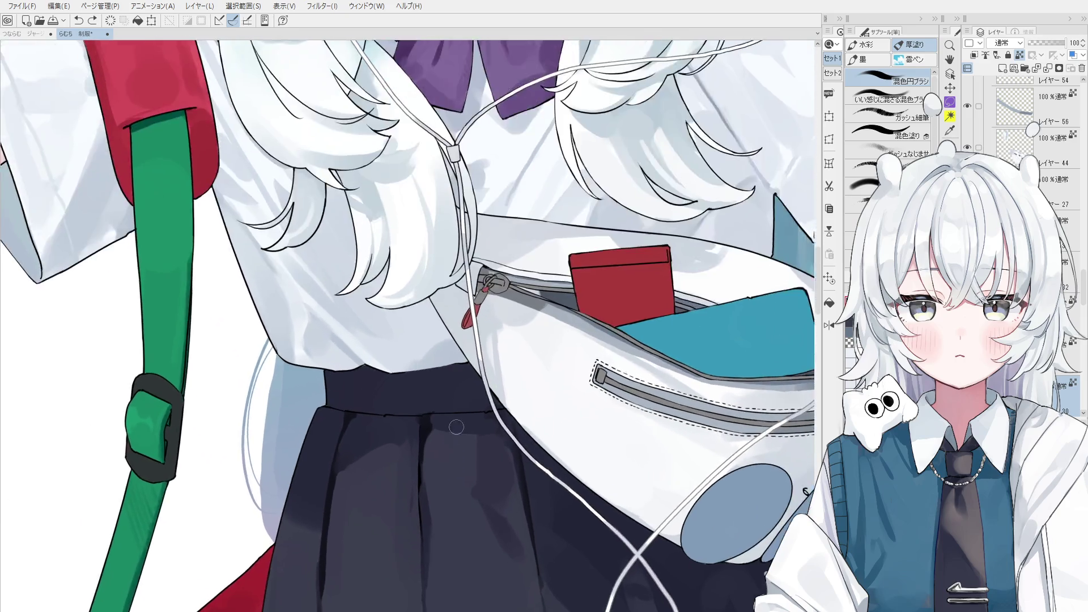
scroll(456, 427, "up", 1)
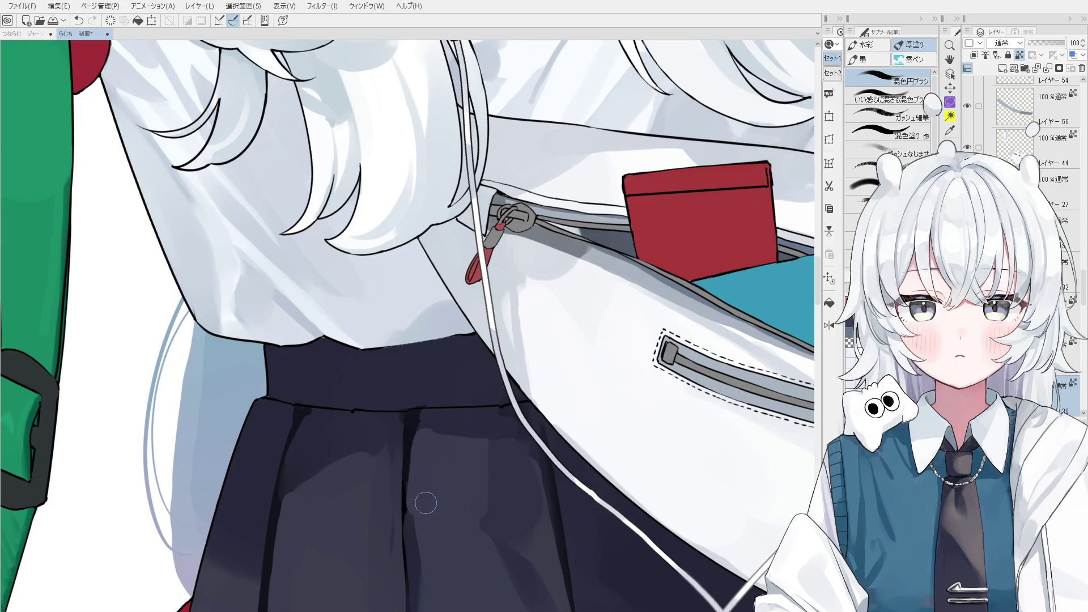
scroll(459, 450, "down", 2)
scroll(489, 379, "up", 1)
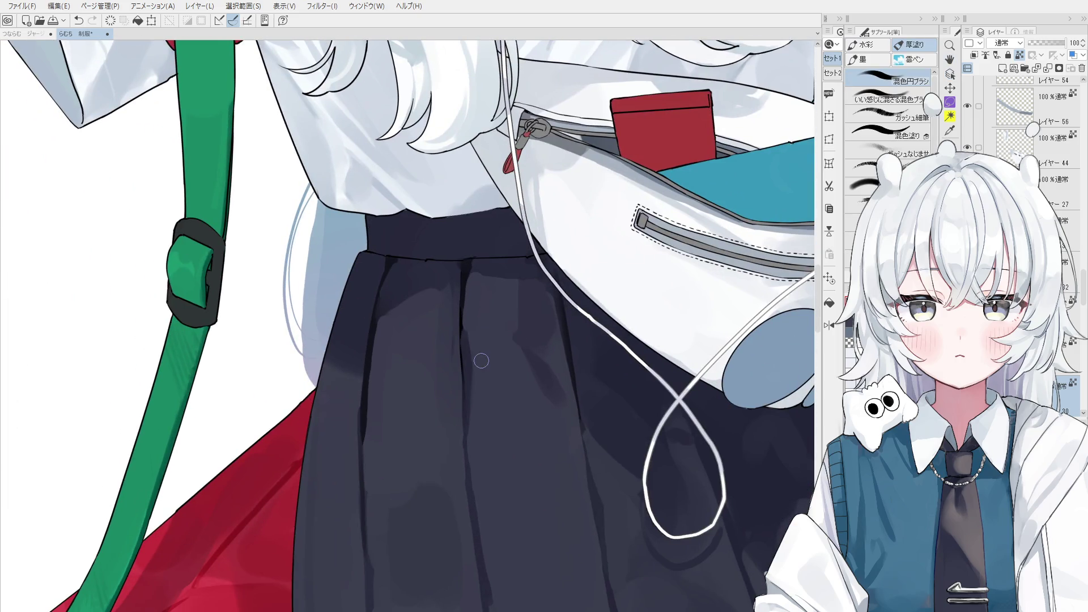
scroll(467, 392, "down", 1)
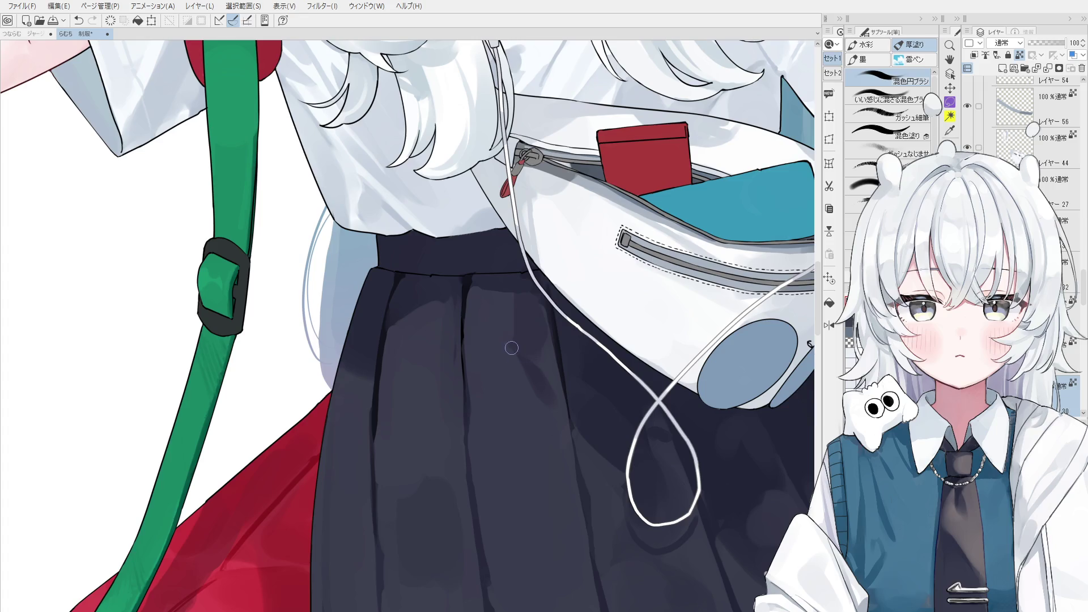
scroll(489, 298, "up", 1)
scroll(457, 285, "up", 1)
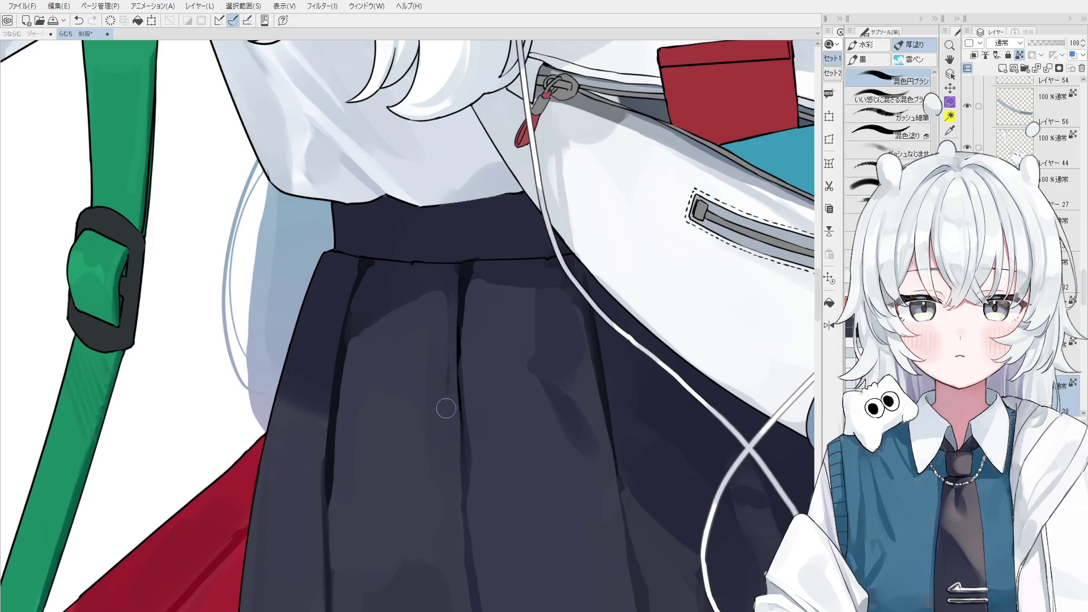
scroll(437, 335, "down", 1)
scroll(439, 353, "up", 1)
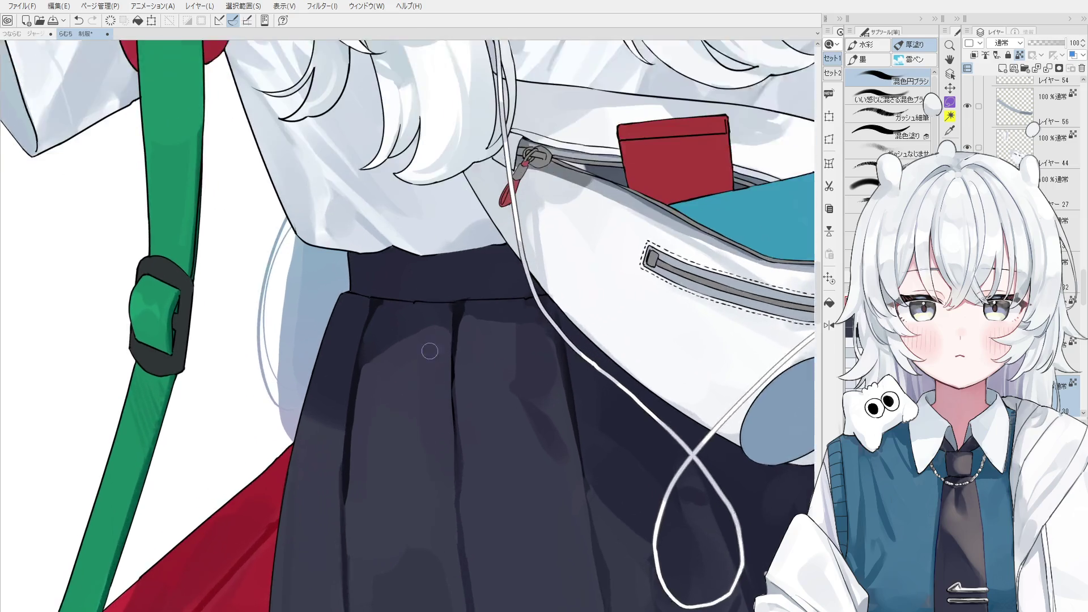
scroll(430, 350, "up", 1)
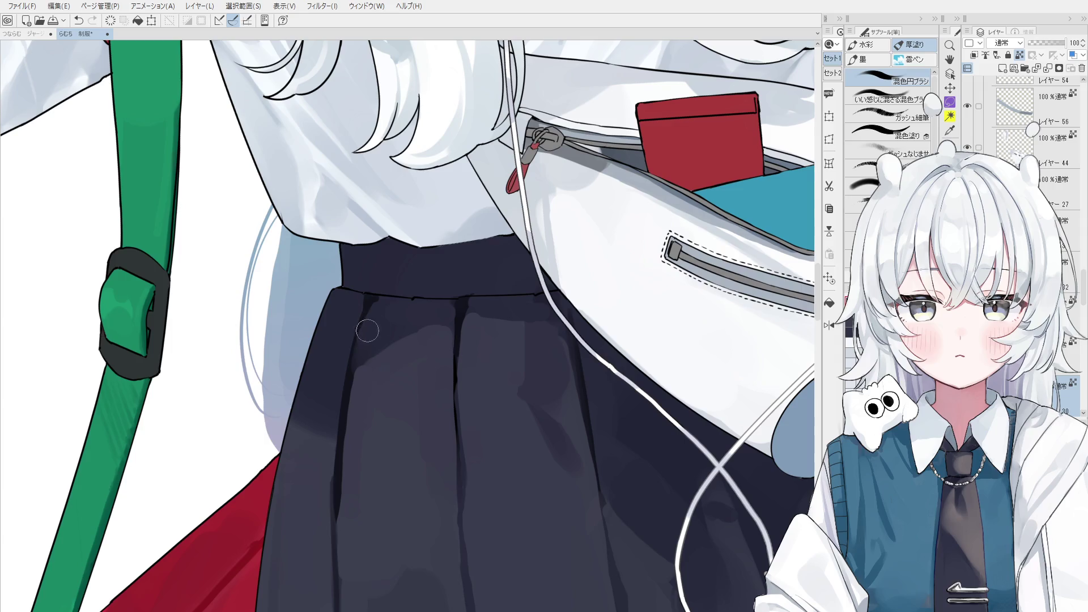
scroll(415, 350, "down", 1)
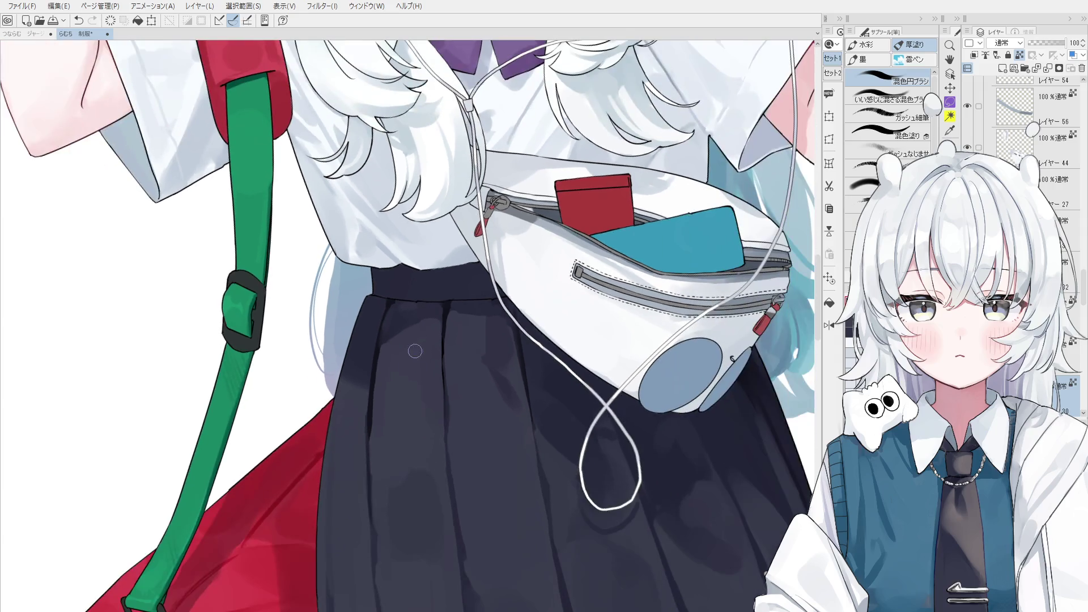
scroll(467, 312, "up", 2)
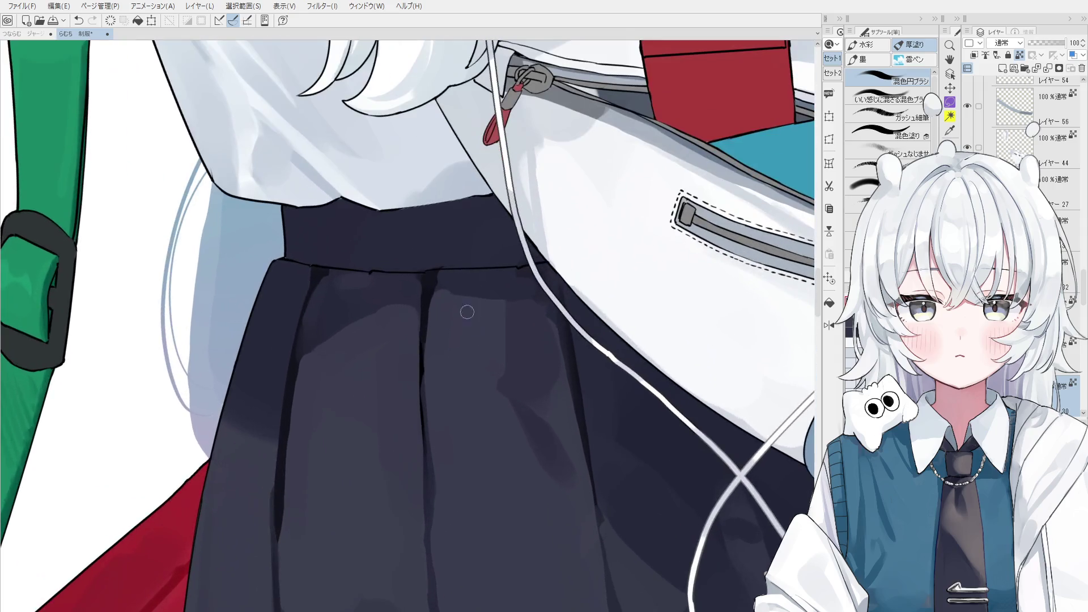
scroll(459, 306, "down", 1)
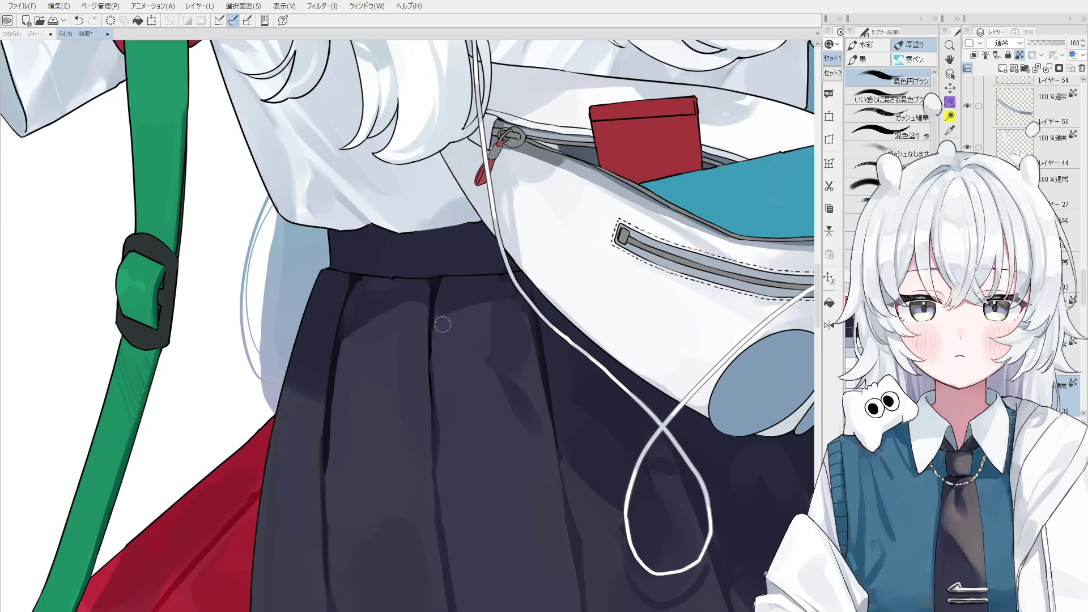
scroll(463, 311, "down", 1)
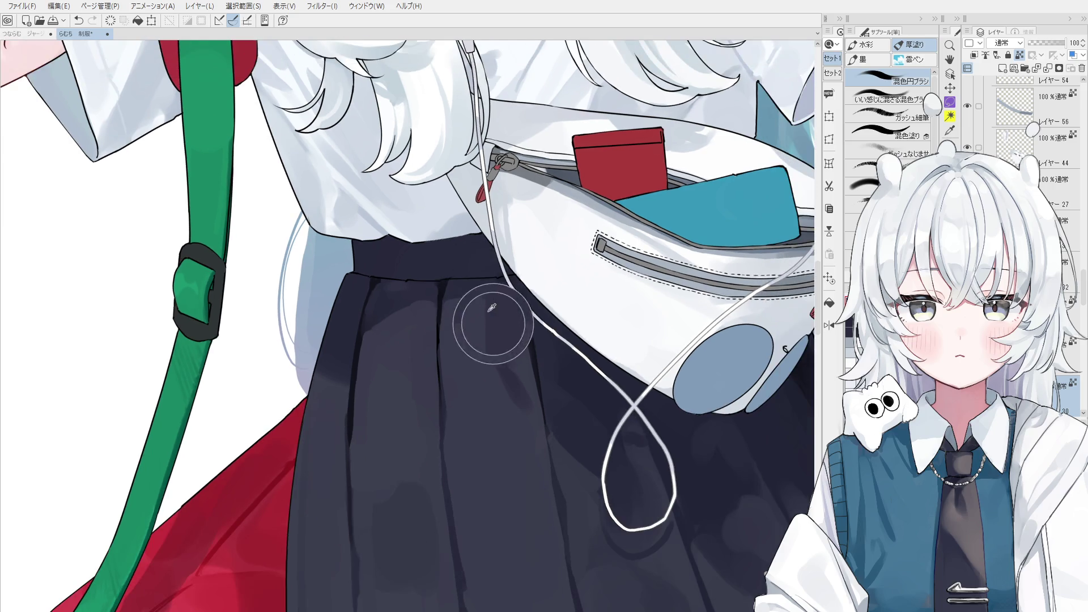
scroll(491, 321, "down", 1)
scroll(485, 313, "down", 1)
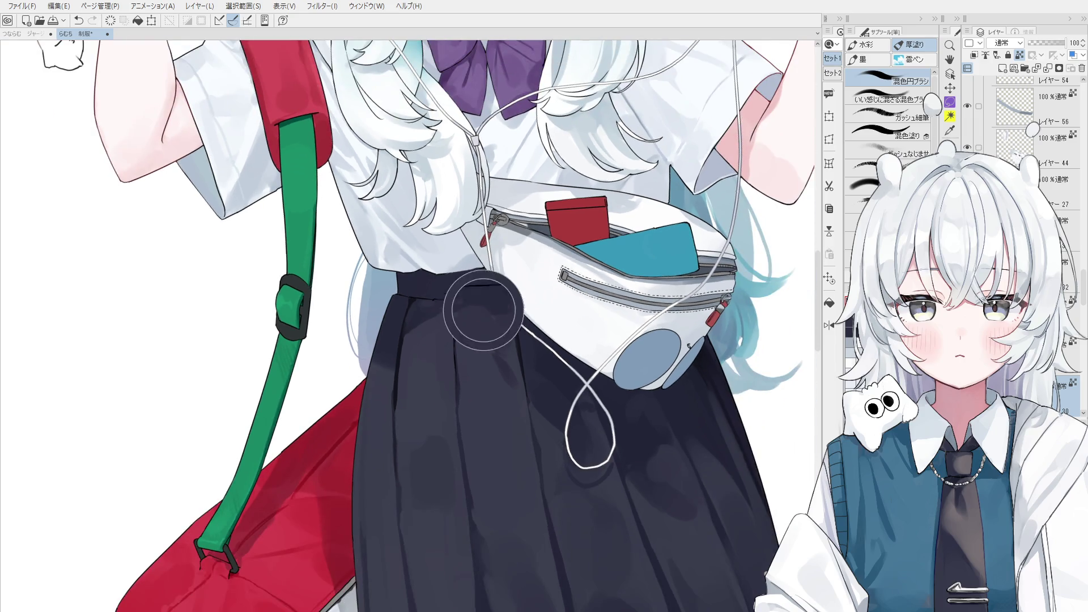
scroll(482, 312, "down", 1)
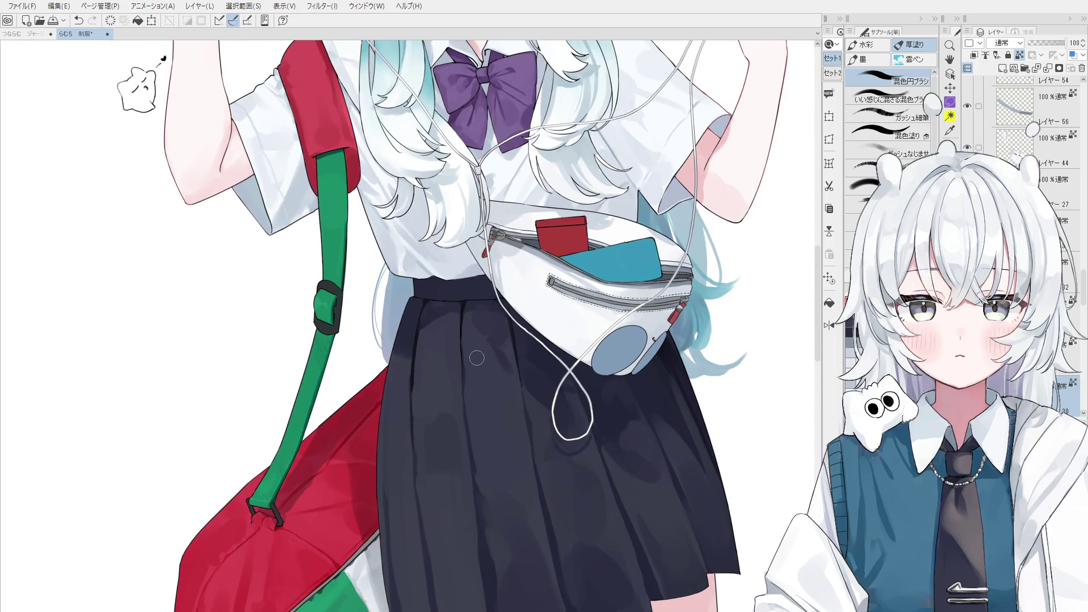
scroll(493, 366, "down", 1)
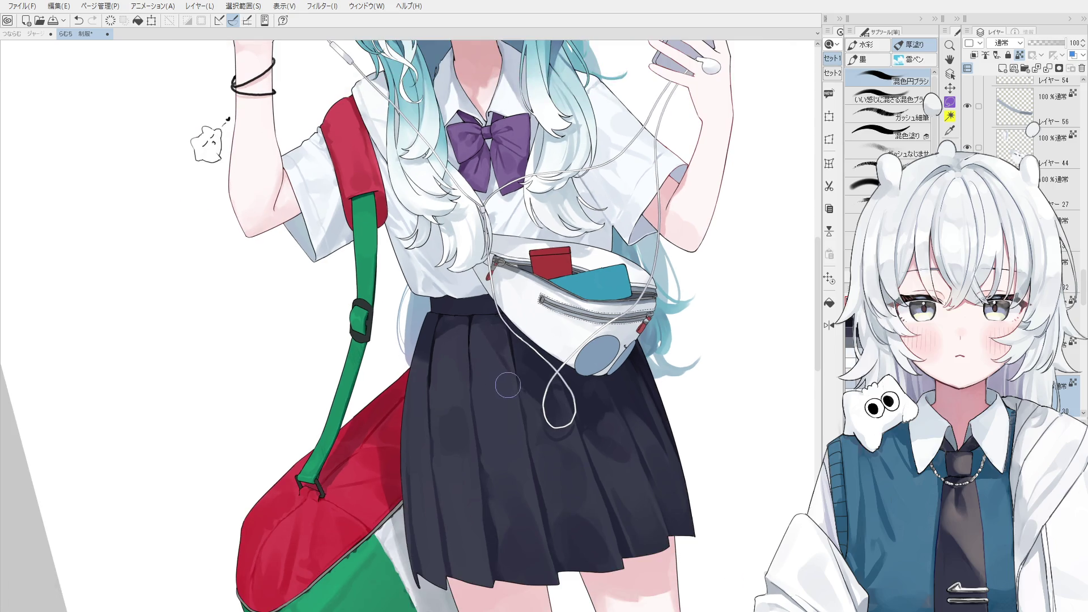
scroll(508, 385, "down", 1)
scroll(510, 381, "down", 2)
Select the red bag's layer and paint a deeper, more even red across its top.
key("space")
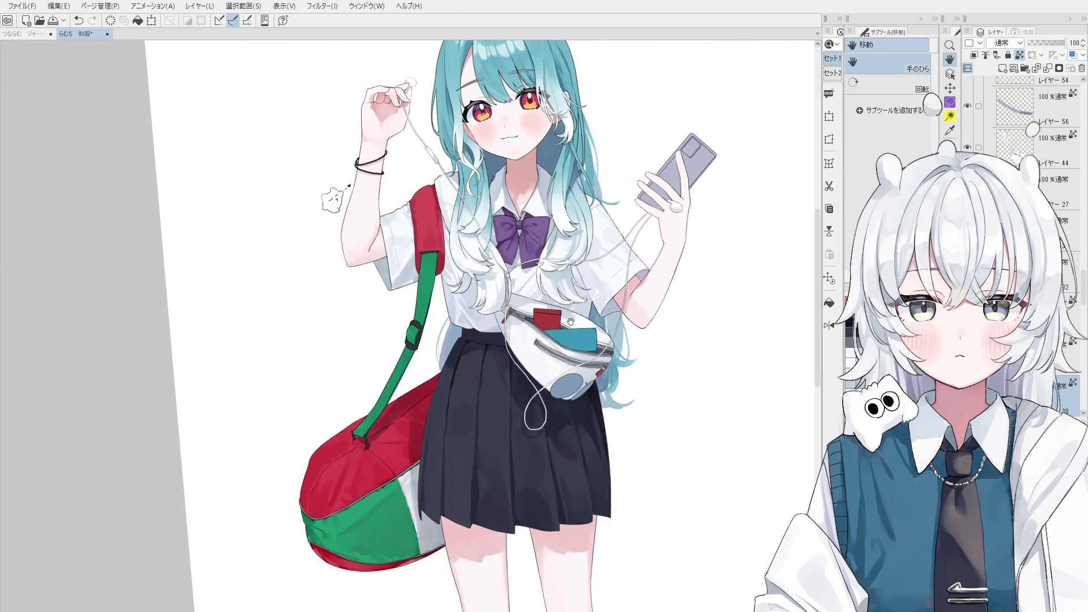
scroll(569, 320, "up", 1)
scroll(582, 320, "up", 1)
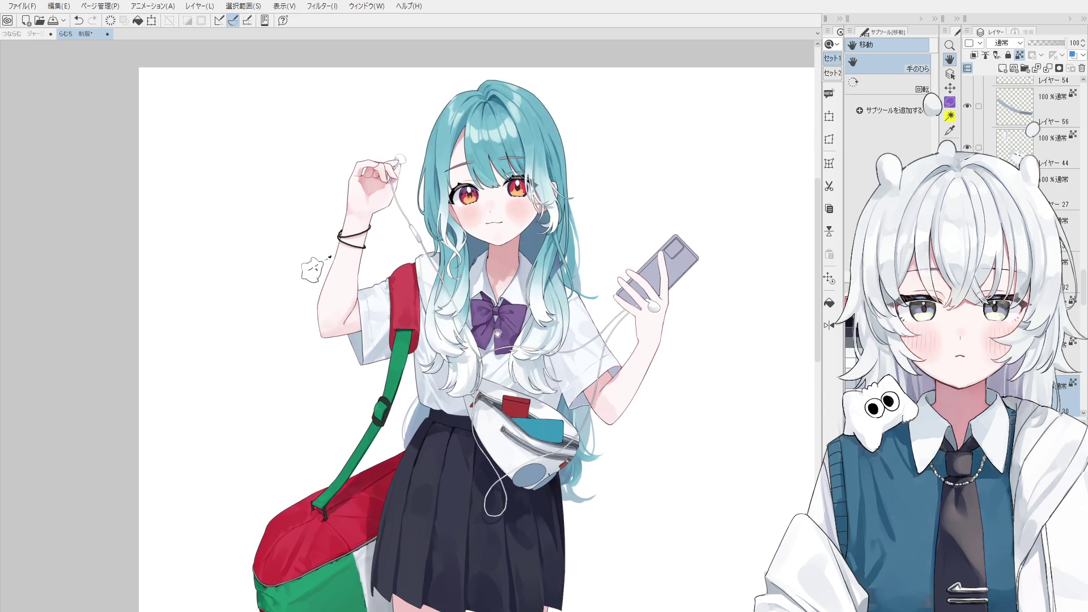
left_click(340, 520, "ctrl+shift")
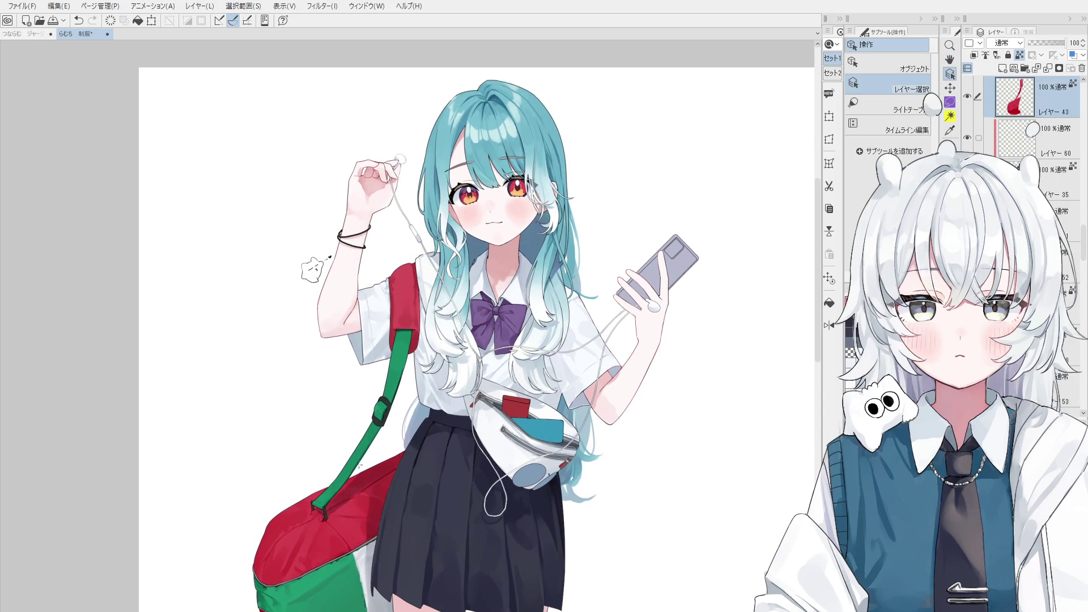
key("b")
scroll(402, 291, "up", 1)
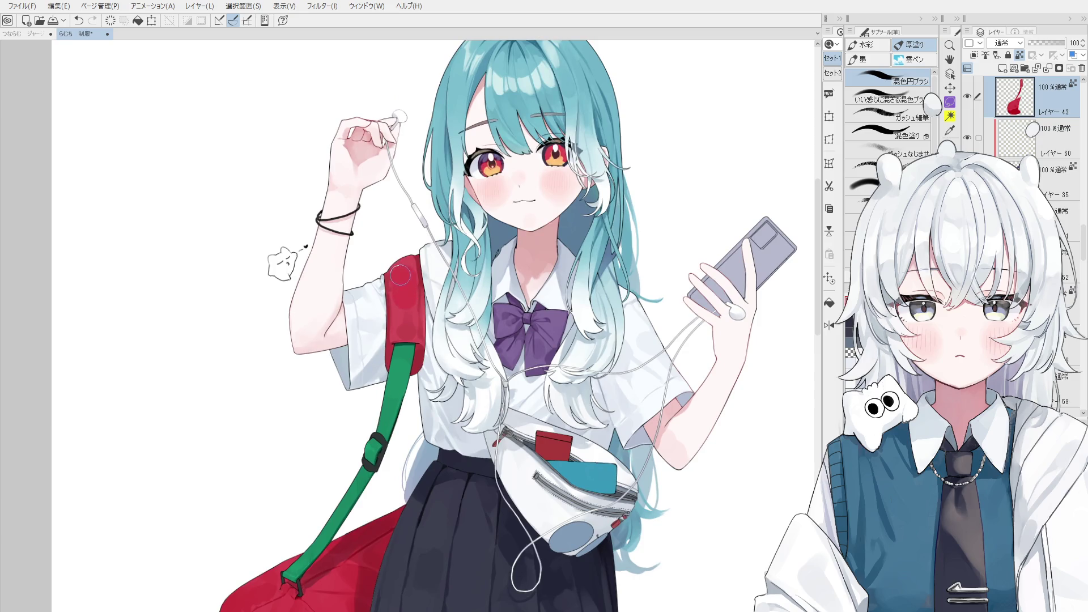
scroll(414, 273, "up", 1)
left_click_drag(413, 275, 400, 250)
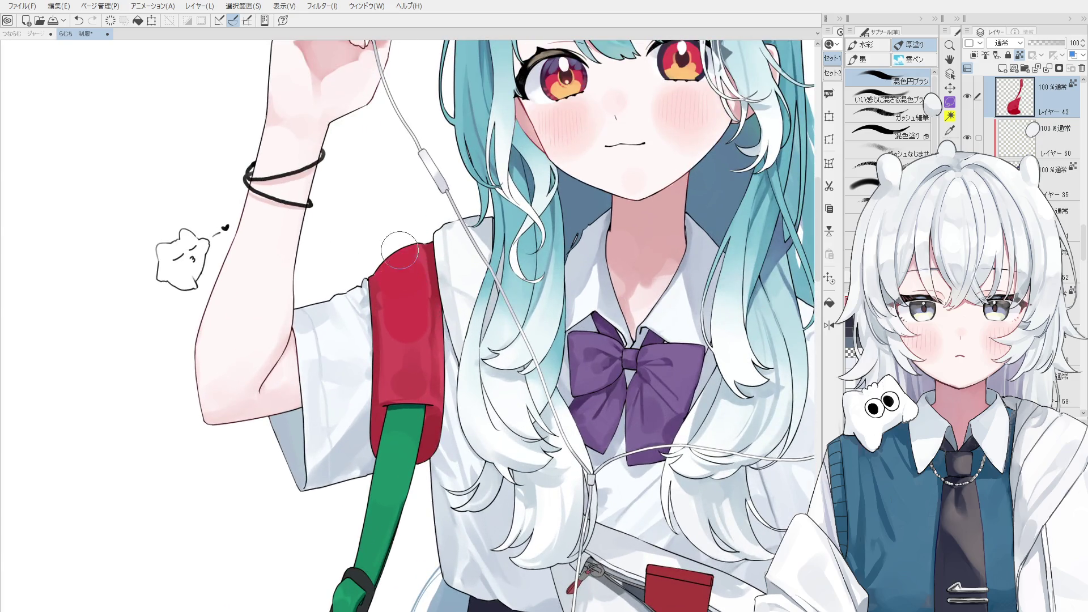
mouse_move(421, 298)
left_mouse_down()
mouse_move(384, 315)
mouse_move(379, 296)
mouse_move(373, 347)
mouse_move(429, 307)
left_mouse_up()
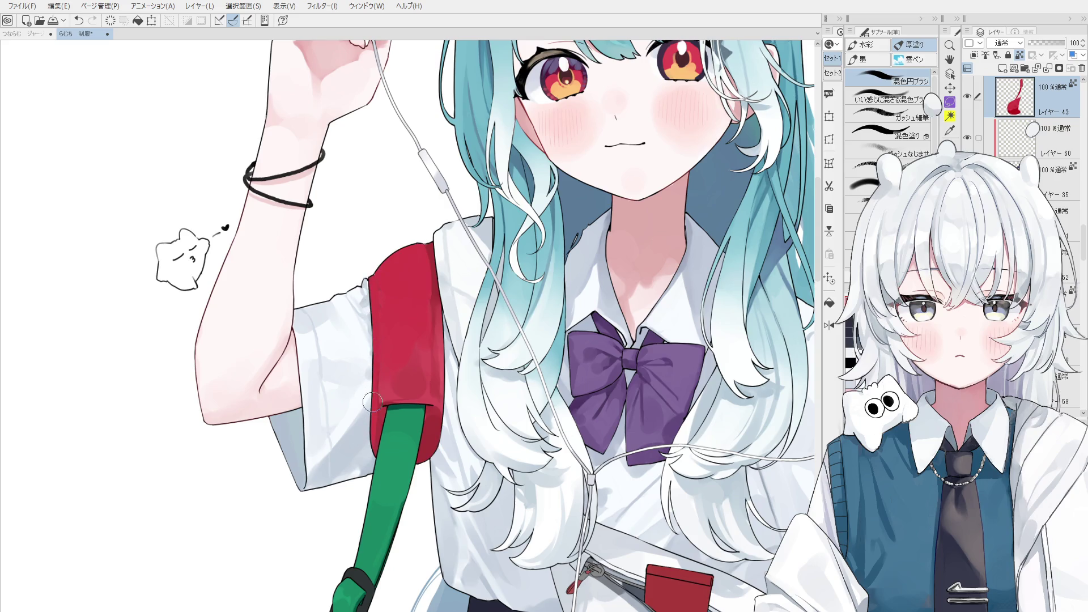
mouse_move(429, 308)
left_mouse_down()
mouse_move(428, 259)
mouse_move(392, 368)
left_mouse_up()
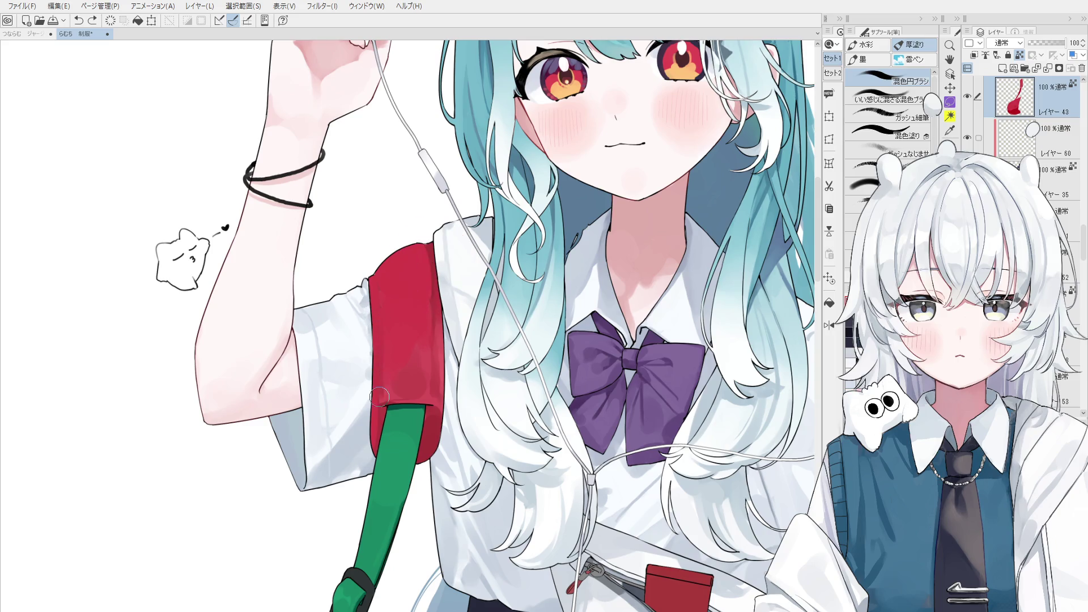
mouse_move(391, 369)
left_mouse_down()
mouse_move(414, 384)
mouse_move(439, 367)
mouse_move(428, 383)
left_mouse_up()
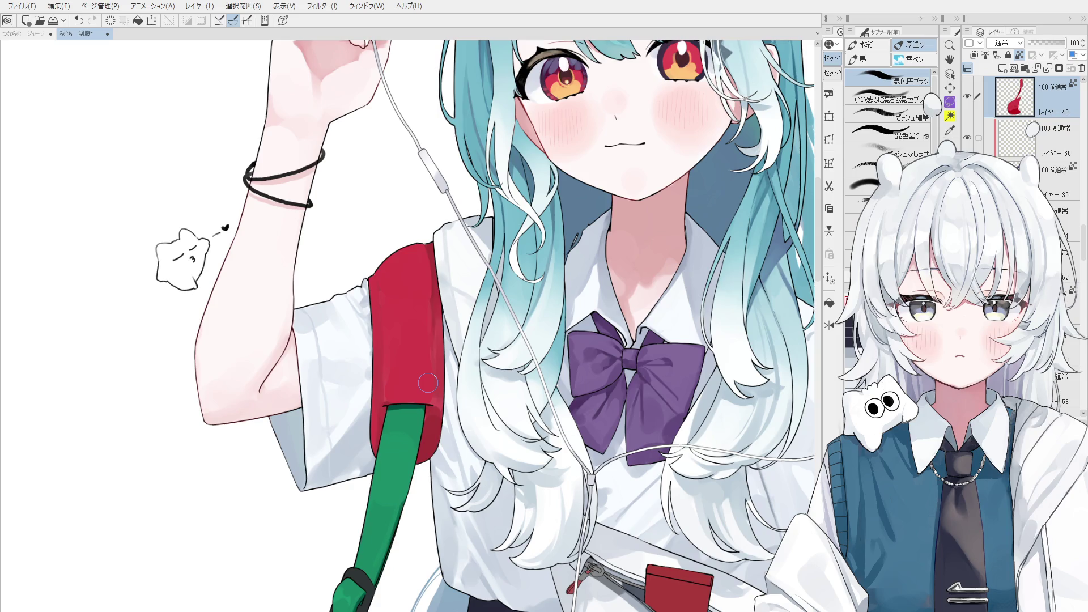
Sample the bag red, try a dark stroke beside the green strap and undo it.
key("o")
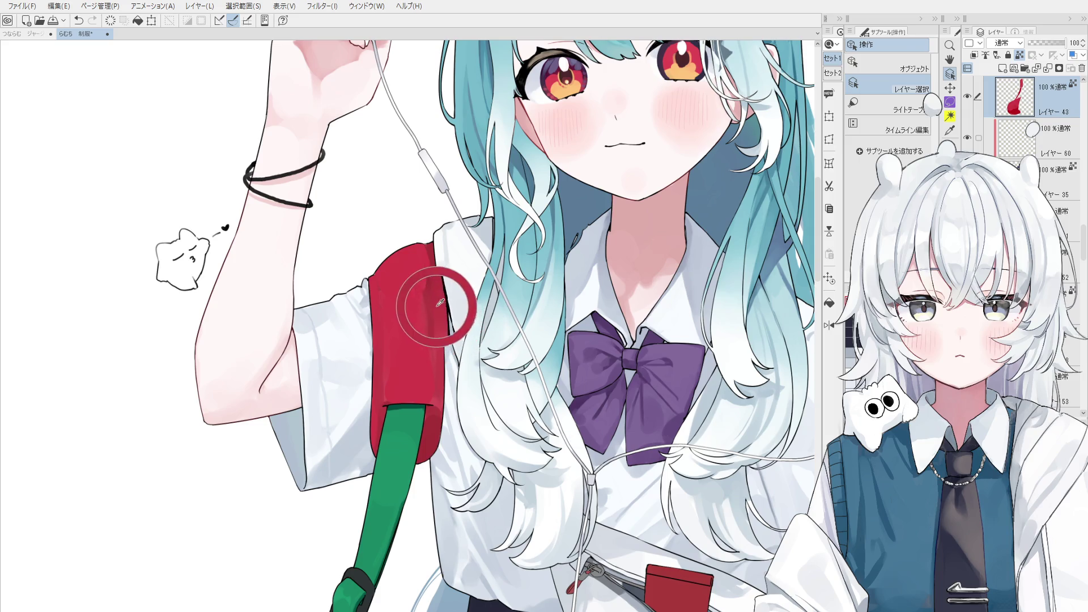
key("b")
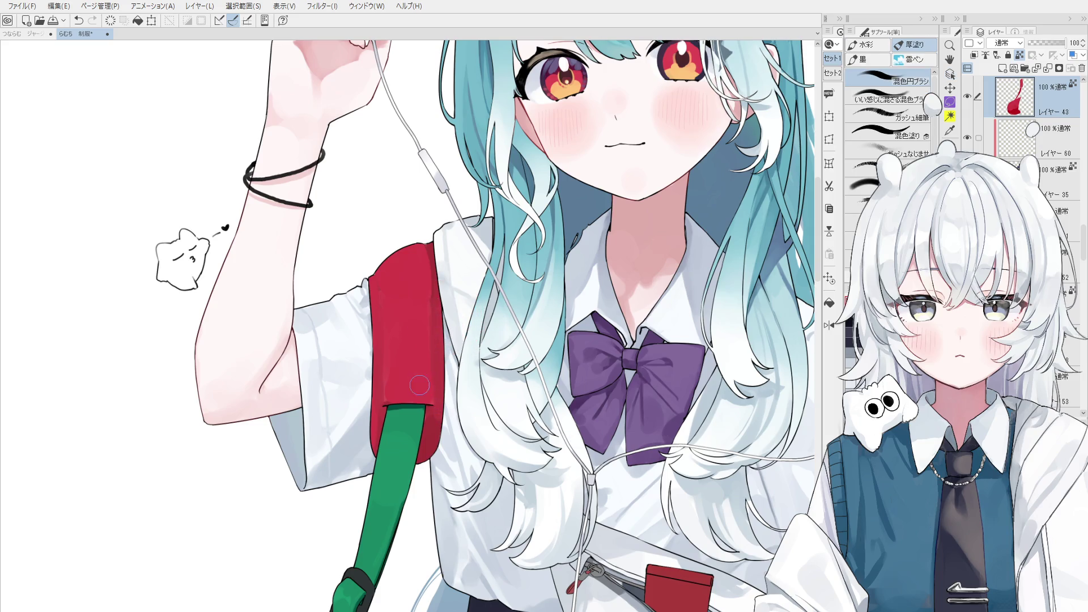
scroll(424, 349, "down", 1)
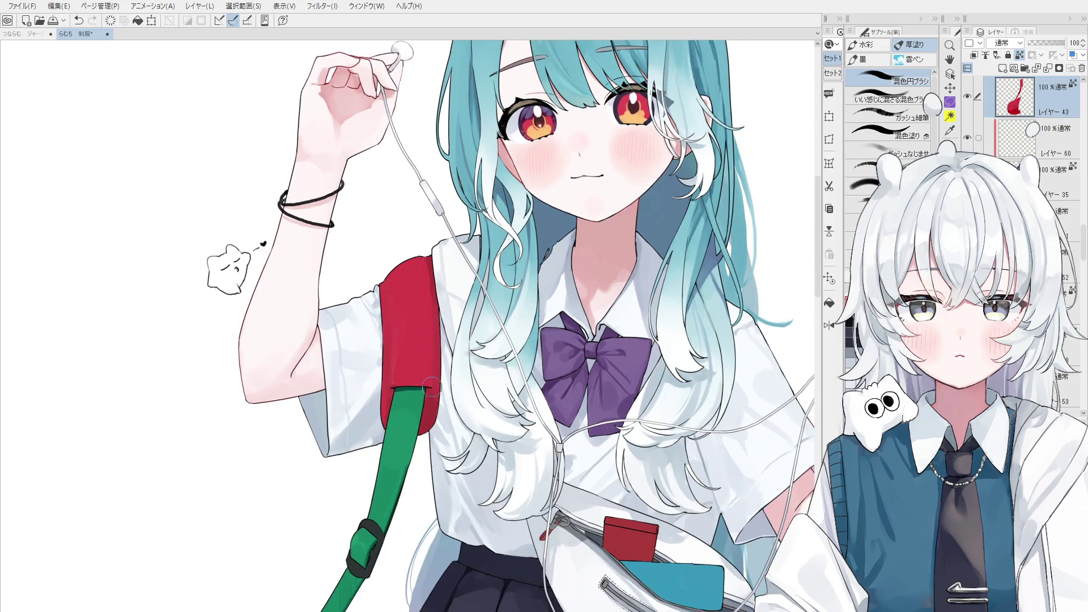
scroll(427, 377, "up", 2)
left_click(425, 413, "alt")
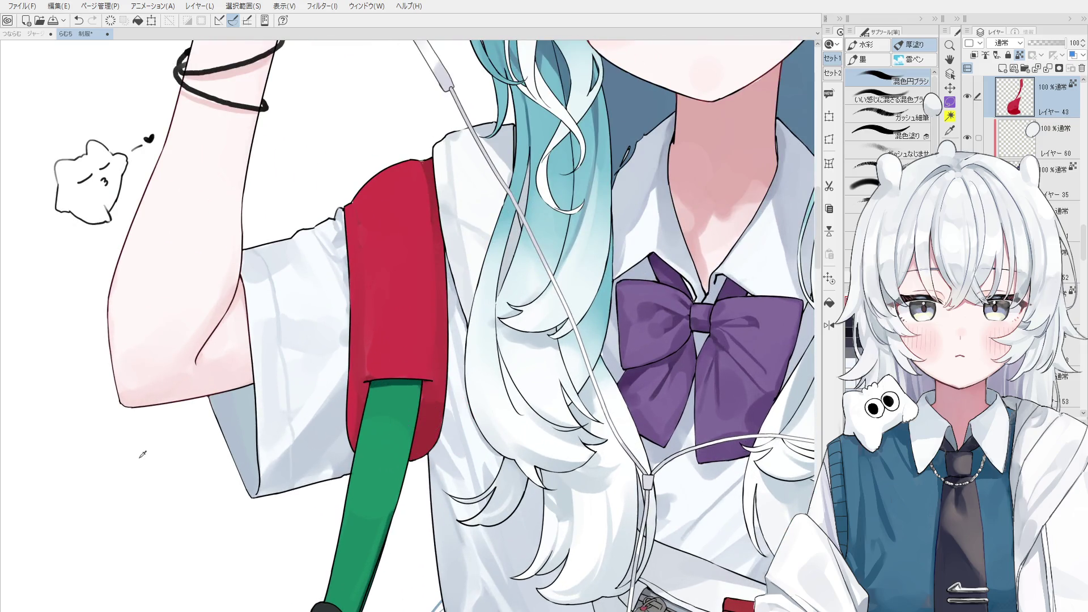
mouse_move(419, 377)
left_mouse_down()
mouse_move(422, 398)
mouse_move(428, 382)
left_mouse_up()
key("ctrl+z")
scroll(365, 384, "down", 1)
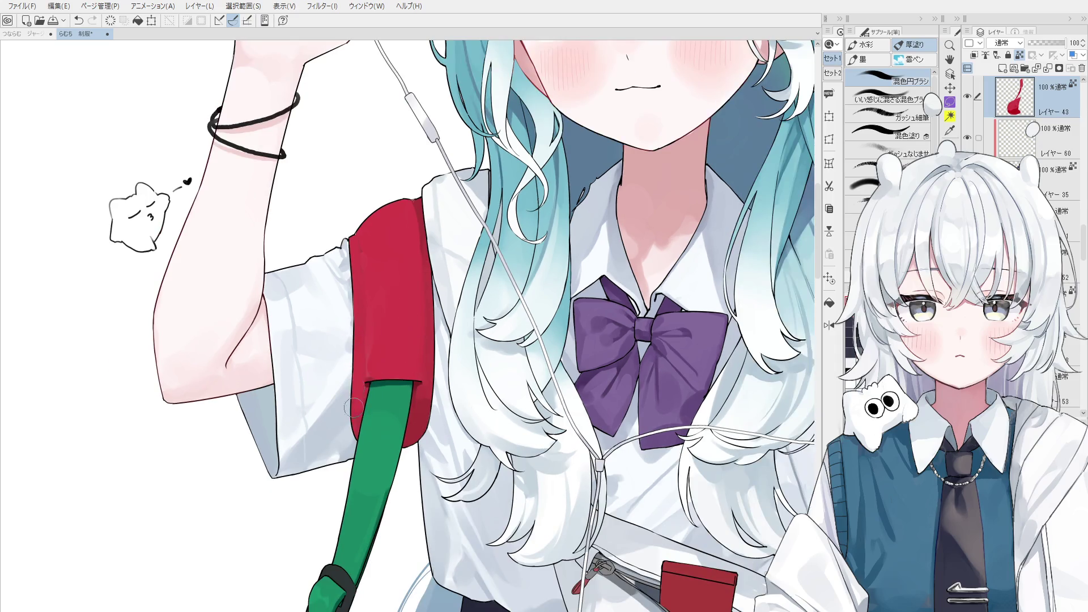
scroll(350, 388, "down", 1)
scroll(355, 355, "down", 1)
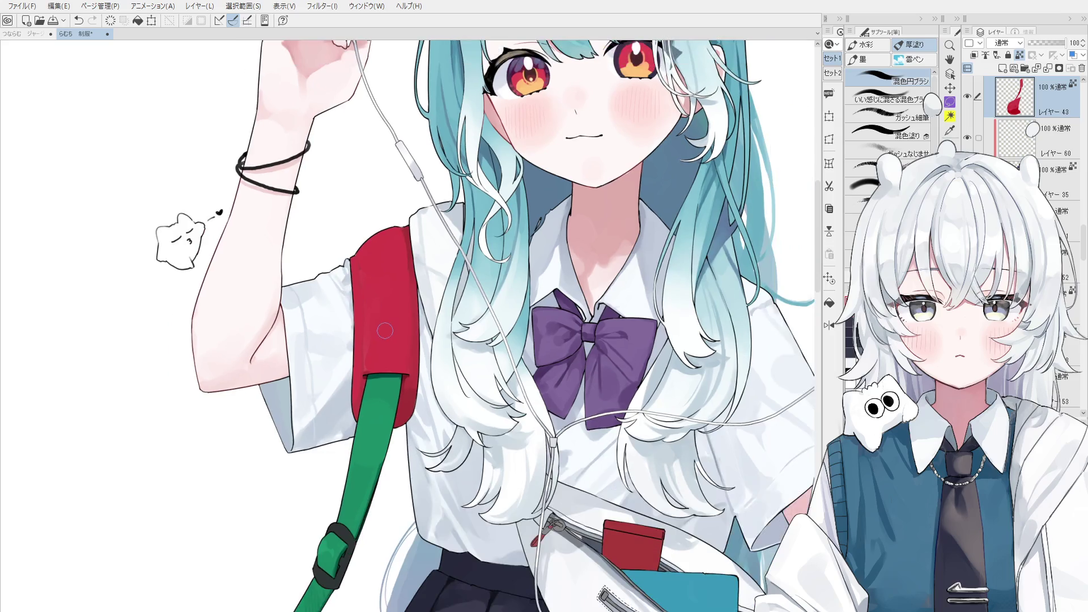
scroll(387, 328, "down", 1)
Mirror the view to check, then select the green strap's layer and bring the strap into view.
key("h")
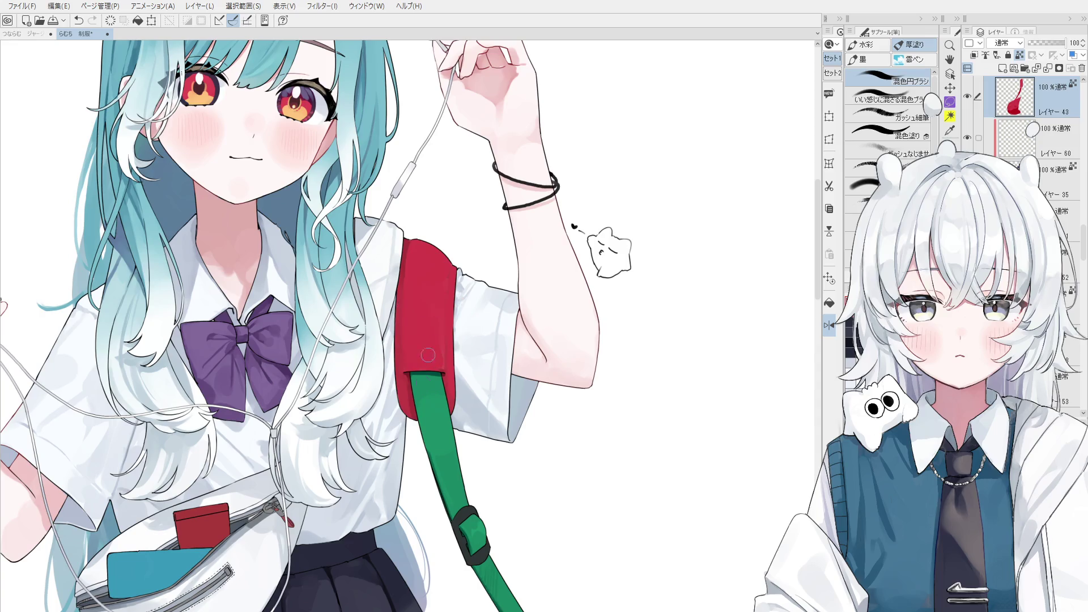
scroll(407, 398, "down", 1)
scroll(406, 396, "down", 1)
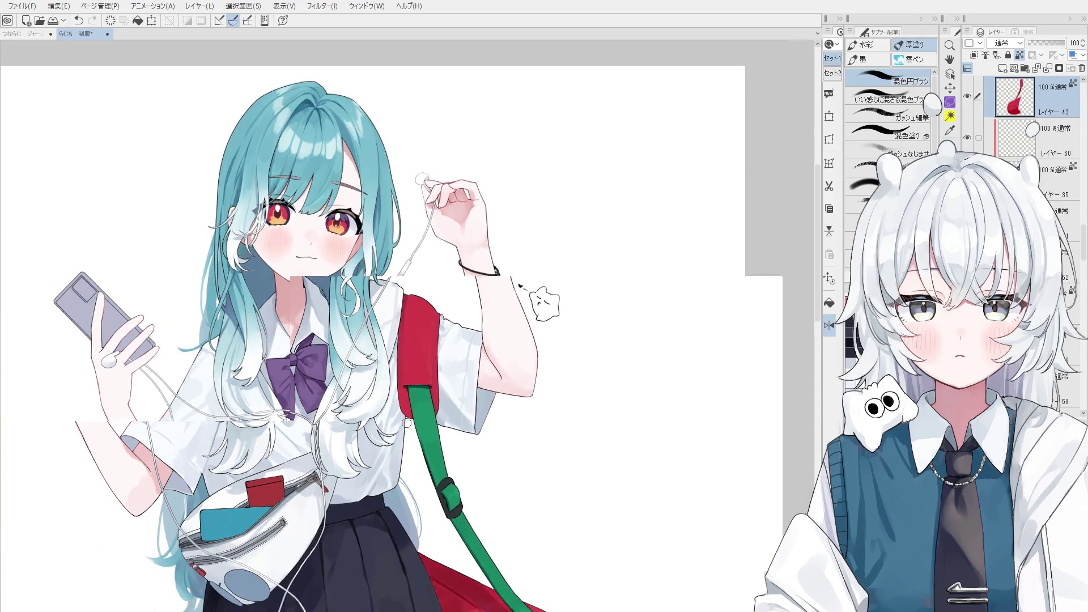
left_click_drag(406, 398, 528, 304)
scroll(528, 304, "down", 1)
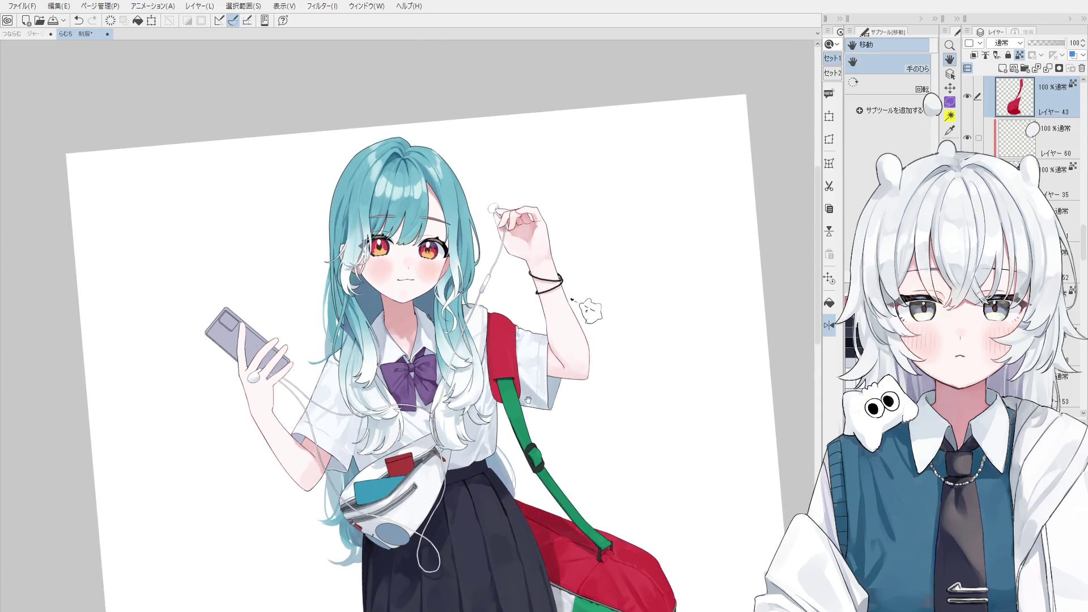
key("o")
scroll(503, 361, "up", 2)
left_click(504, 362)
key("h")
left_click_drag(503, 361, 519, 333)
scroll(581, 460, "up", 5)
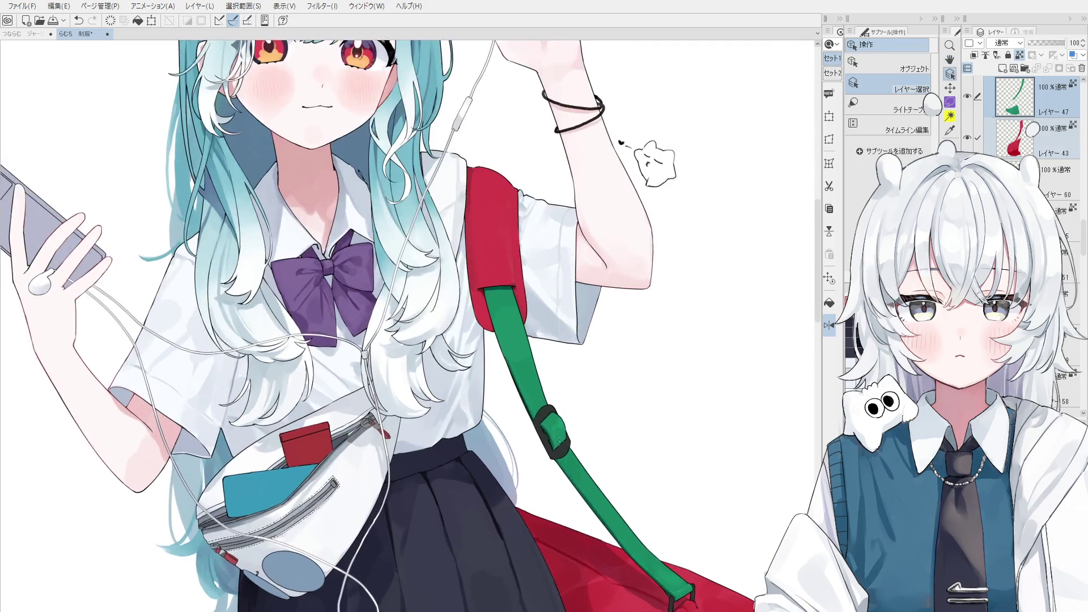
scroll(590, 489, "up", 2)
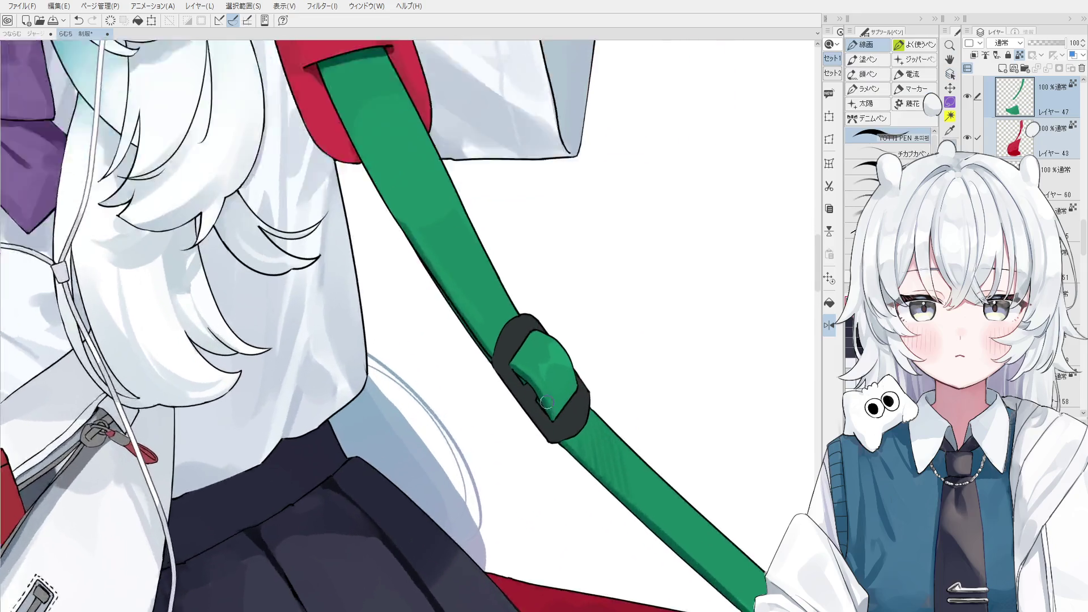
scroll(560, 408, "up", 1)
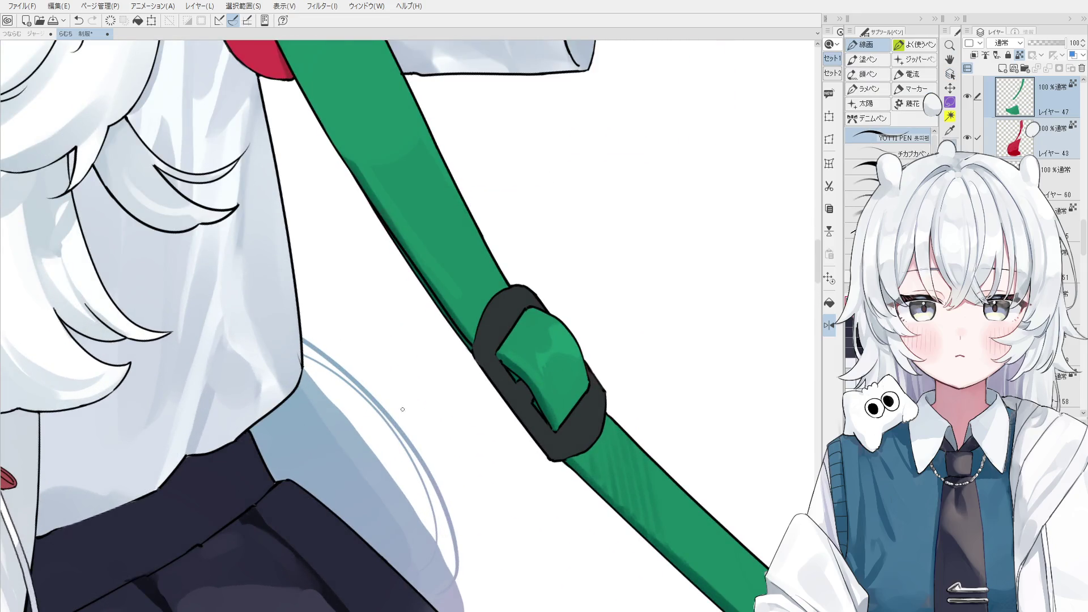
Compare the last buckle stroke by undo/redo, then hatch shading on the strap inside the buckle.
key("ctrl+z")
key("b")
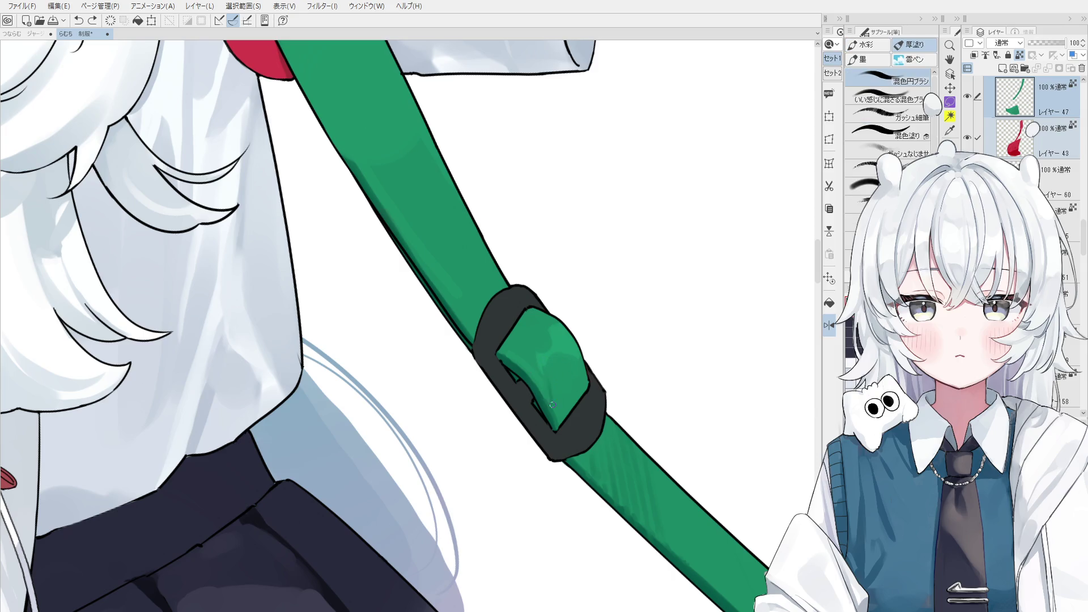
key("ctrl+z")
key("ctrl+y")
key("ctrl+z")
key("ctrl+y")
key("ctrl+z")
key("ctrl+y")
scroll(502, 333, "up", 2)
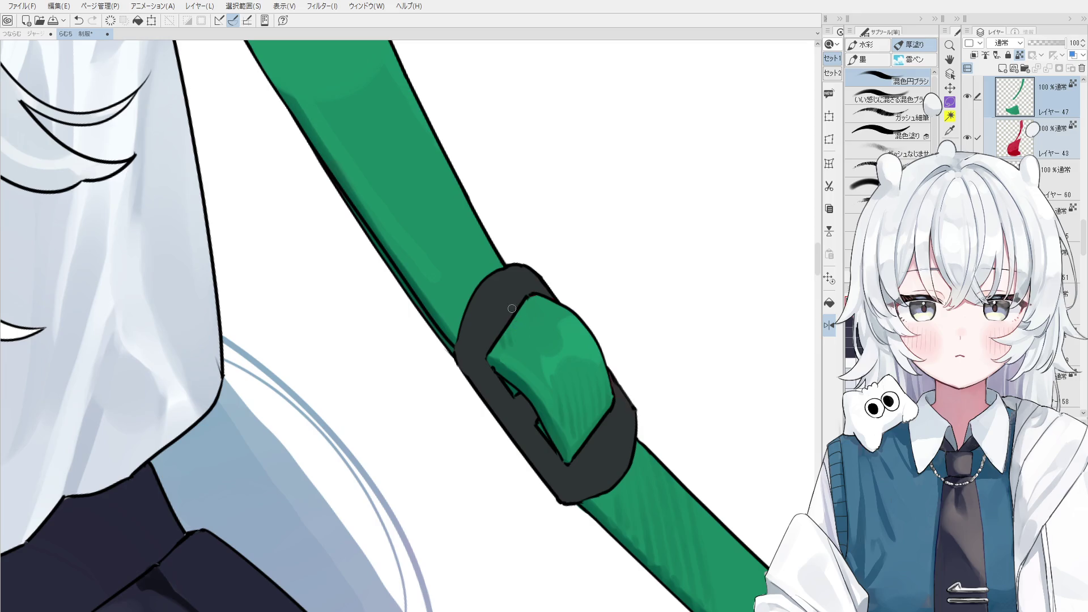
left_click_drag(526, 317, 520, 334)
scroll(671, 485, "down", 2)
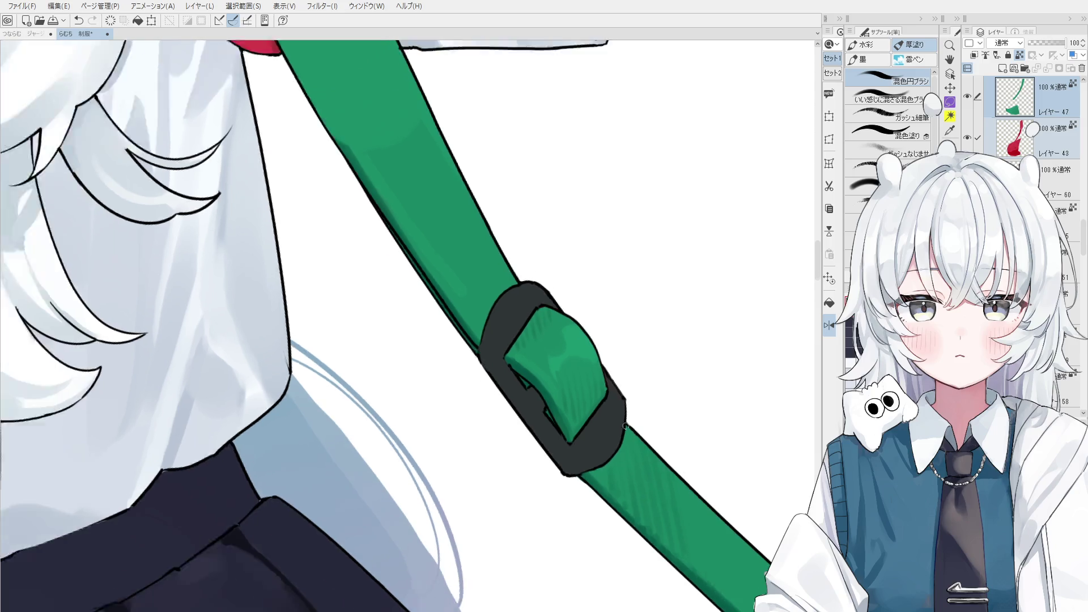
scroll(702, 520, "down", 2)
scroll(702, 520, "up", 2)
scroll(627, 450, "up", 2)
scroll(631, 427, "up", 1)
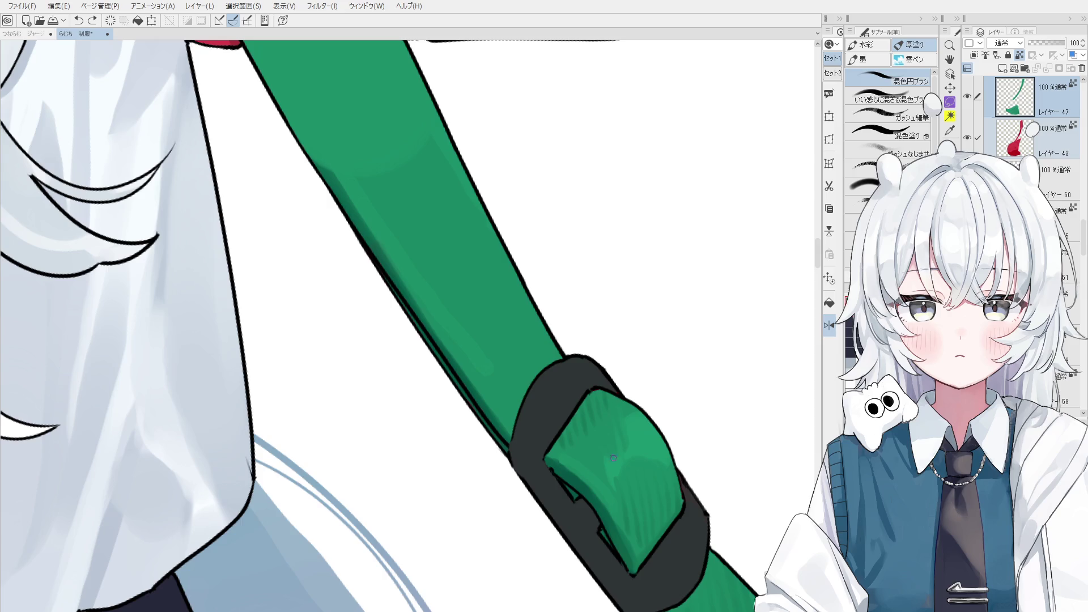
scroll(609, 470, "down", 1)
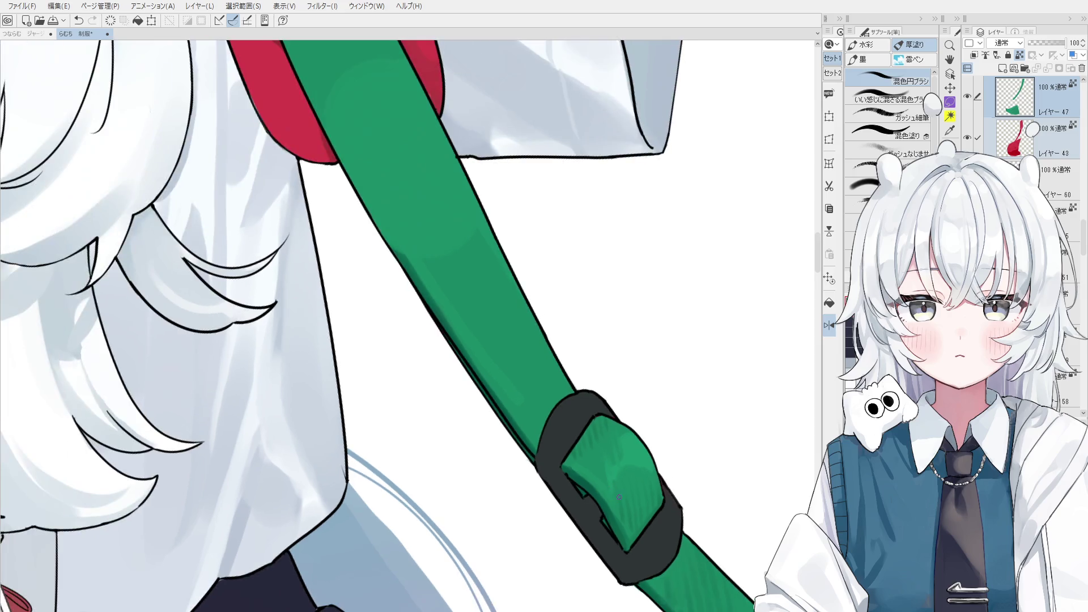
scroll(609, 492, "down", 2)
scroll(609, 489, "up", 1)
scroll(621, 480, "up", 1)
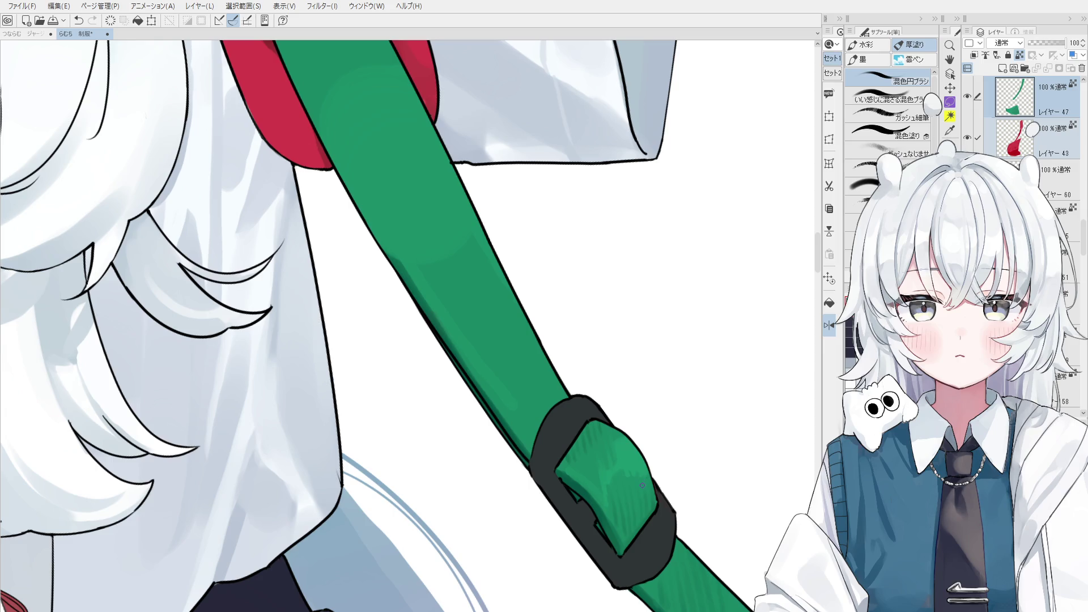
scroll(595, 505, "down", 2)
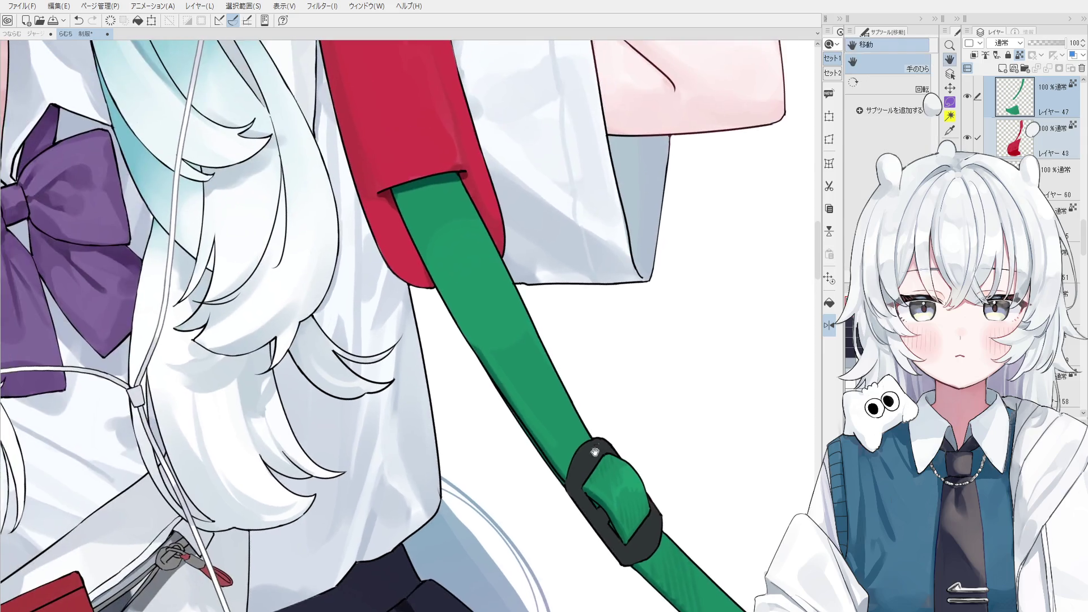
Paint a darker shading stroke along the strap's left edge, redoing it twice until it sits right.
key("o")
scroll(604, 464, "up", 1)
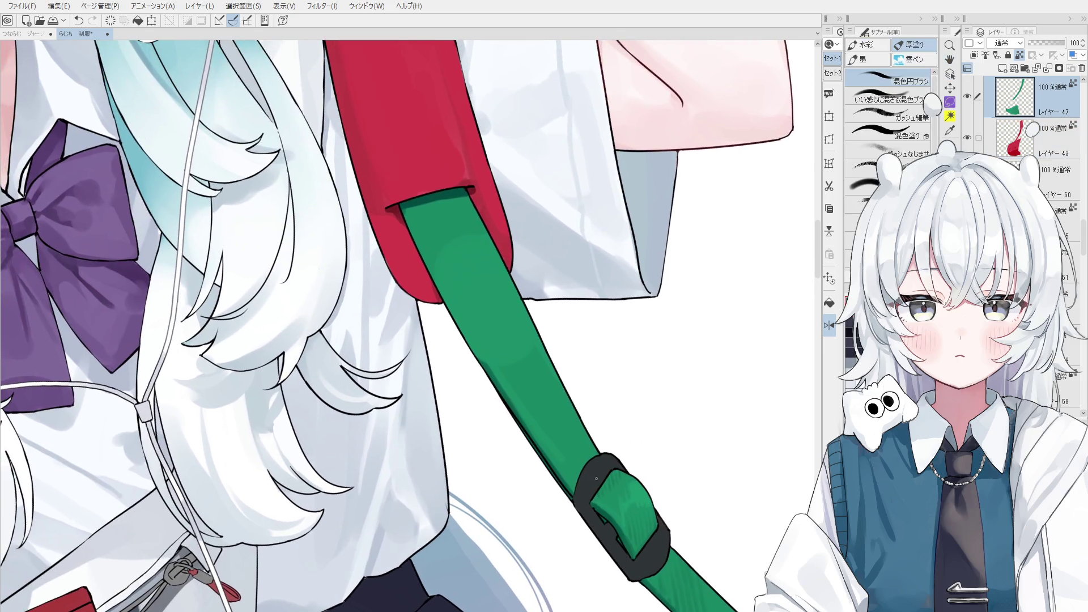
left_click_drag(412, 212, 442, 293)
key("ctrl+z")
scroll(425, 256, "down", 1)
left_click_drag(407, 220, 442, 302)
key("ctrl+z")
left_click_drag(407, 217, 444, 303)
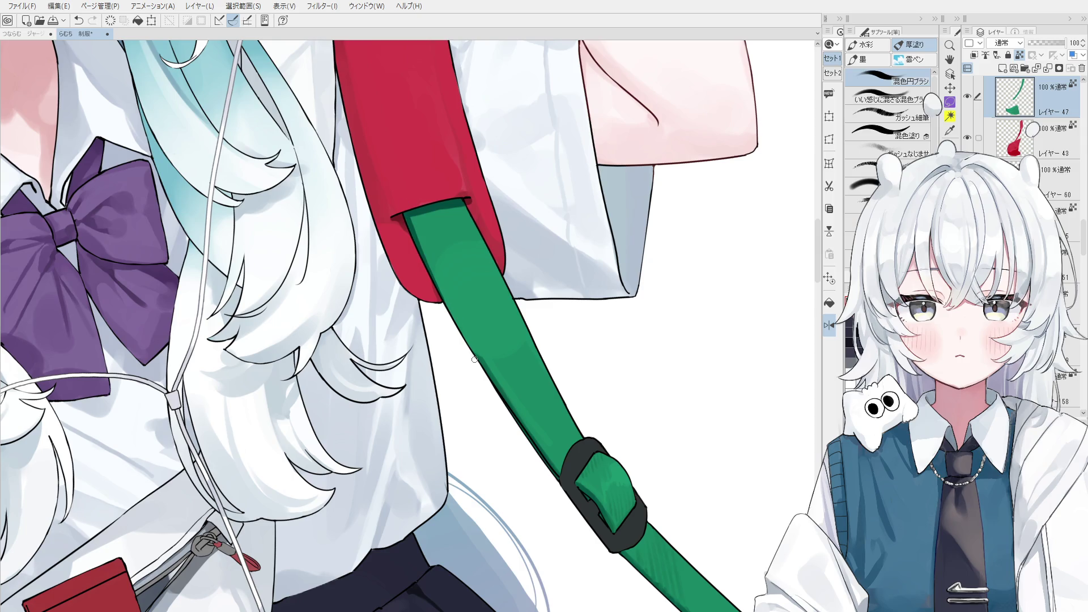
scroll(460, 340, "down", 2)
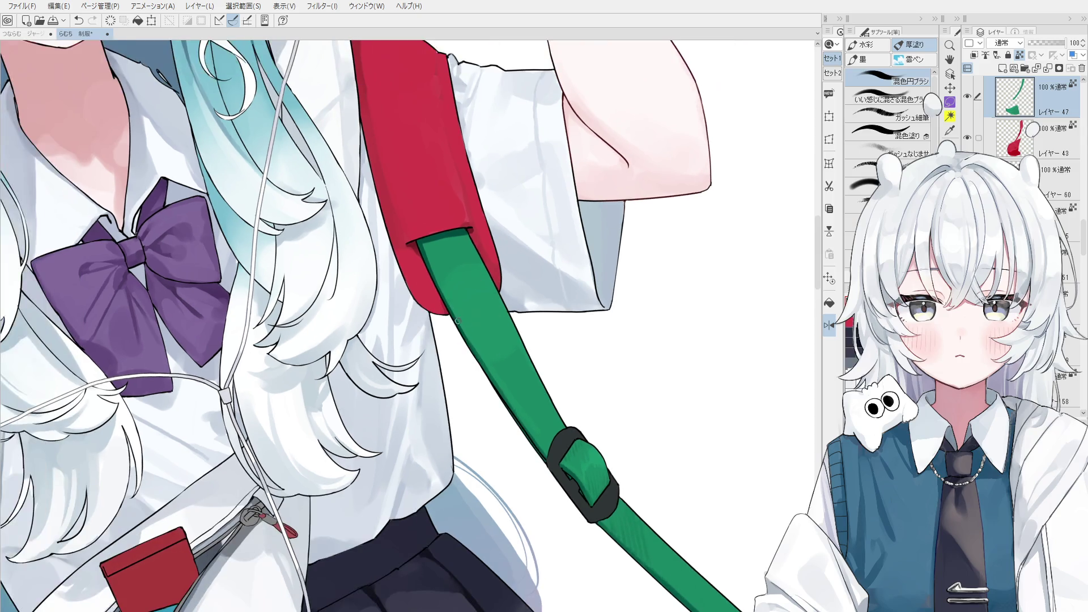
scroll(548, 384, "up", 1)
scroll(496, 326, "up", 1)
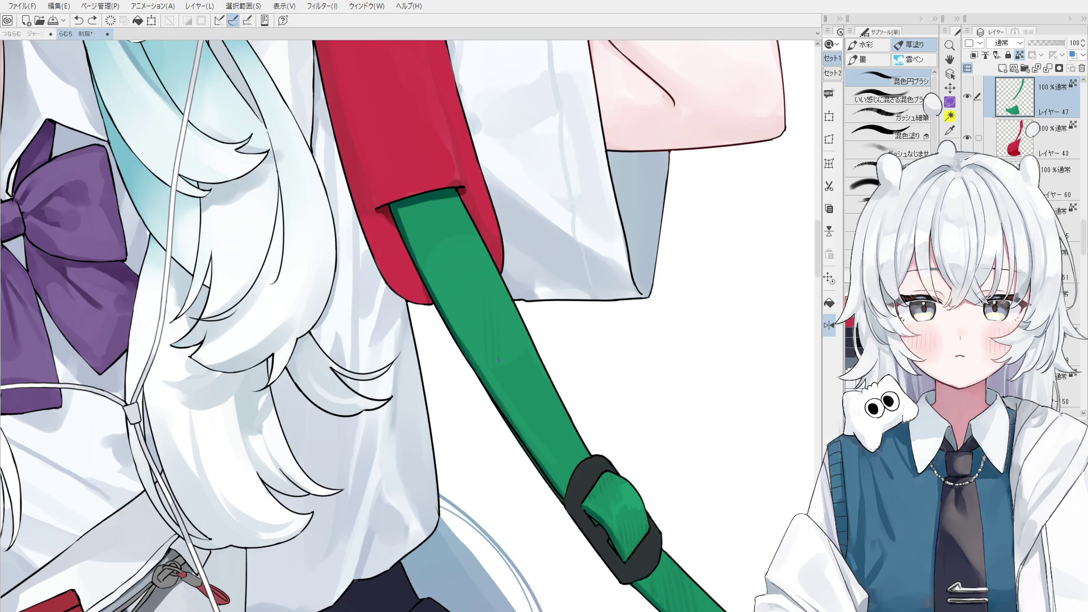
scroll(509, 349, "up", 2)
scroll(506, 366, "up", 1)
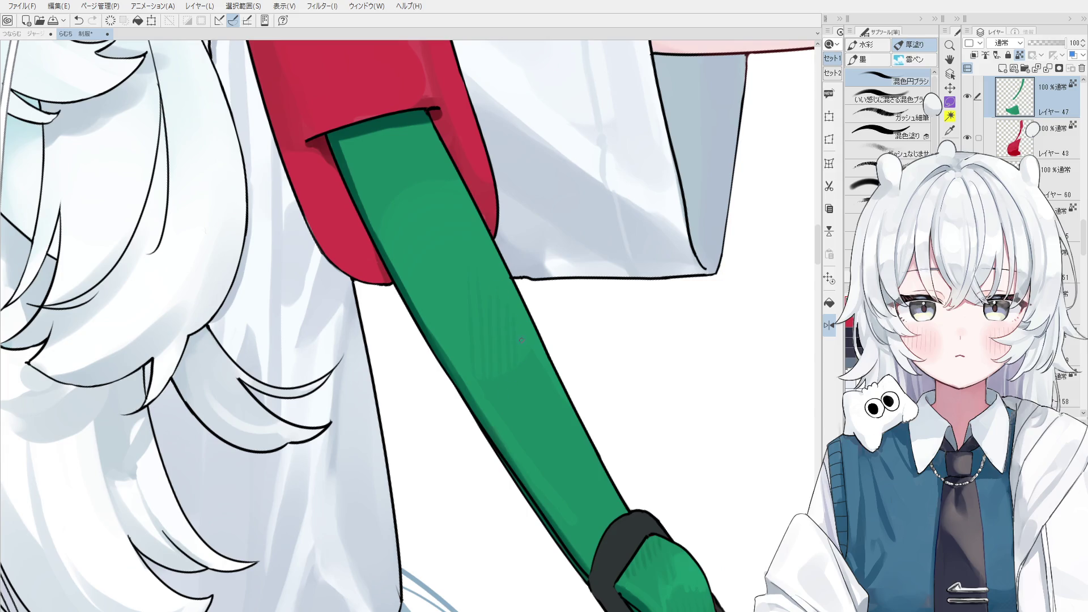
scroll(521, 341, "down", 1)
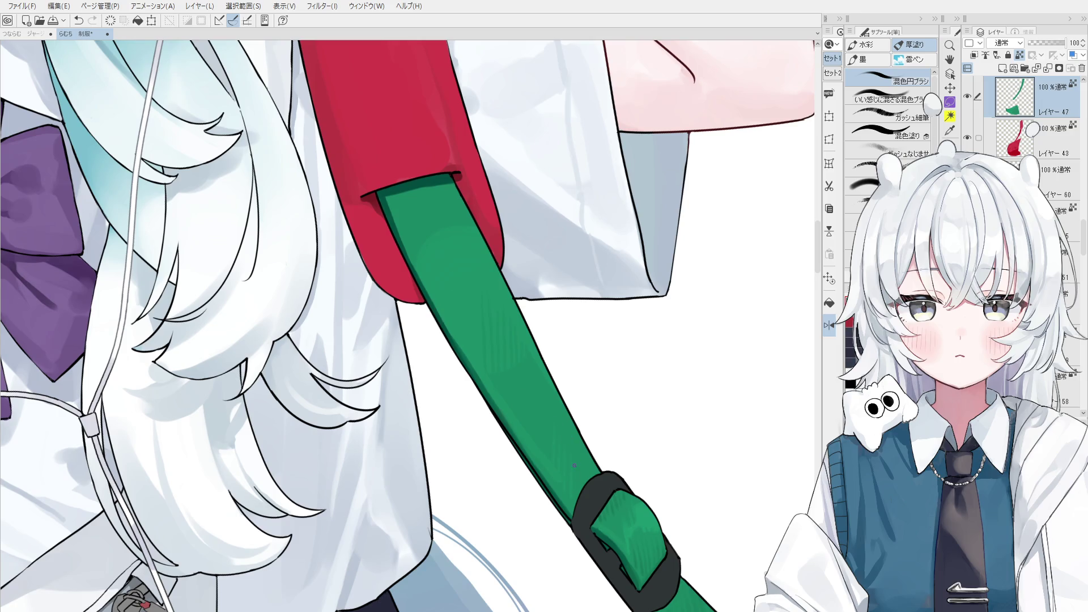
scroll(583, 471, "down", 1)
scroll(595, 463, "down", 1)
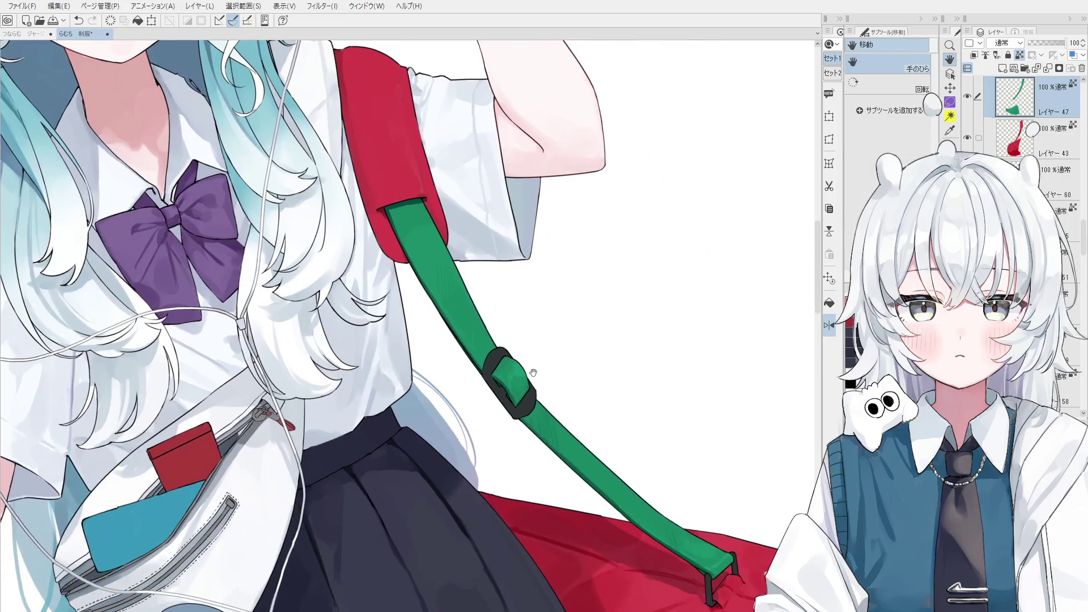
scroll(560, 459, "up", 1)
scroll(560, 459, "up", 1)
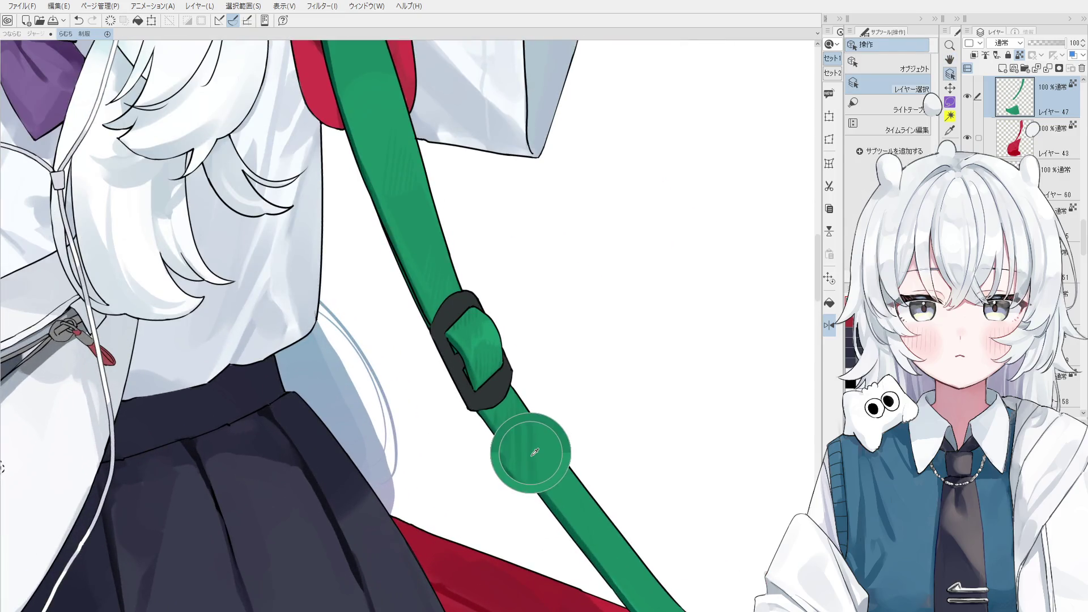
scroll(522, 450, "up", 1)
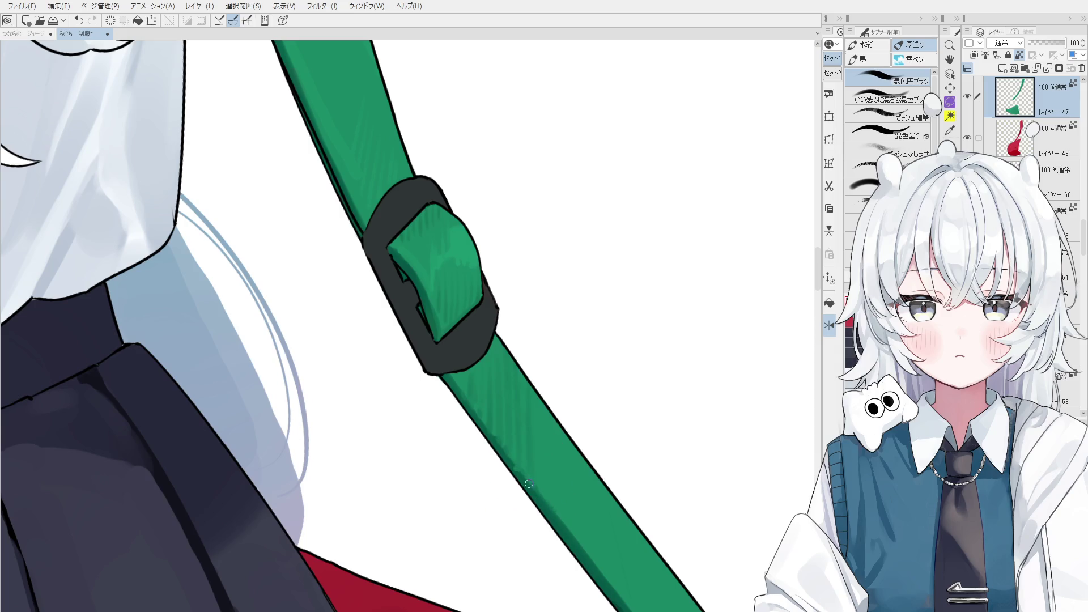
scroll(523, 476, "down", 2)
scroll(486, 406, "up", 1)
scroll(486, 406, "down", 1)
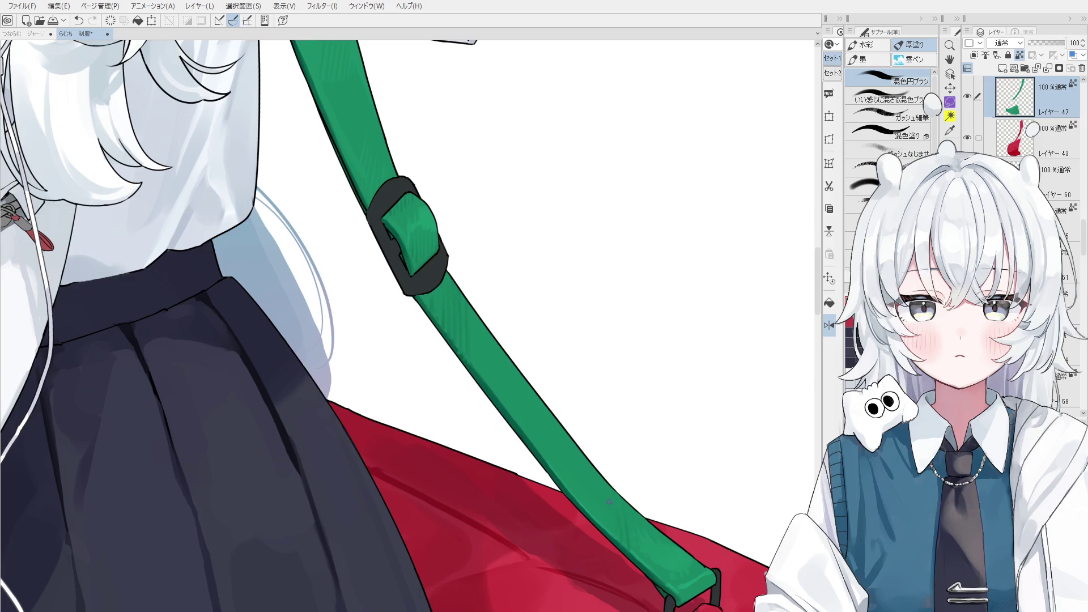
Rotate the view along the strap, sample its green, and return to the previous angle.
key("asciicircum")
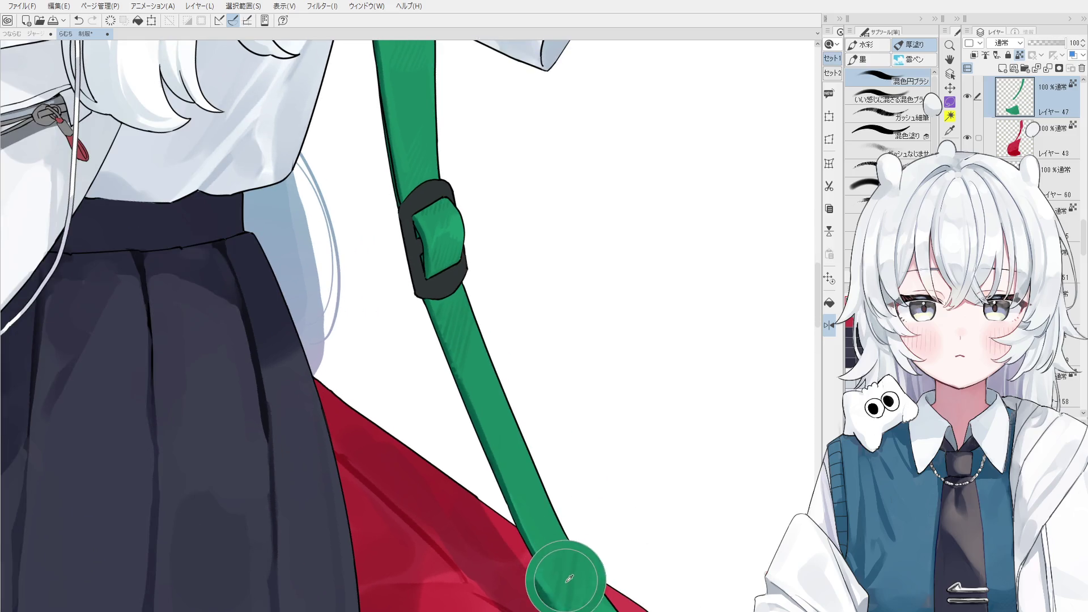
left_click_drag(562, 556, 551, 467)
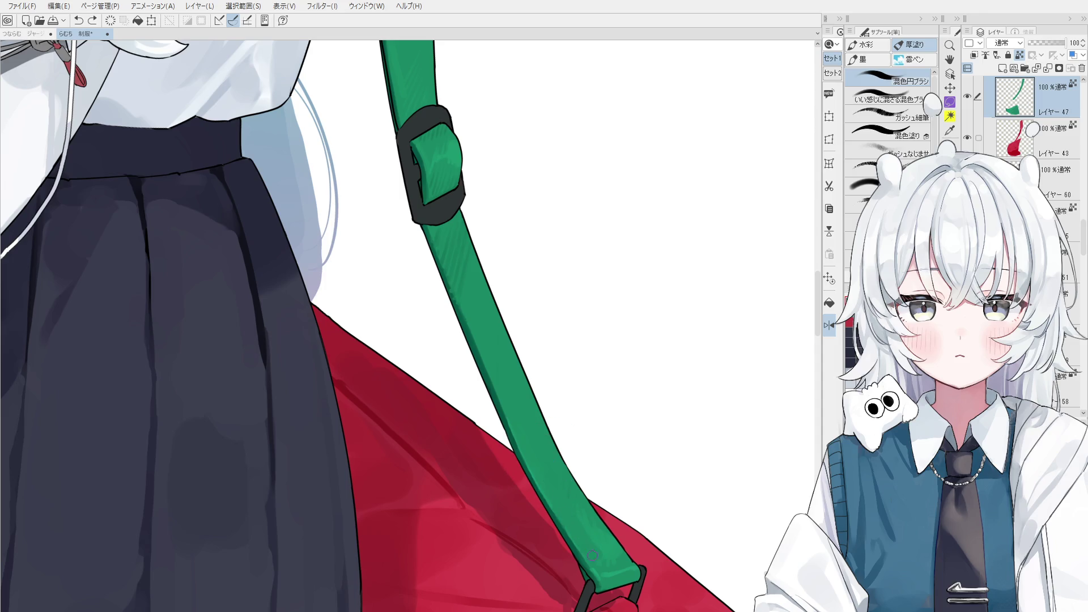
left_click(461, 274, "alt")
key("minus")
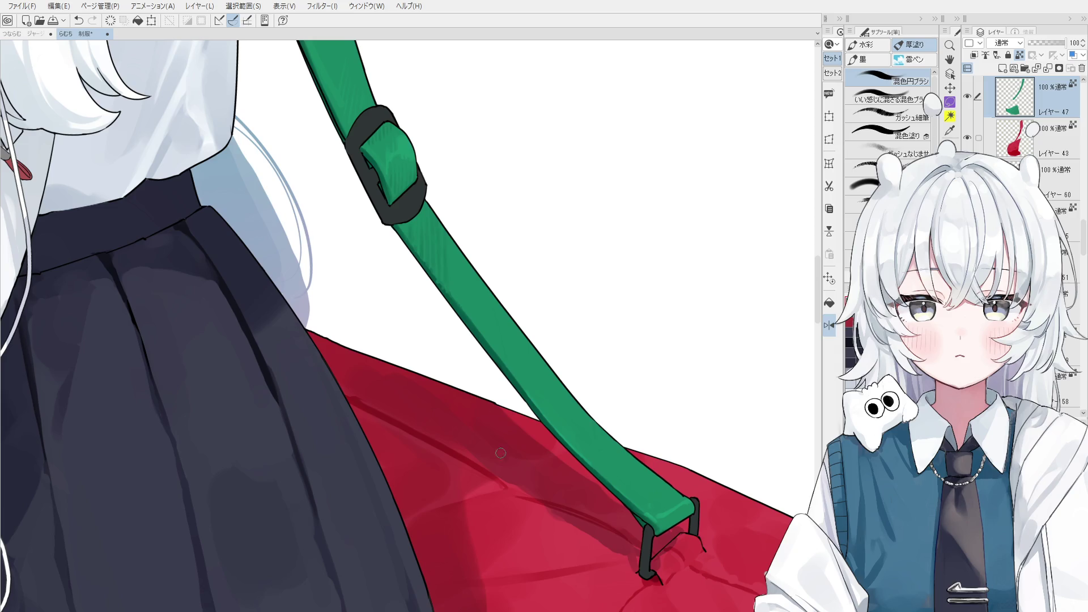
scroll(501, 454, "down", 3)
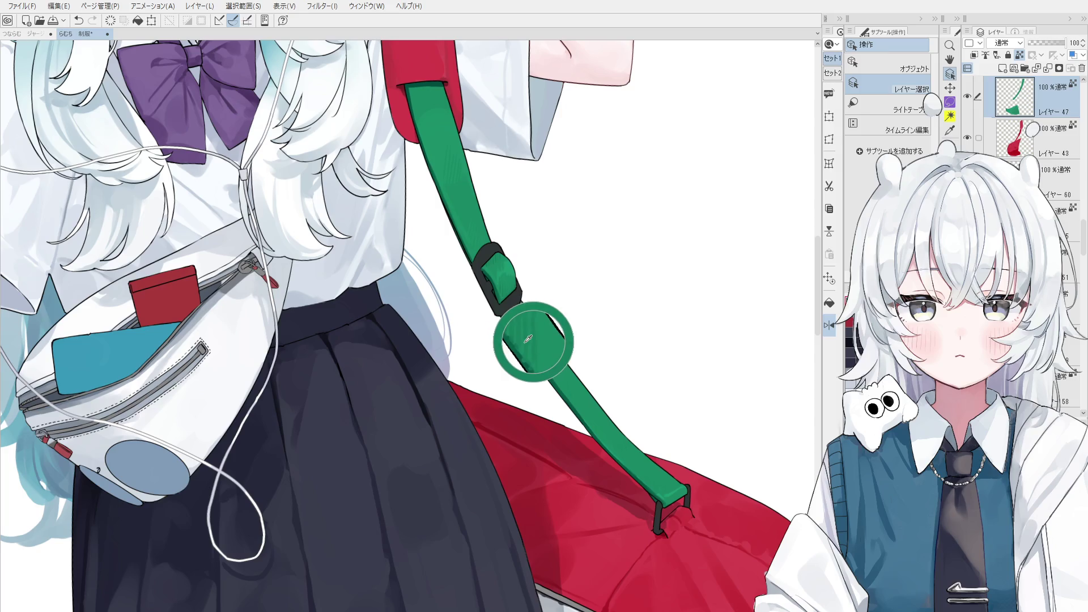
scroll(511, 284, "up", 2)
scroll(462, 190, "up", 1)
scroll(463, 191, "up", 1)
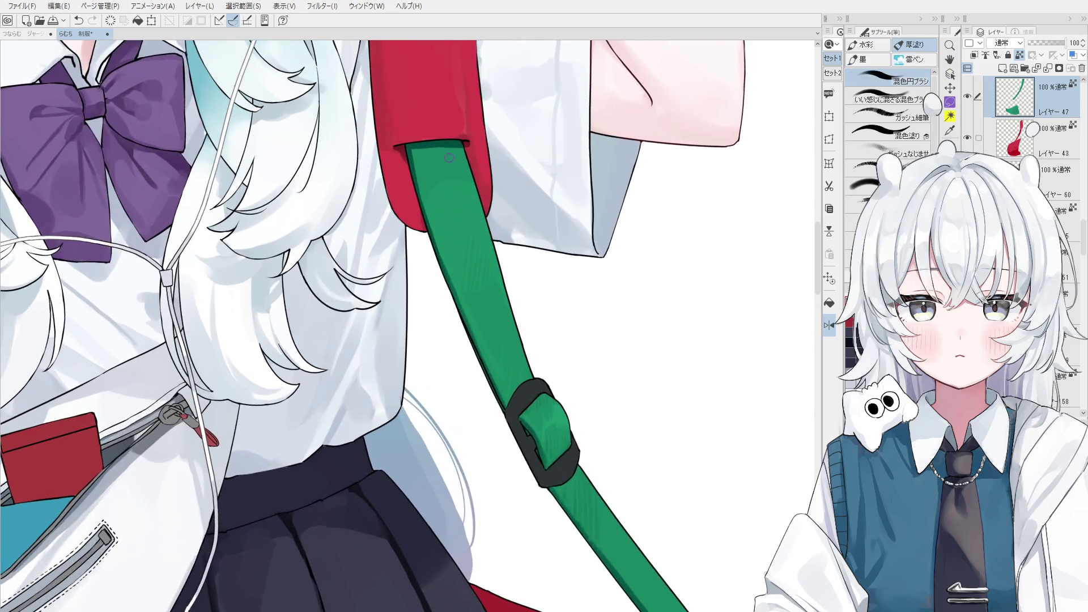
scroll(462, 144, "up", 1)
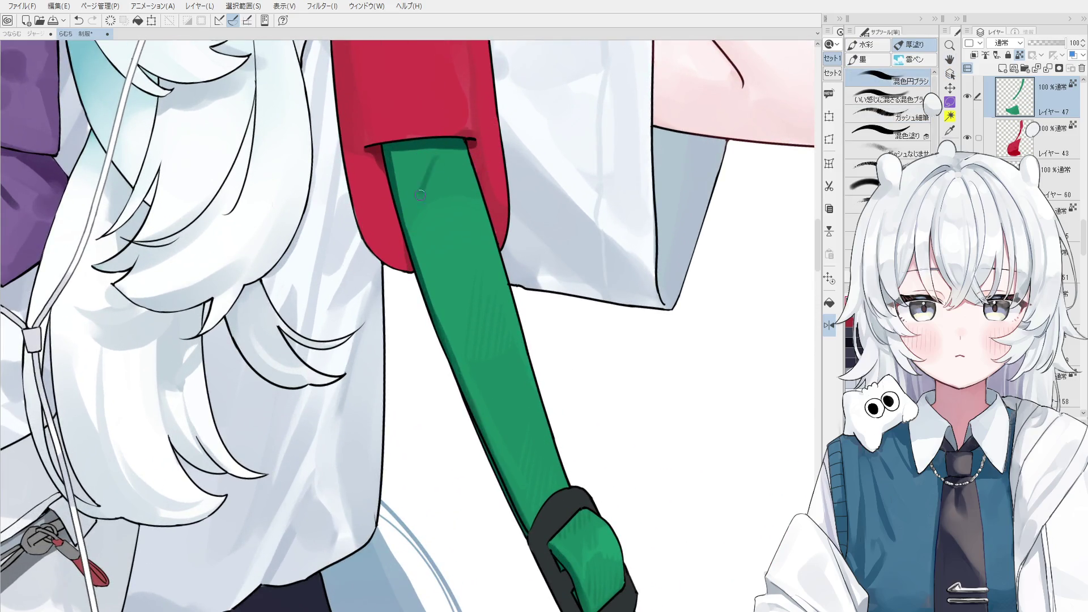
Paint a thin dark line across the upper strap near the bag, undoing and redrawing it shifted.
left_click_drag(431, 156, 408, 214)
key("ctrl+z")
left_click_drag(436, 177, 424, 204)
key("ctrl+z")
left_click_drag(438, 157, 415, 219)
scroll(453, 175, "up", 1)
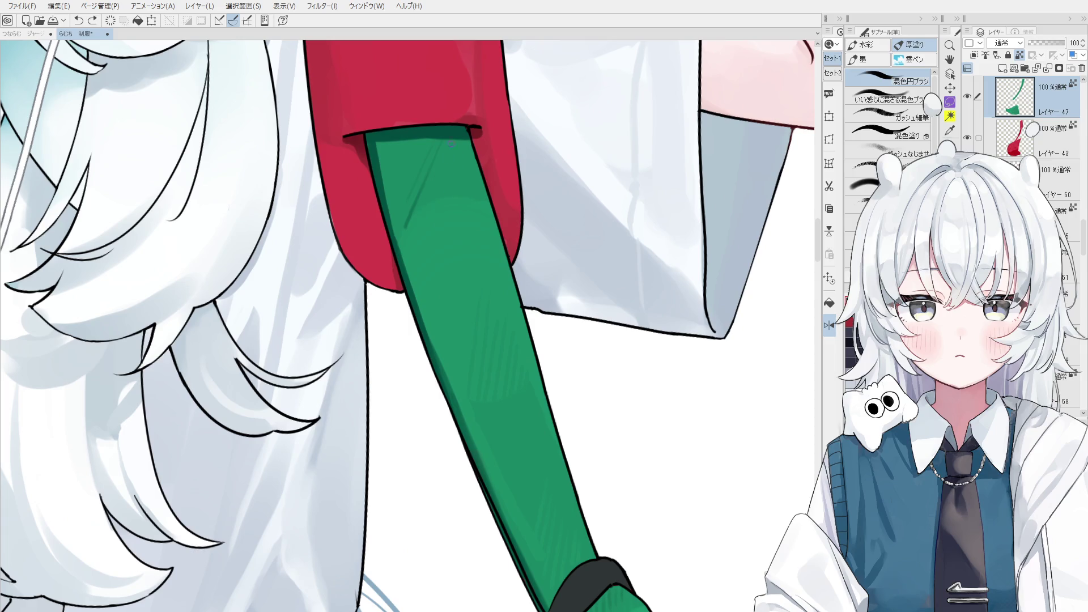
scroll(452, 144, "down", 1)
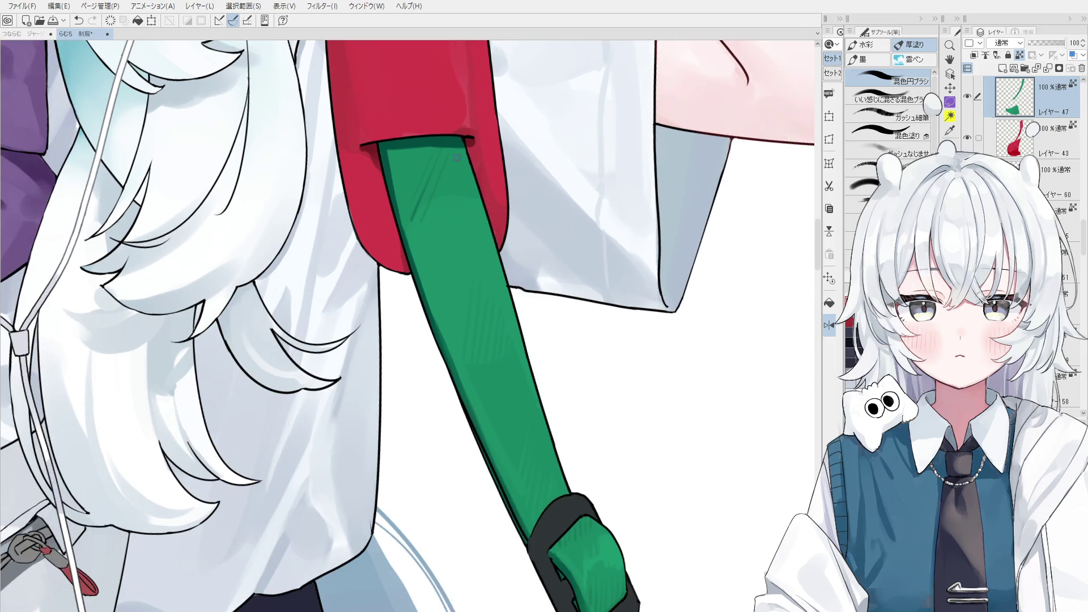
Sample the strap green, paint a short dark trial stroke and remove it.
left_click(440, 163, "alt")
left_click_drag(429, 203, 420, 223)
key("ctrl+z")
scroll(410, 214, "down", 1)
scroll(424, 183, "up", 1)
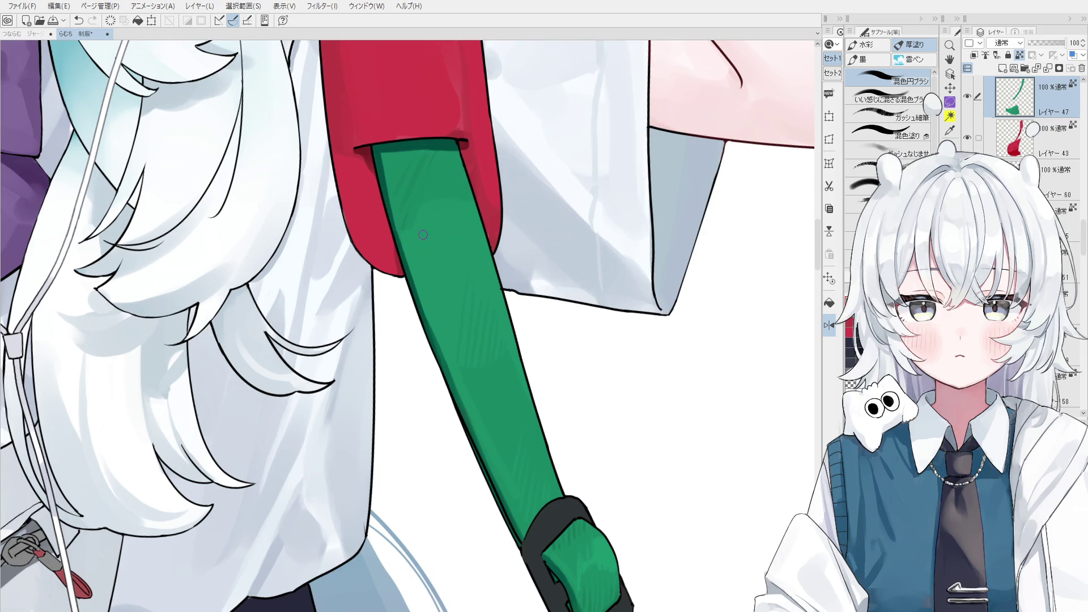
Toggle a faint strap stroke on and off to compare, leave it removed, and mirror the view toward the bag.
key("ctrl+z")
key("ctrl+y")
key("ctrl+z")
key("ctrl+y")
key("ctrl+z")
key("ctrl+y")
key("ctrl+z")
key("ctrl+y")
key("ctrl+z")
key("ctrl+y")
key("ctrl+z")
key("ctrl+y")
key("ctrl+z")
key("ctrl+y")
key("ctrl+z")
scroll(414, 246, "down", 2)
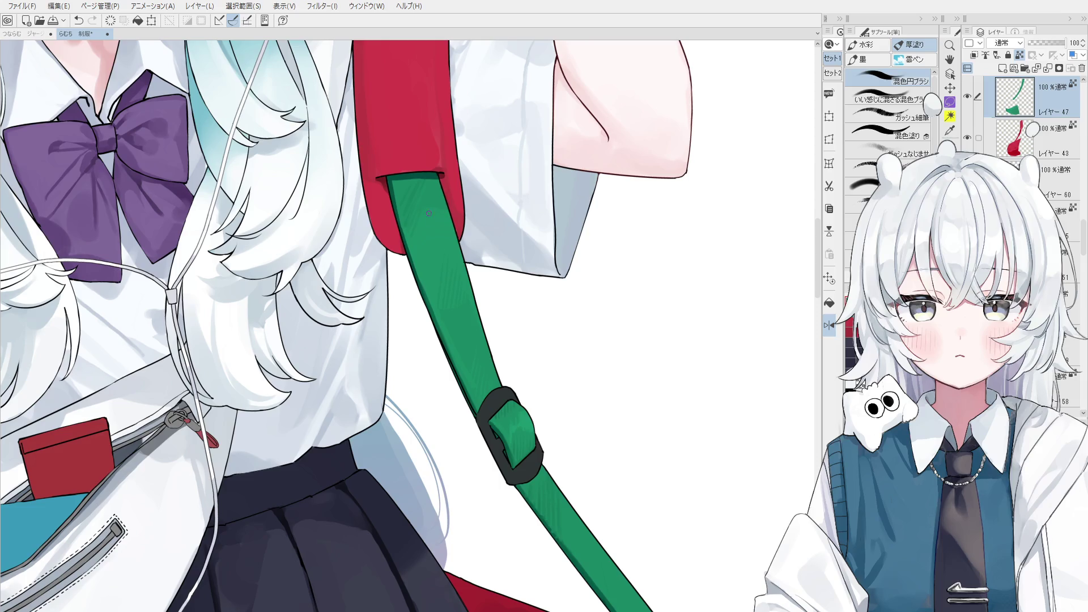
scroll(429, 199, "up", 1)
scroll(429, 199, "up", 2)
scroll(429, 194, "up", 2)
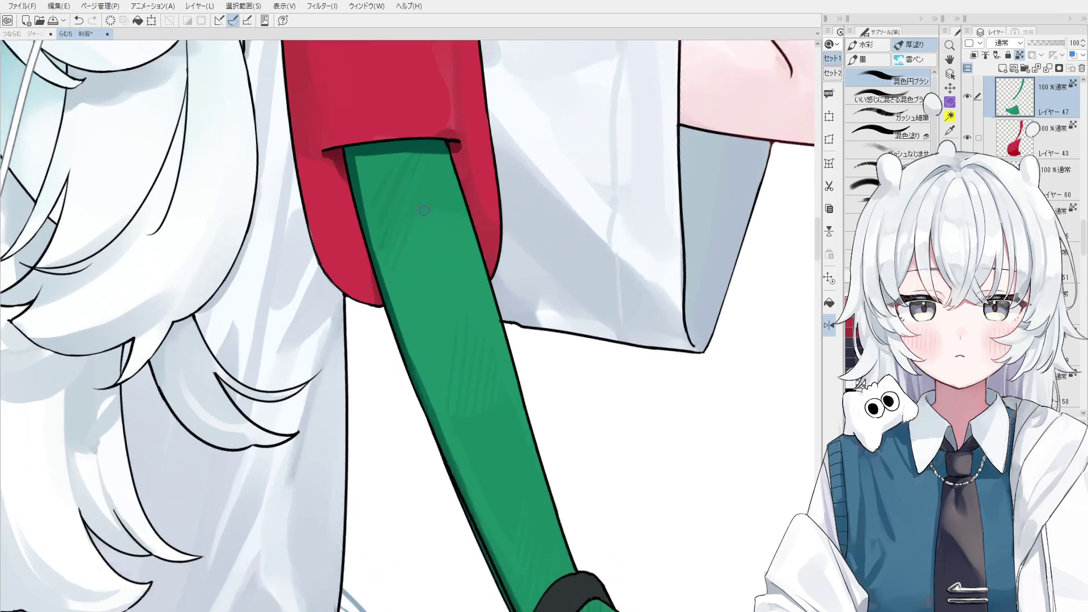
scroll(434, 178, "up", 1)
scroll(435, 175, "down", 2)
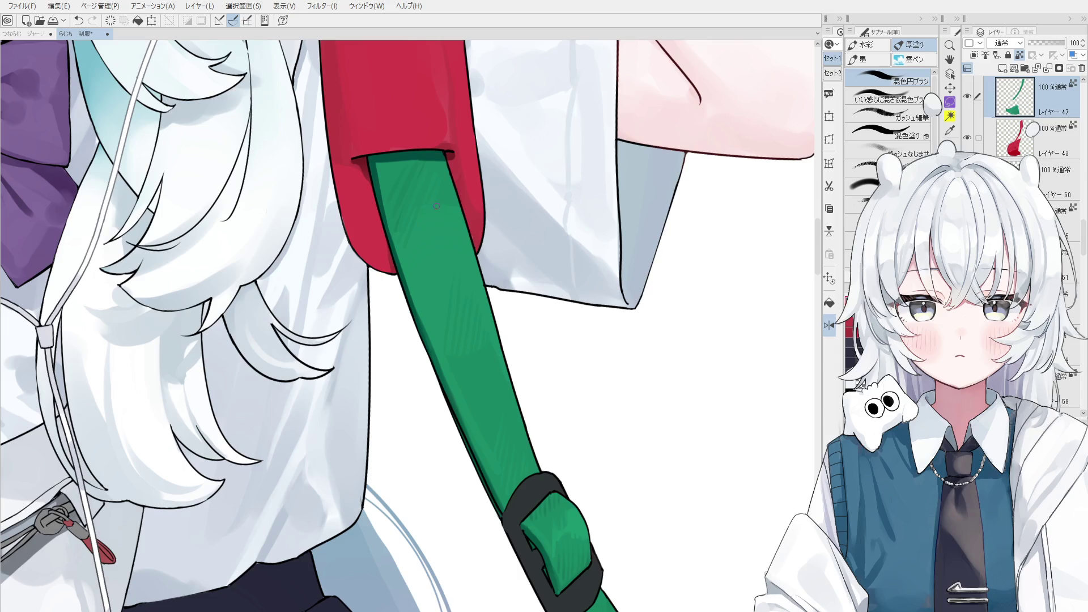
key("h")
scroll(411, 225, "down", 1)
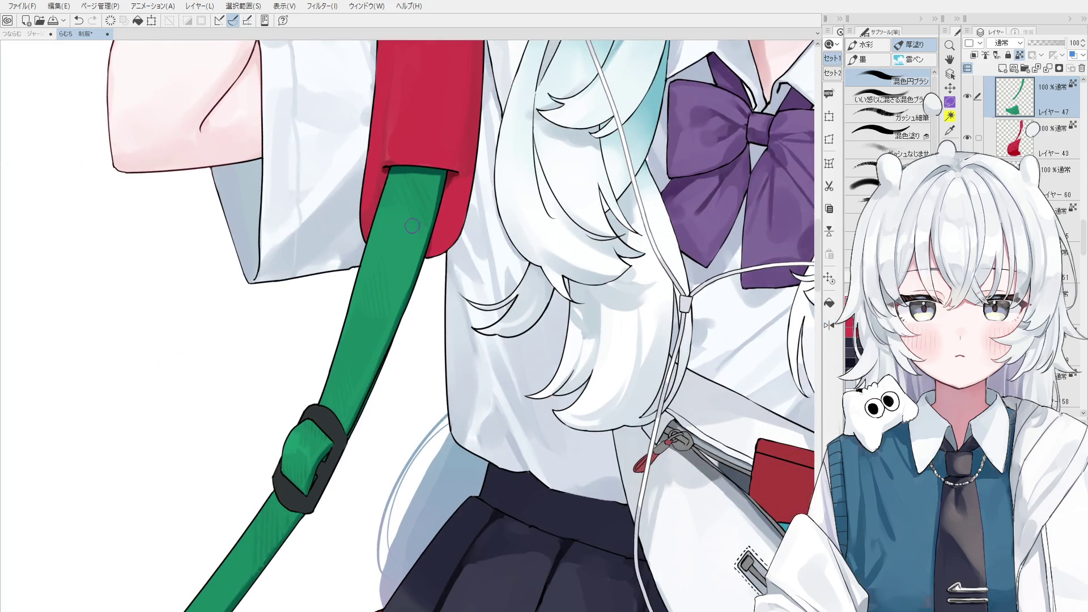
scroll(425, 215, "up", 1)
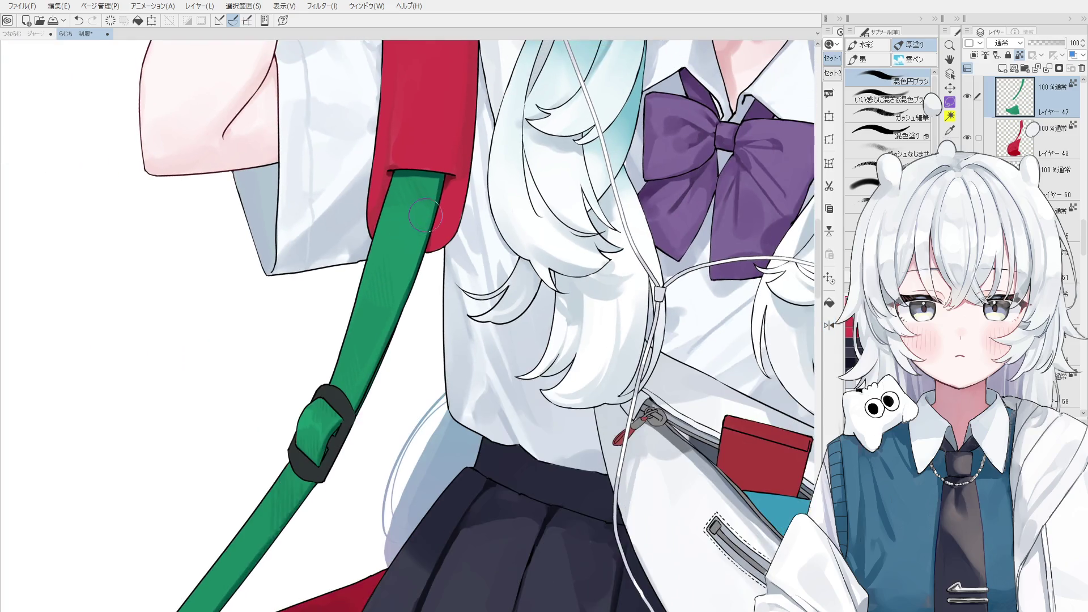
scroll(400, 251, "down", 1)
left_click_drag(434, 285, 480, 324)
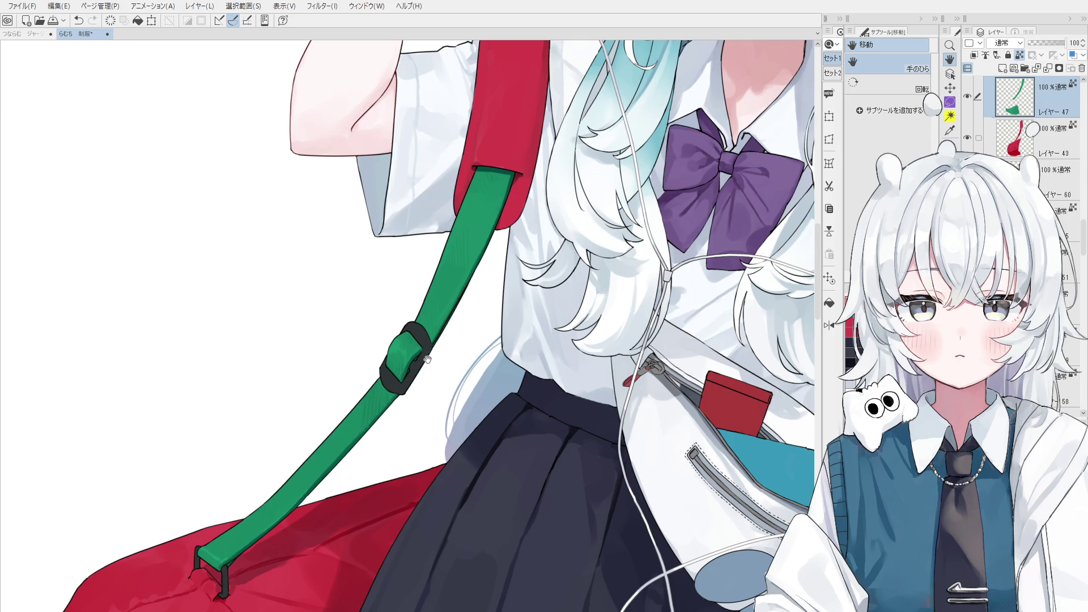
Sample the strap's green as the current colour and ready the round blending brush.
key("o")
scroll(331, 438, "up", 1)
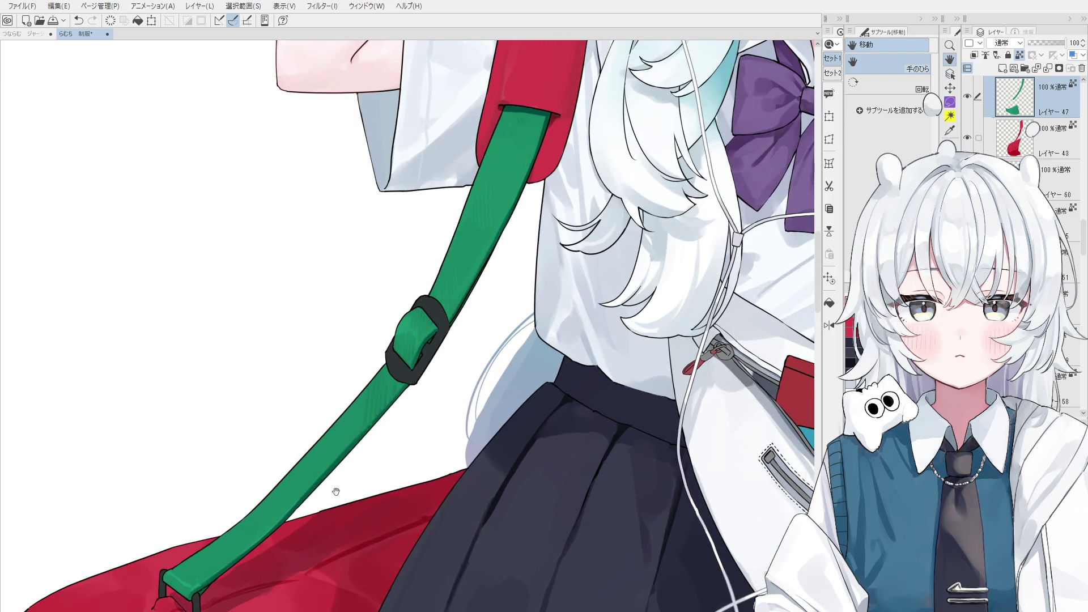
scroll(330, 438, "up", 1)
scroll(468, 334, "up", 1)
scroll(468, 334, "up", 1)
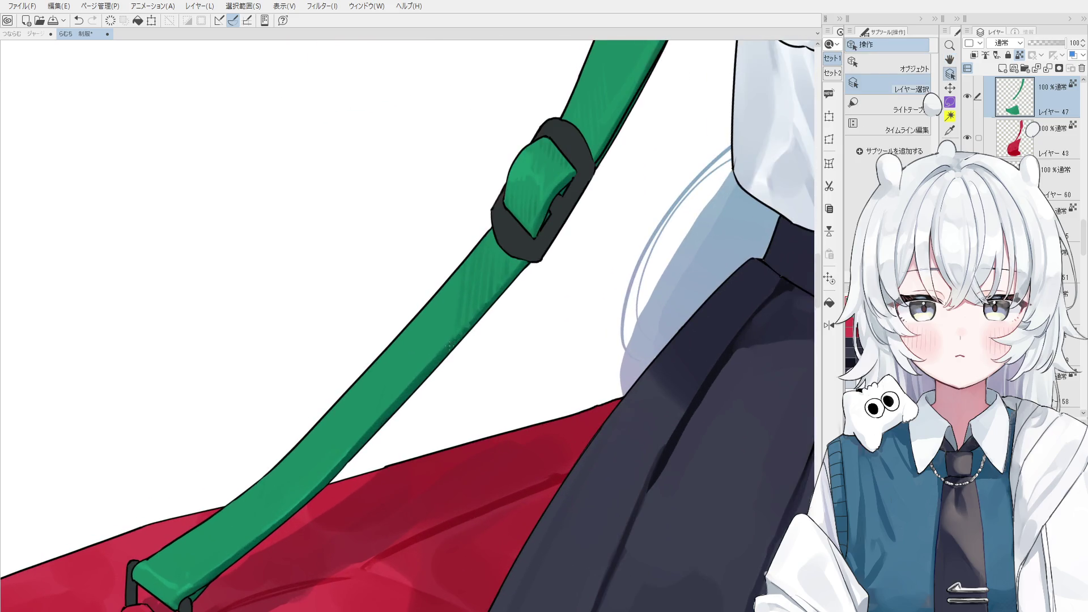
key("b")
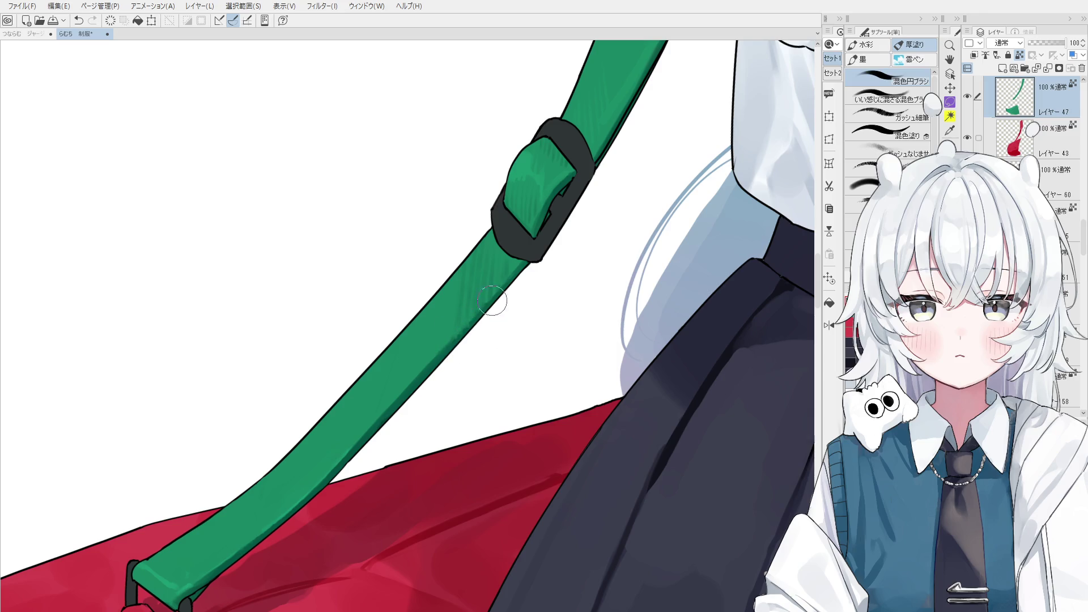
left_click(520, 262, "alt")
mouse_move(341, 431)
left_mouse_down()
mouse_move(376, 403)
mouse_move(376, 292)
left_mouse_up()
left_click(377, 292, "alt")
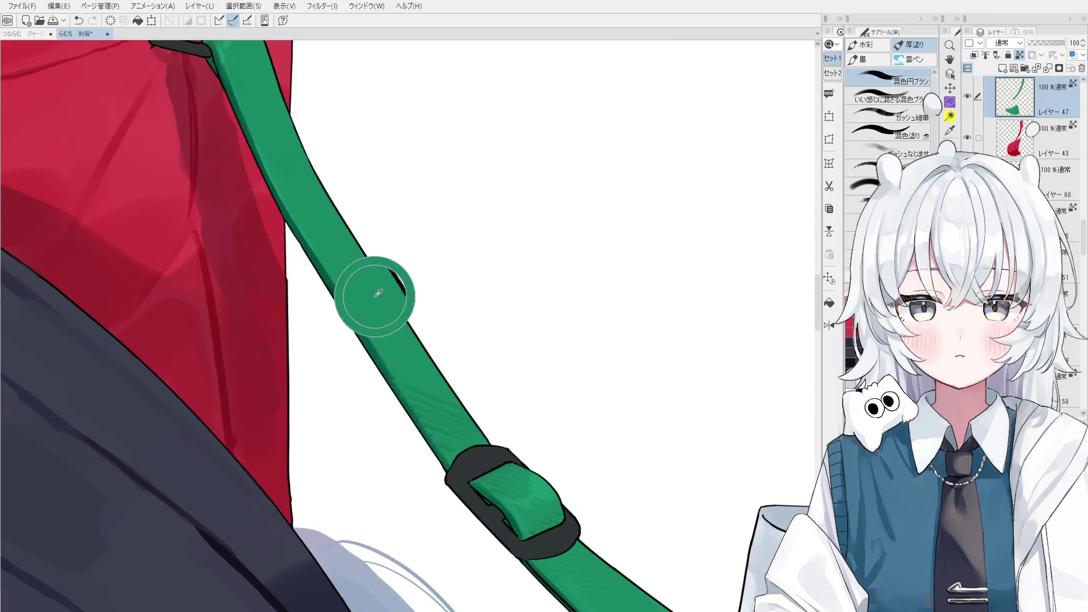
key("b")
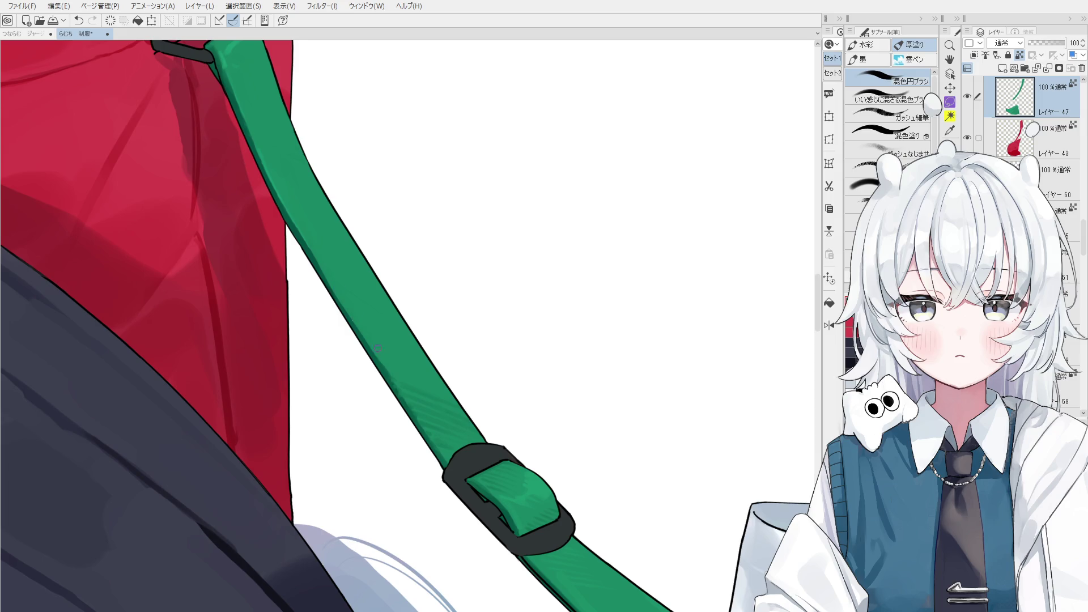
scroll(372, 347, "down", 1)
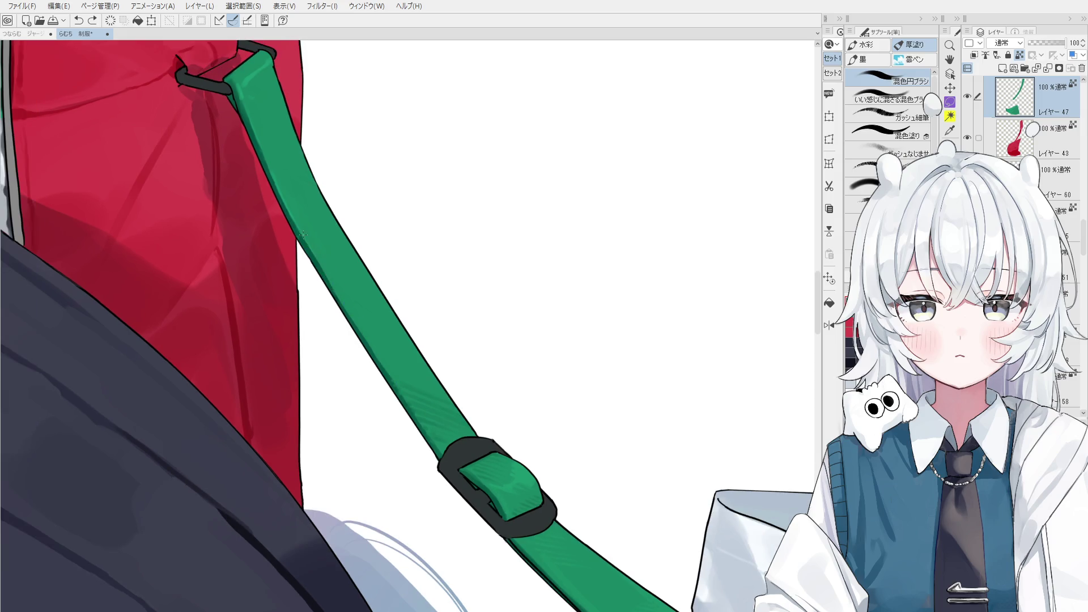
scroll(347, 317, "down", 1)
scroll(347, 316, "down", 2)
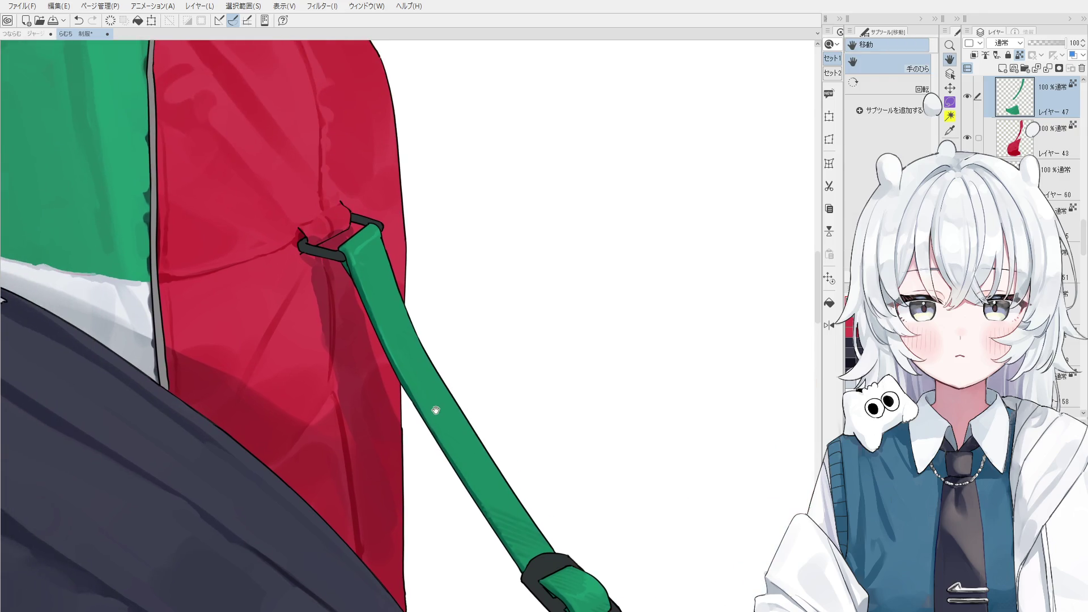
scroll(442, 382, "up", 2)
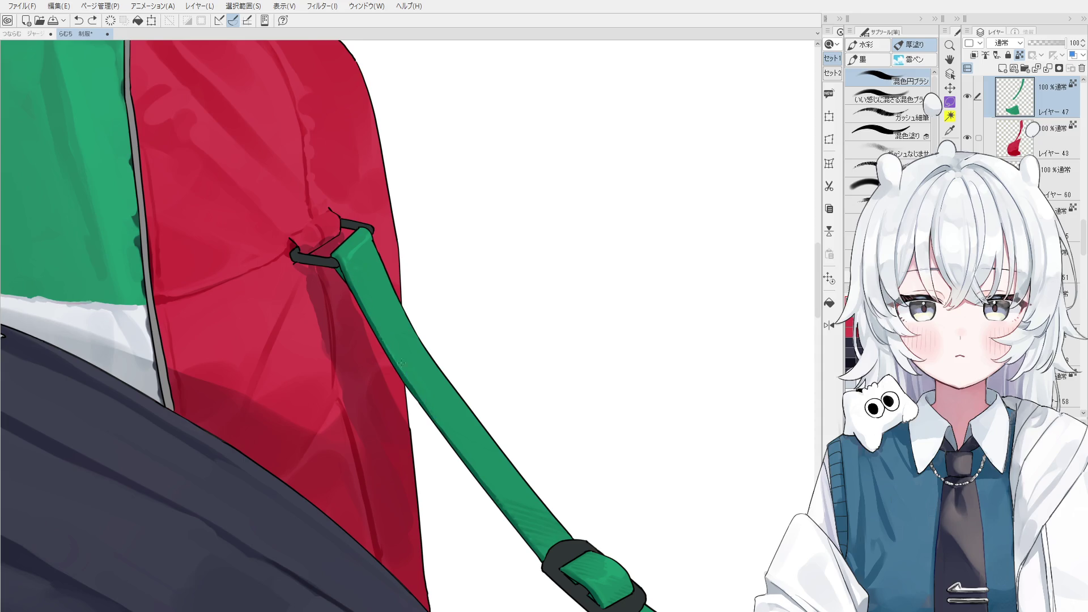
scroll(493, 448, "up", 1)
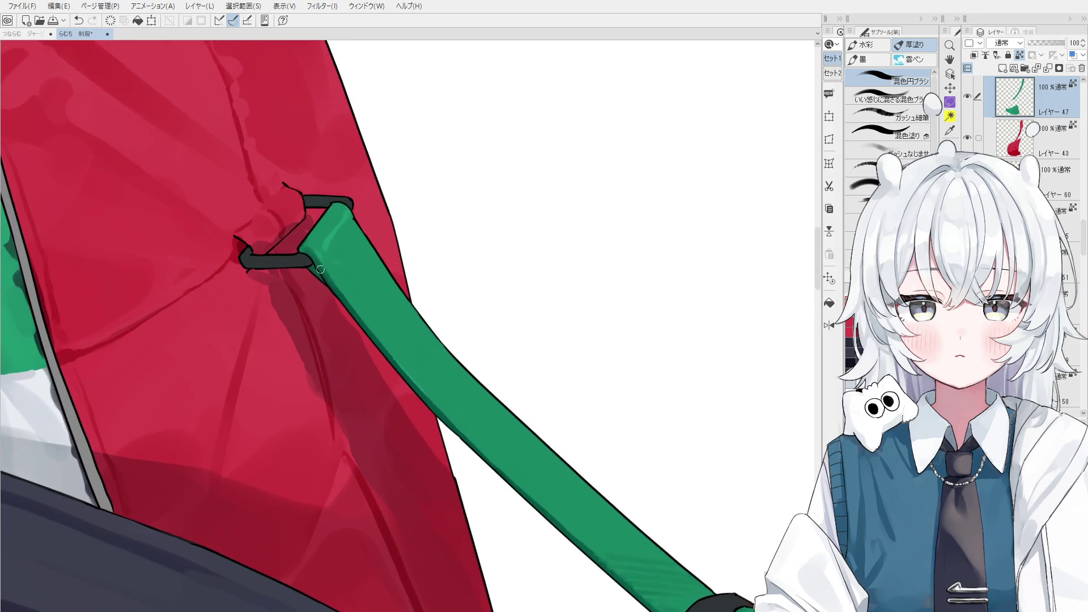
Blend the strap shading and darken its top edge near the ring attachment.
left_click_drag(338, 290, 453, 414)
scroll(416, 377, "down", 2)
scroll(415, 378, "up", 2)
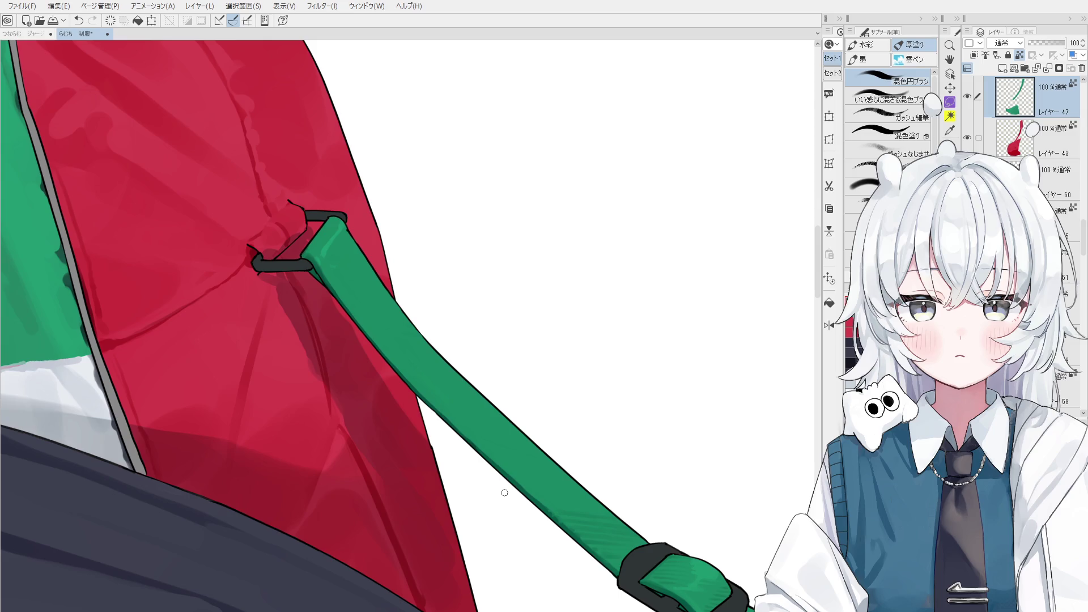
scroll(537, 463, "down", 2)
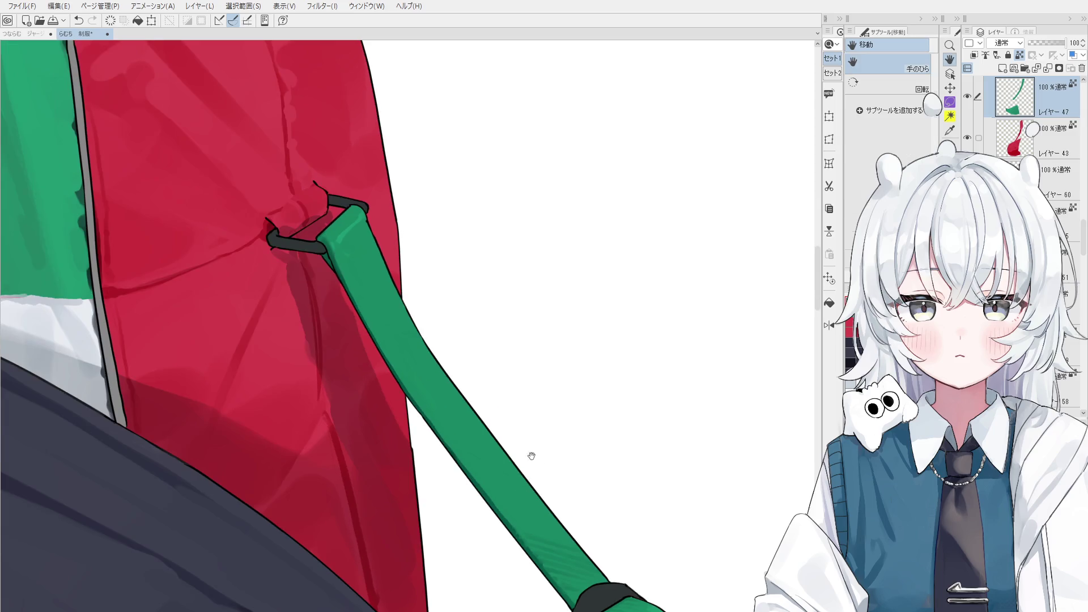
scroll(529, 451, "up", 2)
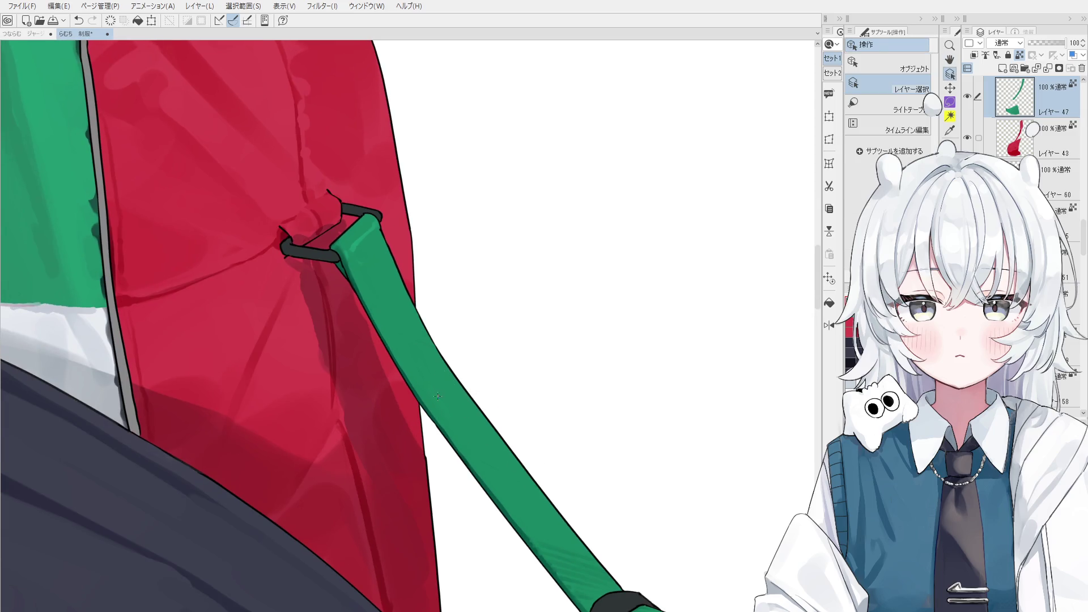
key("b")
scroll(413, 396, "up", 2)
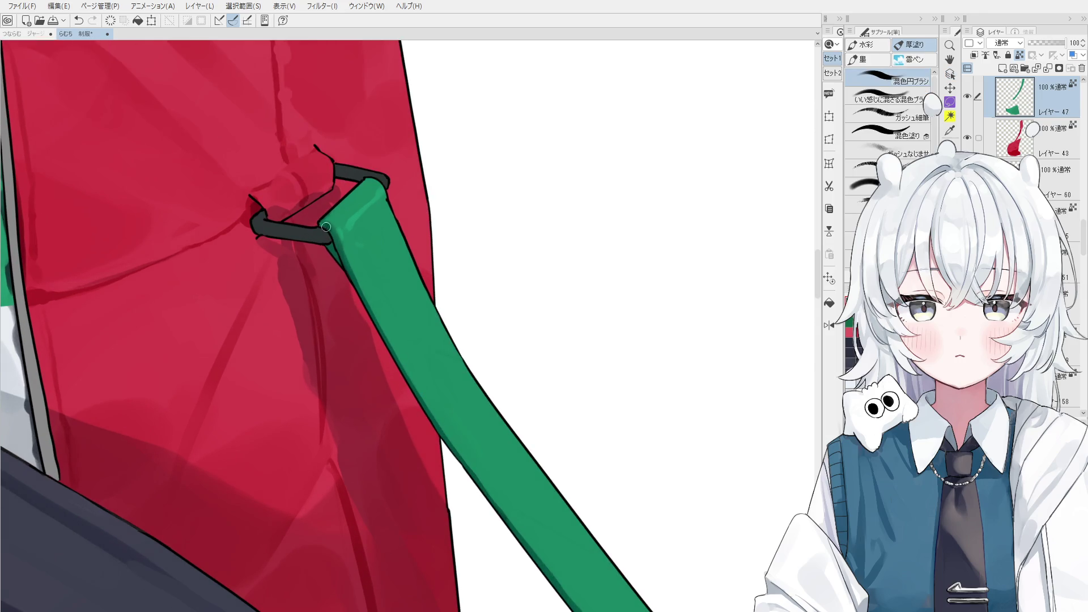
scroll(332, 242, "up", 1)
scroll(337, 256, "up", 1)
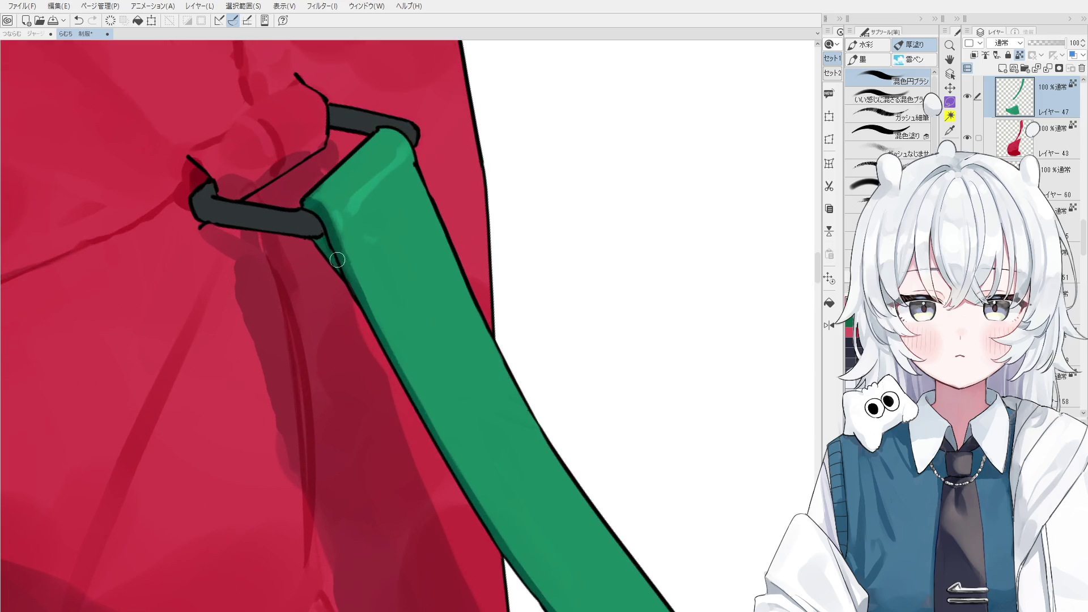
scroll(337, 259, "down", 1)
scroll(336, 258, "down", 1)
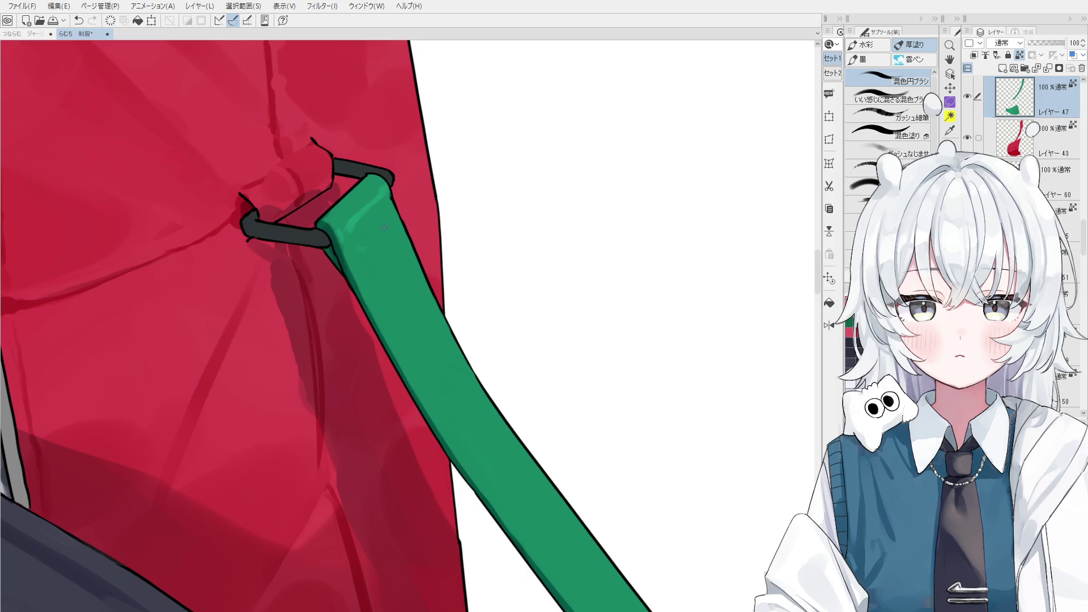
left_click_drag(350, 246, 394, 204)
scroll(391, 209, "down", 1)
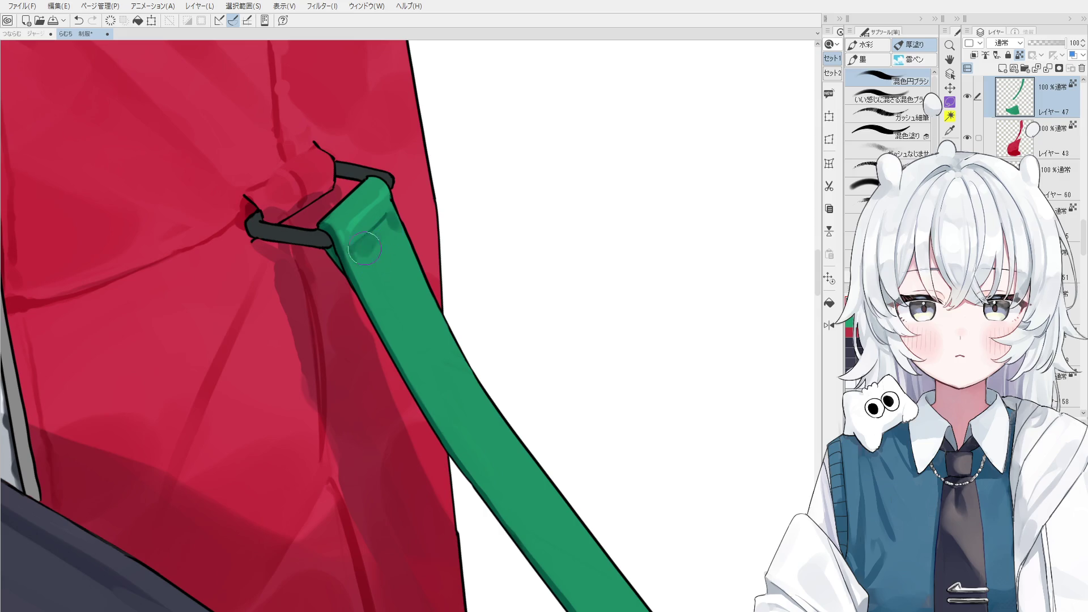
left_click_drag(370, 273, 390, 235)
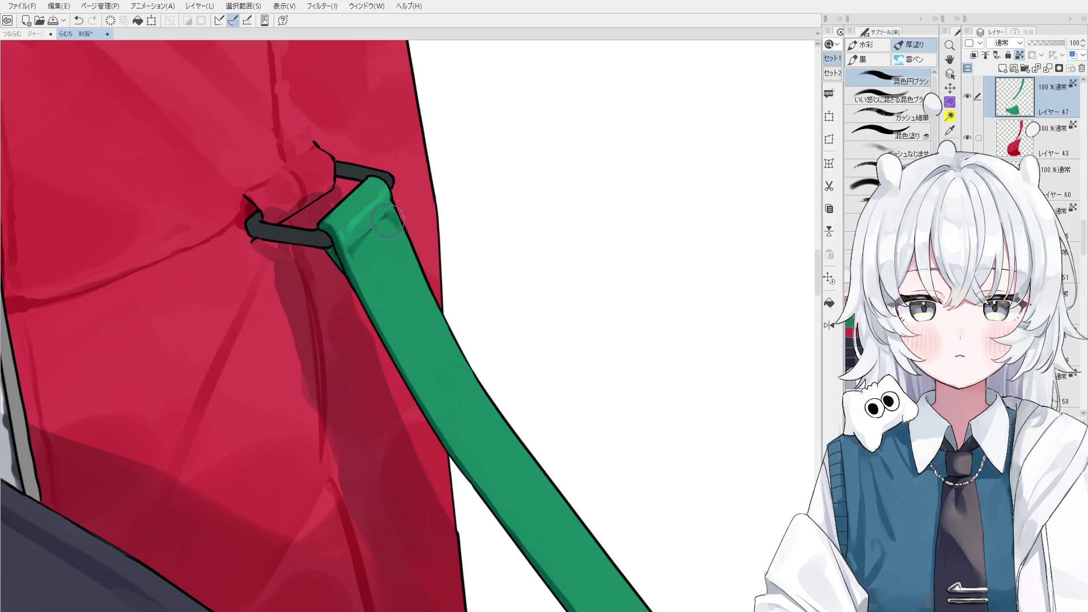
key("ctrl+z")
mouse_move(400, 251)
left_mouse_down()
mouse_move(396, 227)
mouse_move(382, 264)
left_mouse_up()
scroll(406, 280, "down", 1)
Undo the unwanted dark strokes, try a lighter top highlight, and mirror the view to check.
key("ctrl+z")
key("ctrl+y")
key("ctrl+z")
scroll(366, 229, "up", 1)
key("ctrl+z")
mouse_move(357, 222)
left_mouse_down()
mouse_move(375, 206)
mouse_move(380, 214)
mouse_move(361, 234)
mouse_move(392, 205)
left_mouse_up()
key("ctrl+z")
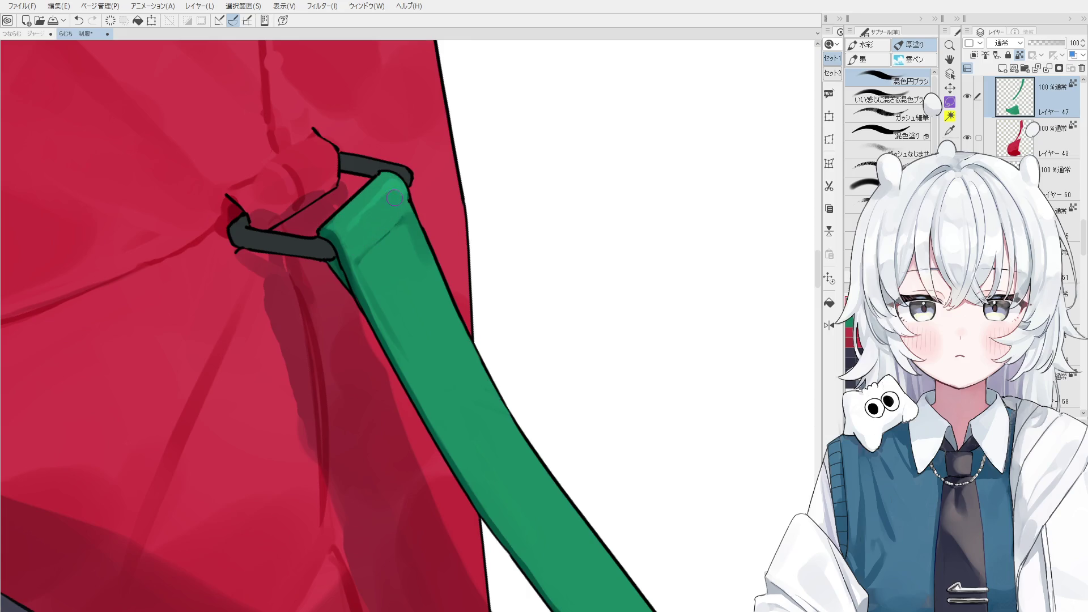
scroll(401, 204, "down", 2)
scroll(359, 218, "down", 1)
key("h")
scroll(439, 258, "down", 1)
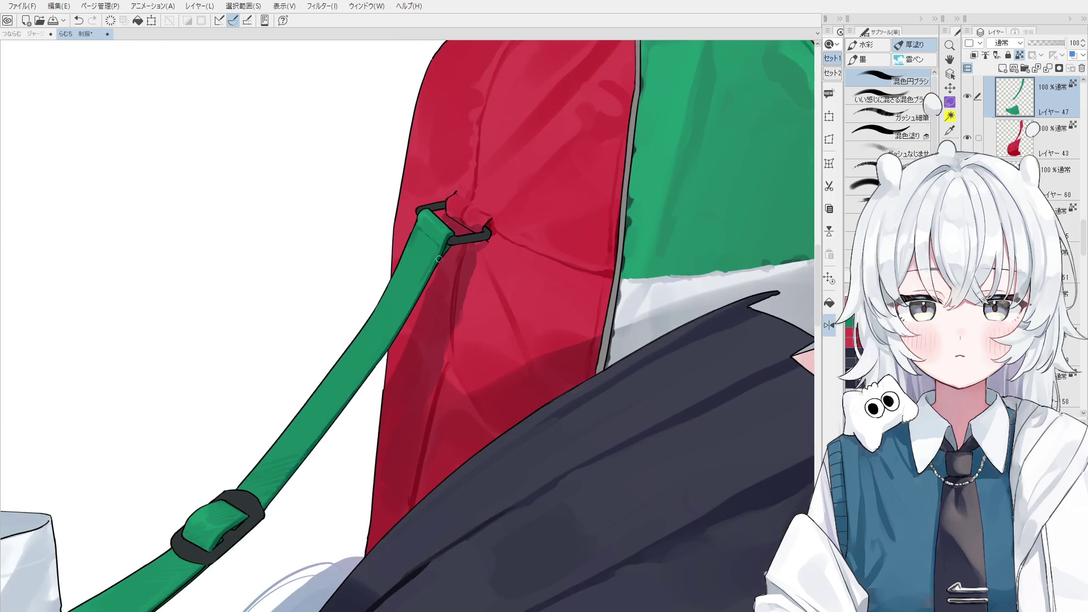
scroll(439, 259, "up", 1)
scroll(425, 246, "up", 1)
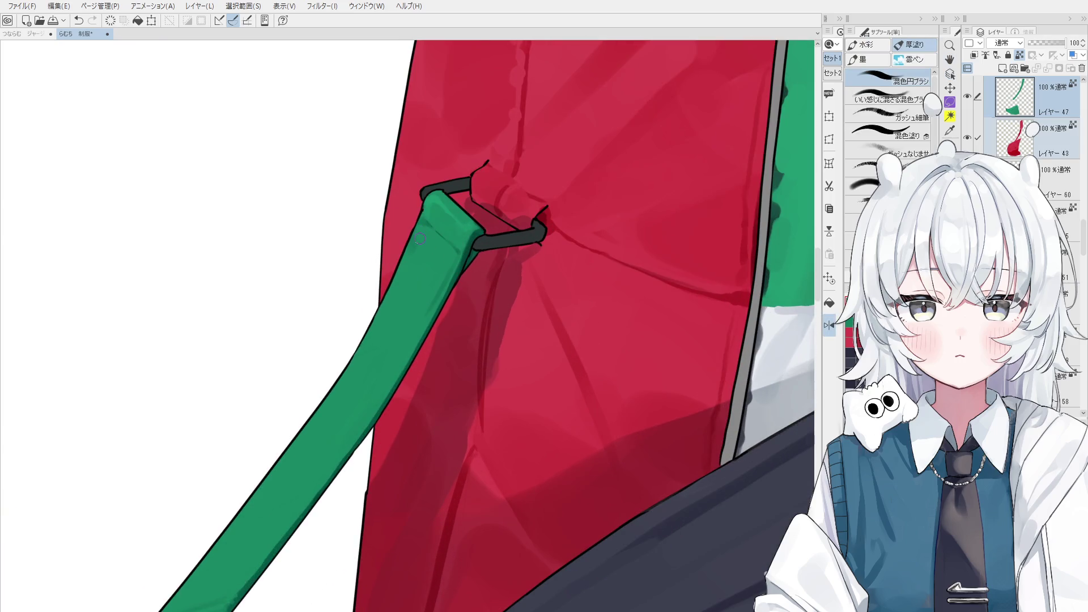
Paint a lighter green highlight on the strap just below the ring and flip the view back.
left_click(422, 228, "alt")
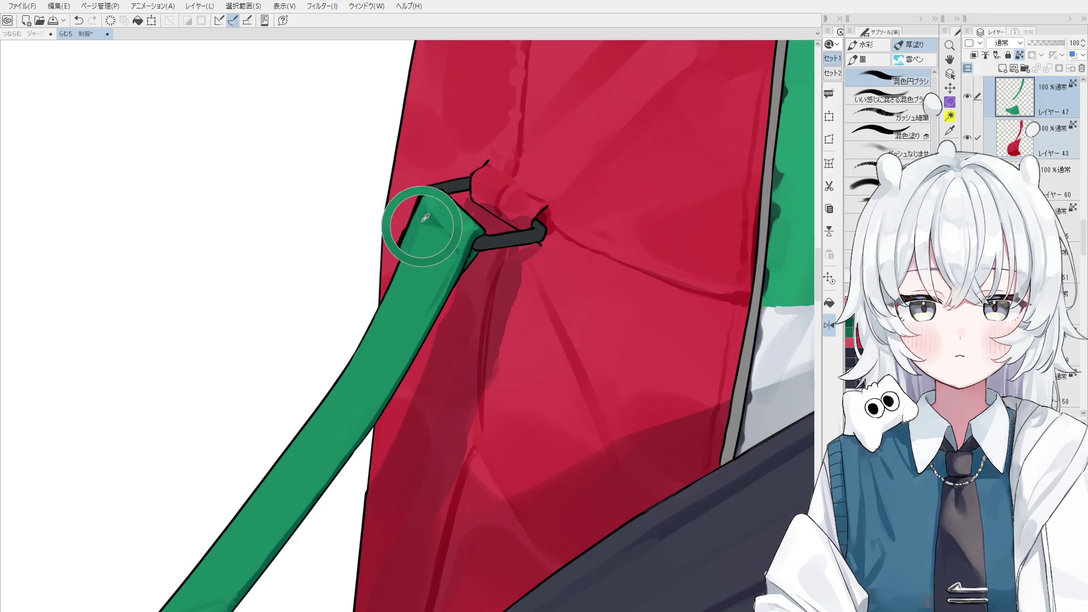
left_click_drag(468, 262, 456, 236)
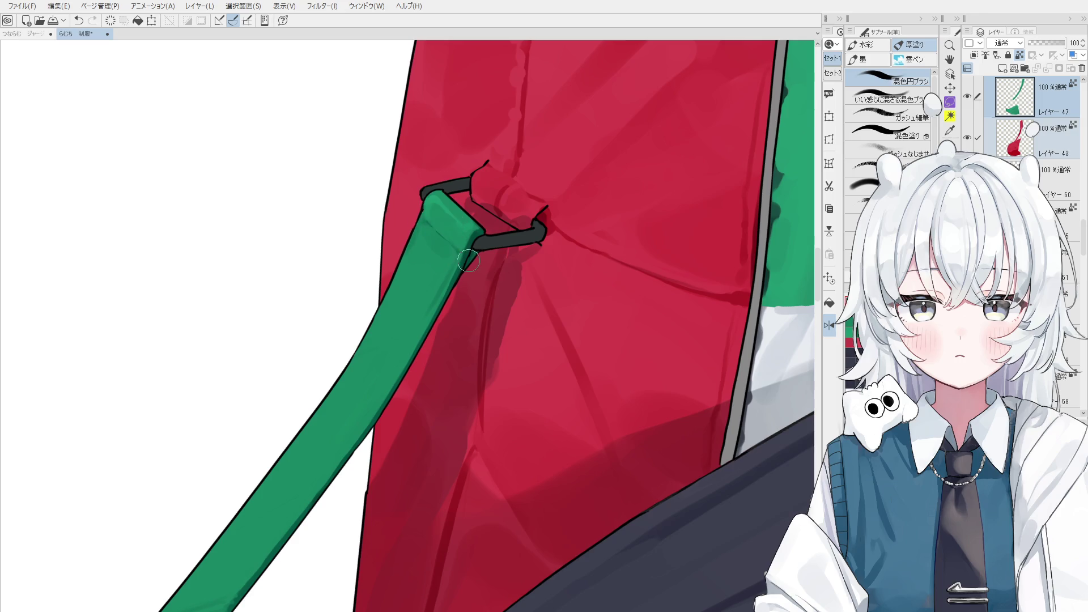
scroll(445, 272, "down", 1)
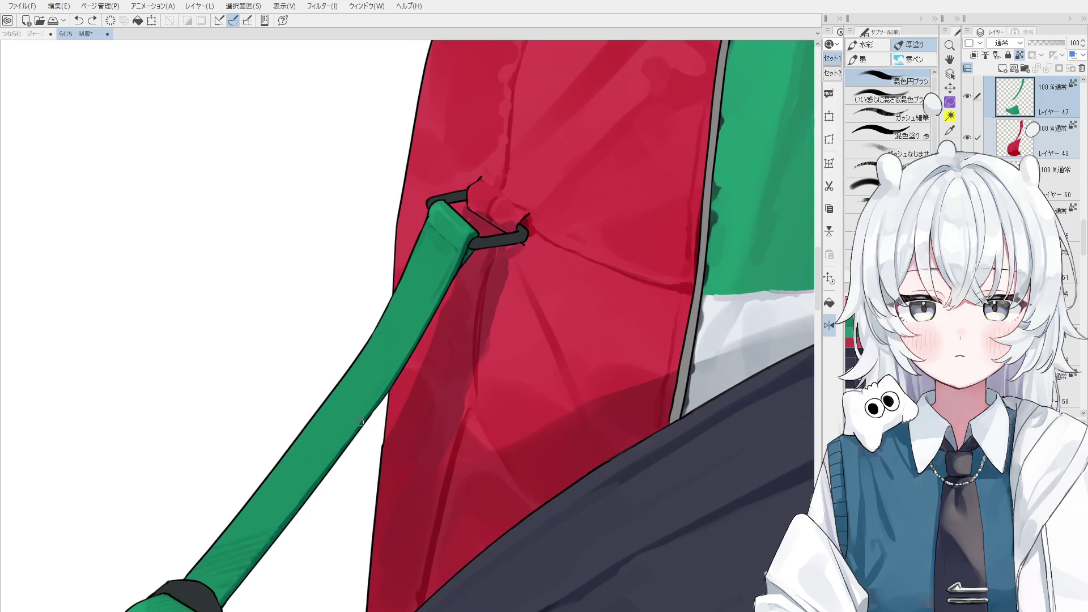
scroll(358, 422, "down", 1)
left_click_drag(358, 422, 455, 318)
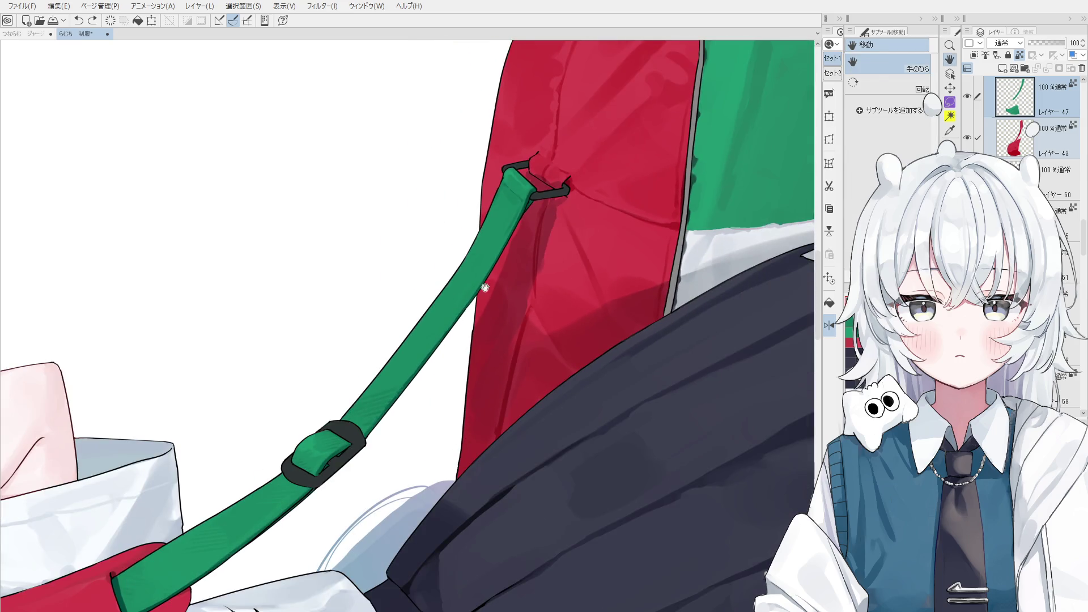
scroll(495, 223, "up", 1)
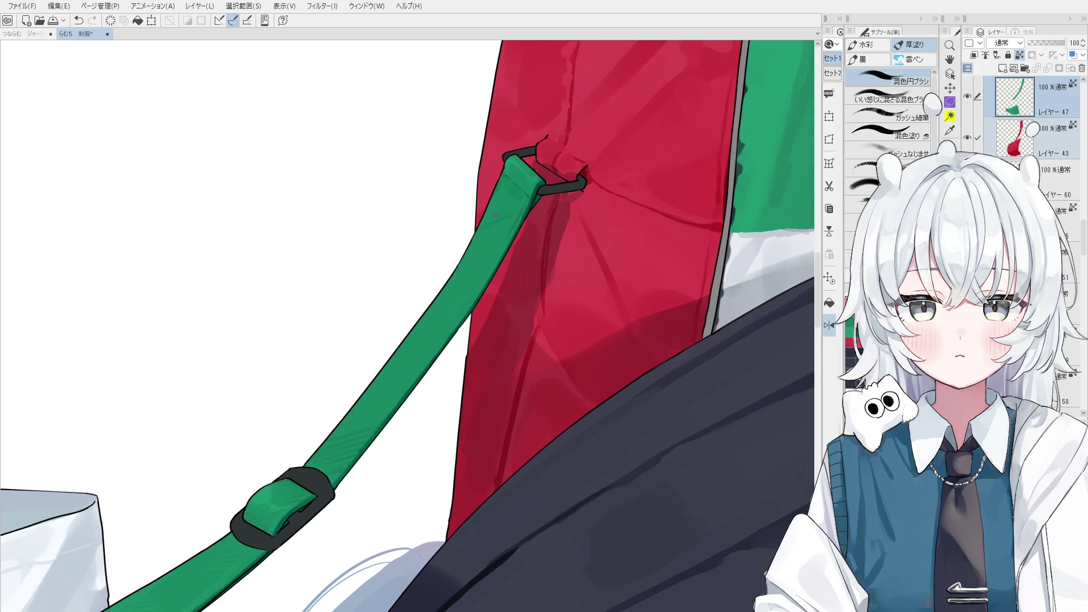
scroll(502, 198, "down", 1)
key("h")
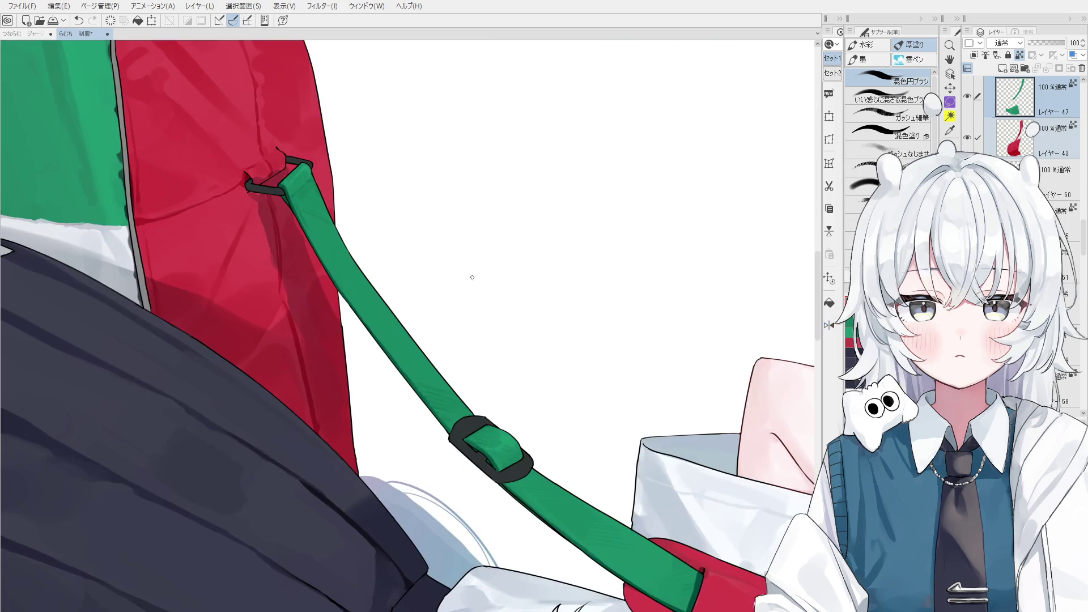
scroll(296, 188, "up", 1)
scroll(299, 193, "up", 1)
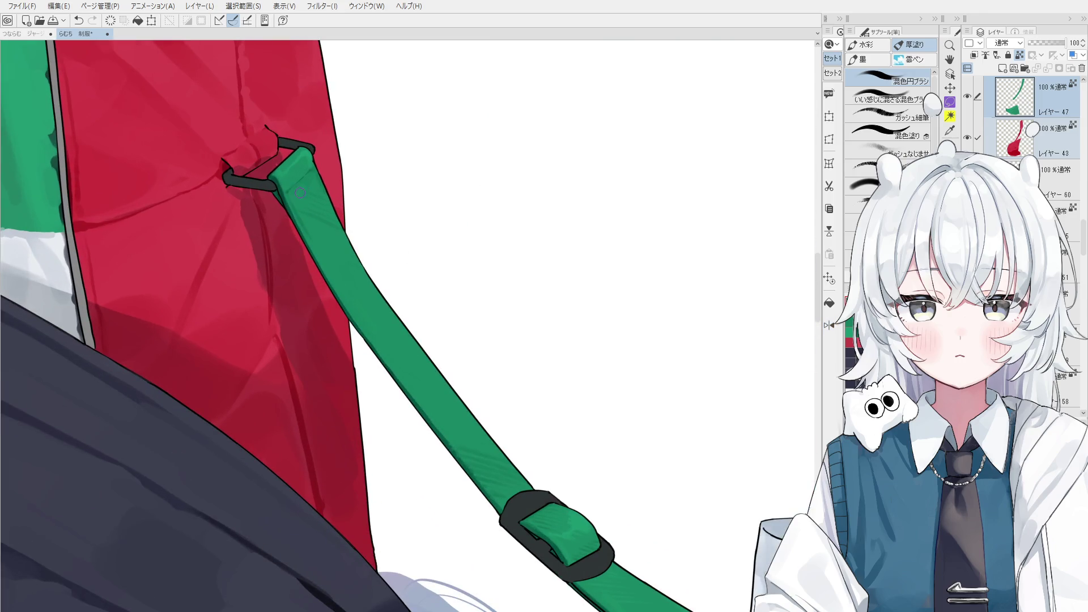